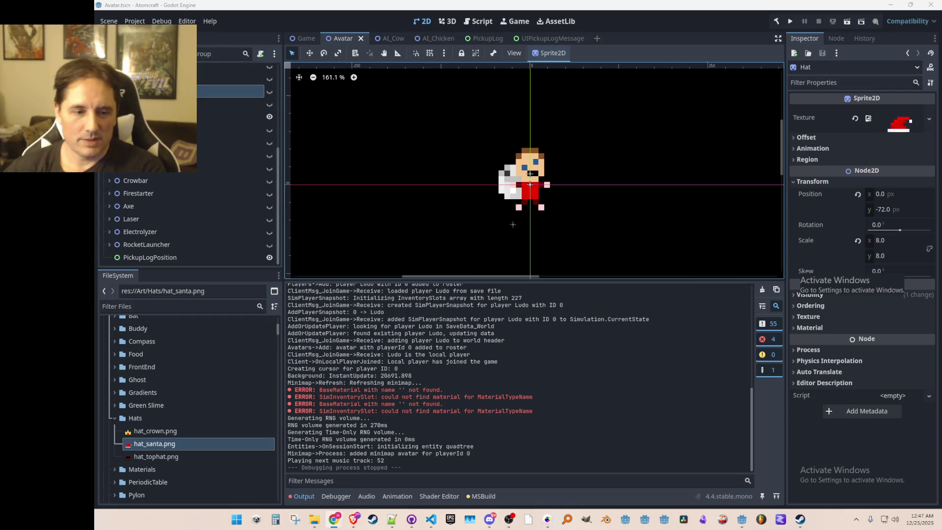
Bring Pro Motion NG forward, zoom the Sandmines.pmp canvas out and back, then switch to characters.pmp
{"action": "left_click", "coordinate": [547, 519]}
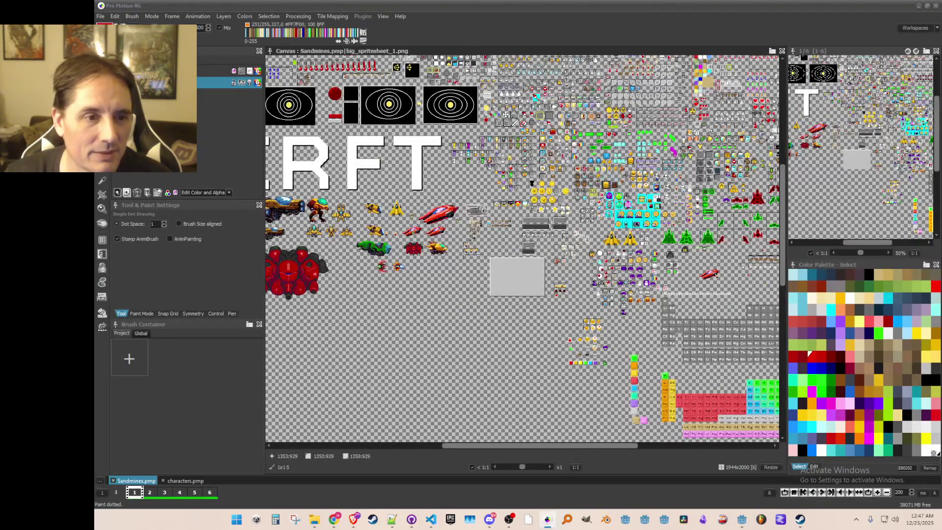
{"action": "scroll", "coordinate": [643, 320], "scroll_direction": "down", "scroll_amount": 1}
{"action": "scroll", "coordinate": [643, 320], "scroll_direction": "up", "scroll_amount": 1}
{"action": "scroll", "coordinate": [643, 320], "scroll_direction": "down", "scroll_amount": 1}
{"action": "scroll", "coordinate": [644, 320], "scroll_direction": "up", "scroll_amount": 1}
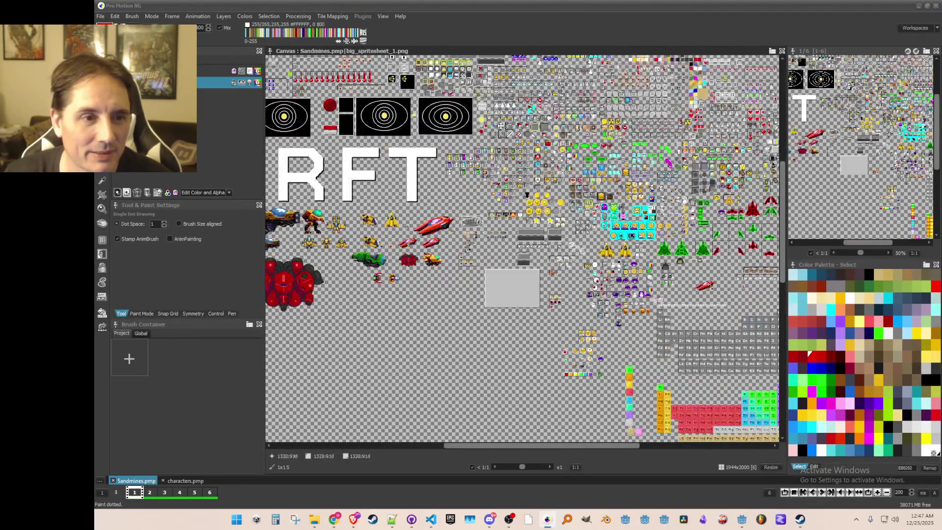
{"action": "scroll", "coordinate": [614, 378], "scroll_direction": "down", "scroll_amount": 1}
{"action": "scroll", "coordinate": [550, 429], "scroll_direction": "up", "scroll_amount": 2}
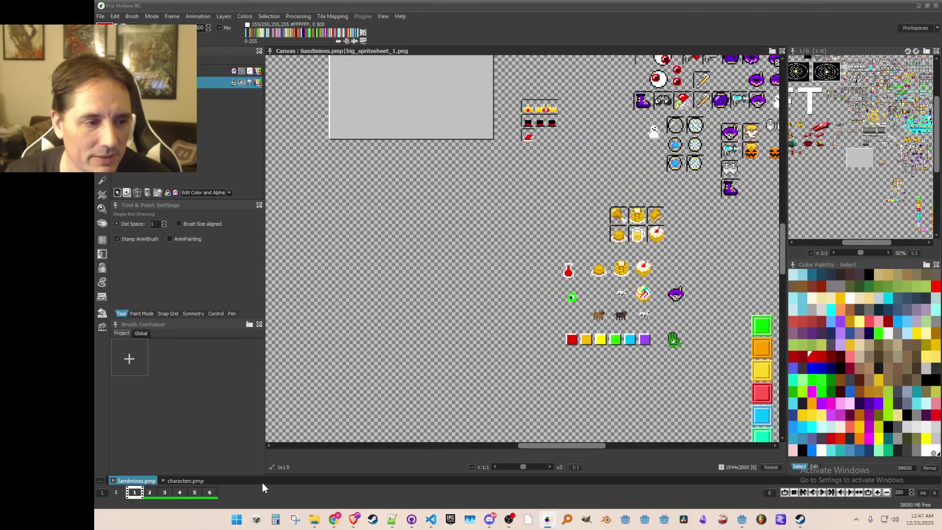
{"action": "left_click", "coordinate": [184, 481]}
Zoom and pan the characters.pmp sheet to view all portrait rows, then minimize Pro Motion NG
{"action": "scroll", "coordinate": [808, 353], "scroll_direction": "down", "scroll_amount": 1}
{"action": "scroll", "coordinate": [807, 353], "scroll_direction": "up", "scroll_amount": 1}
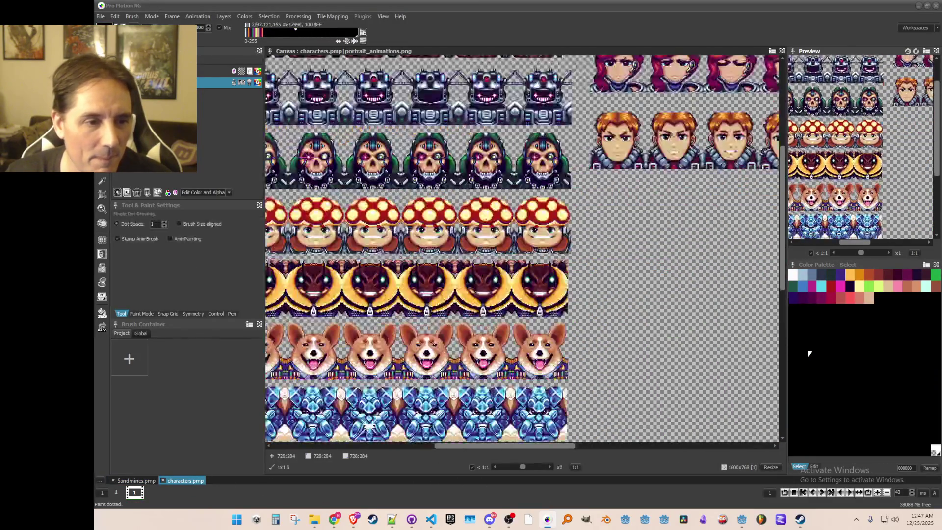
{"action": "scroll", "coordinate": [809, 353], "scroll_direction": "down", "scroll_amount": 2}
{"action": "scroll", "coordinate": [809, 353], "scroll_direction": "up", "scroll_amount": 1}
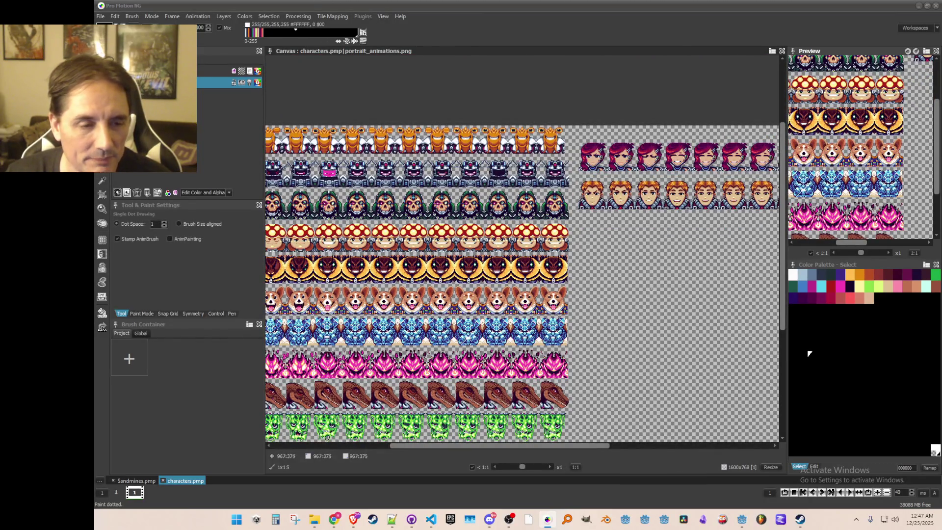
{"action": "left_click_drag", "start_coordinate": [607, 275], "coordinate": [548, 267]}
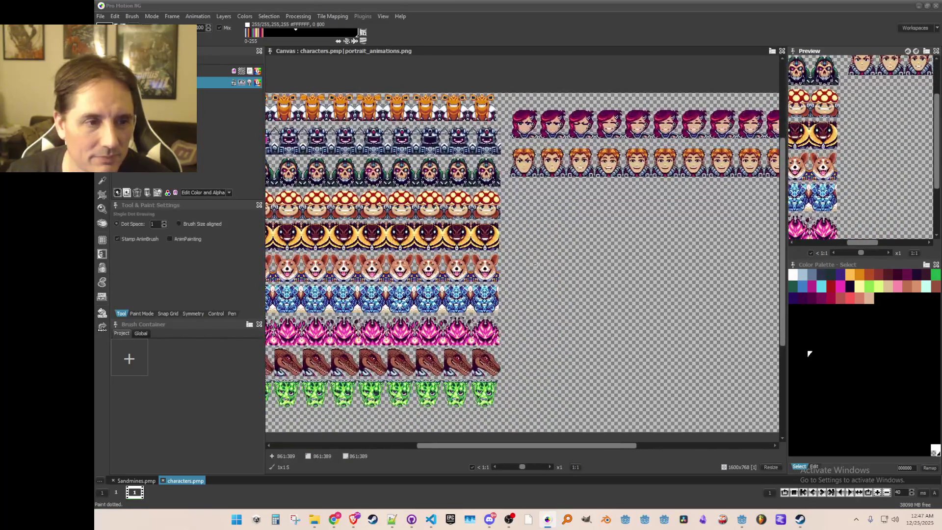
{"action": "scroll", "coordinate": [548, 267], "scroll_direction": "up", "scroll_amount": 1}
{"action": "scroll", "coordinate": [529, 249], "scroll_direction": "down", "scroll_amount": 1}
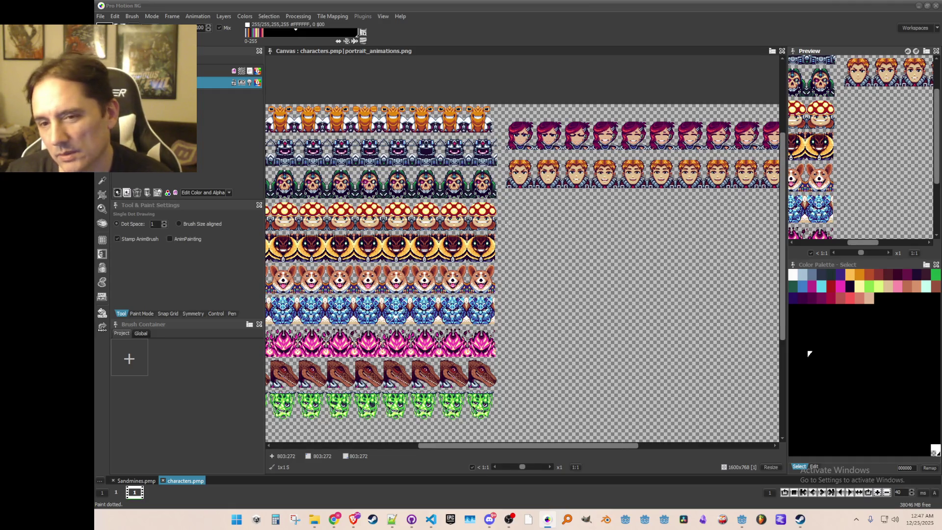
{"action": "mouse_move", "coordinate": [509, 223]}
{"action": "left_mouse_down"}
{"action": "mouse_move", "coordinate": [519, 236]}
{"action": "mouse_move", "coordinate": [535, 225]}
{"action": "mouse_move", "coordinate": [537, 238]}
{"action": "left_mouse_up"}
{"action": "key", "text": "space"}
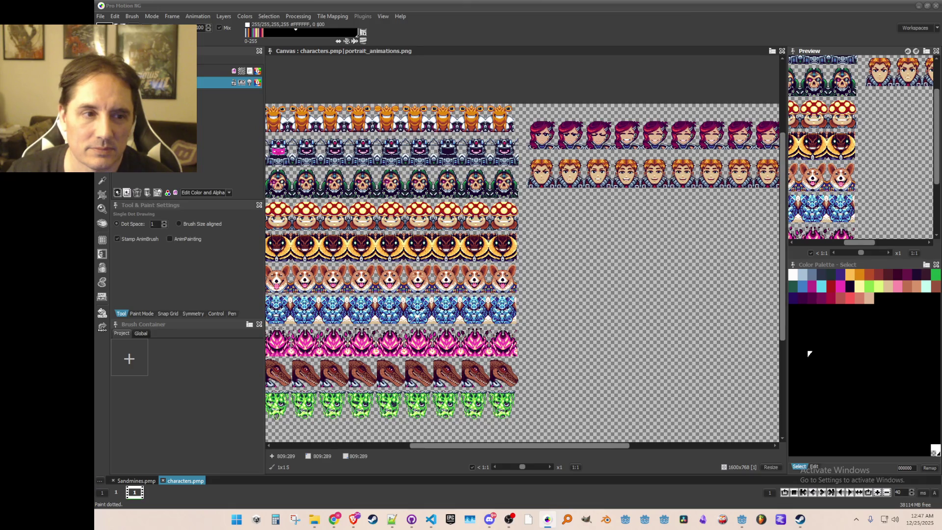
{"action": "left_click", "coordinate": [919, 7]}
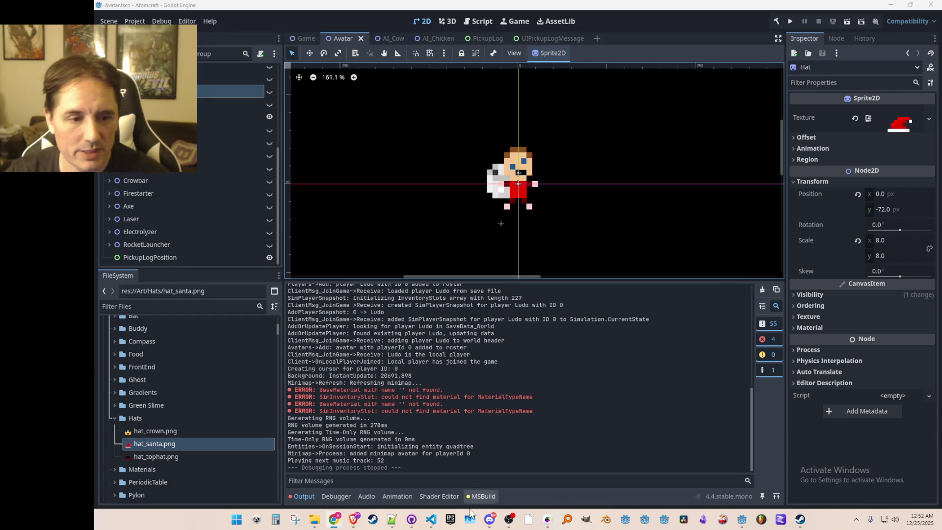
Return to the Sandmines.pmp sheet in Pro Motion NG and zoom in on the green creature sprite
{"action": "key", "text": "alt+Tab"}
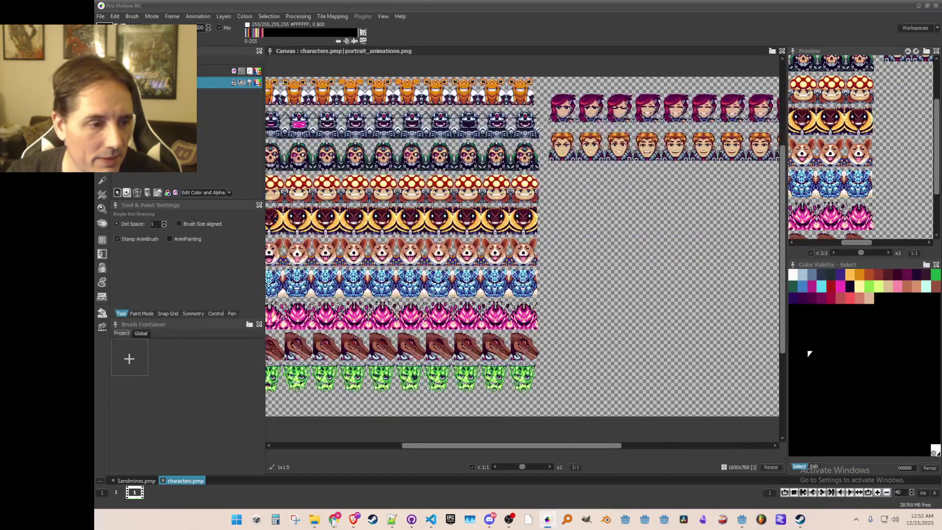
{"action": "left_click", "coordinate": [137, 481]}
{"action": "mouse_move", "coordinate": [704, 316]}
{"action": "left_mouse_down"}
{"action": "mouse_move", "coordinate": [578, 361]}
{"action": "mouse_move", "coordinate": [561, 327]}
{"action": "left_mouse_up"}
{"action": "scroll", "coordinate": [535, 366], "scroll_direction": "up", "scroll_amount": 5}
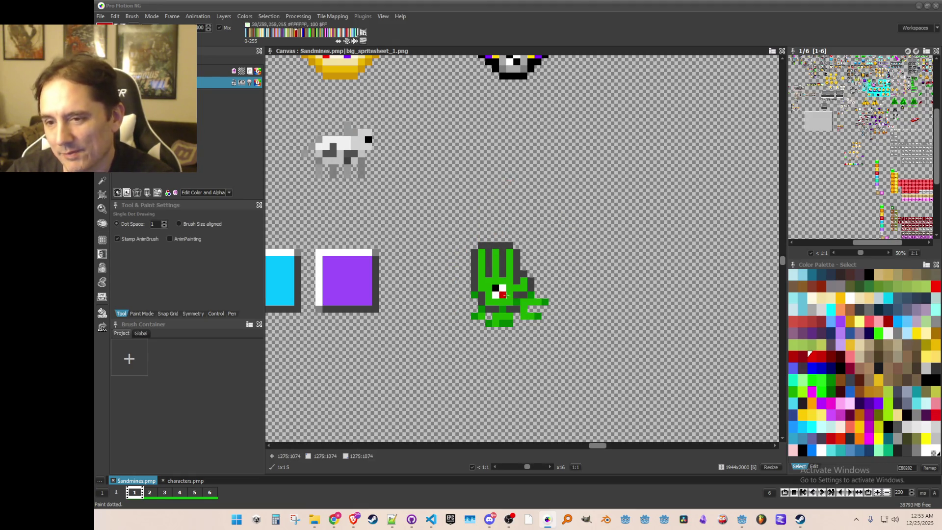
Pan across the Sandmines sheet past the purple hats to bring the pumpkin sprites up close
{"action": "scroll", "coordinate": [495, 293], "scroll_direction": "down", "scroll_amount": 1}
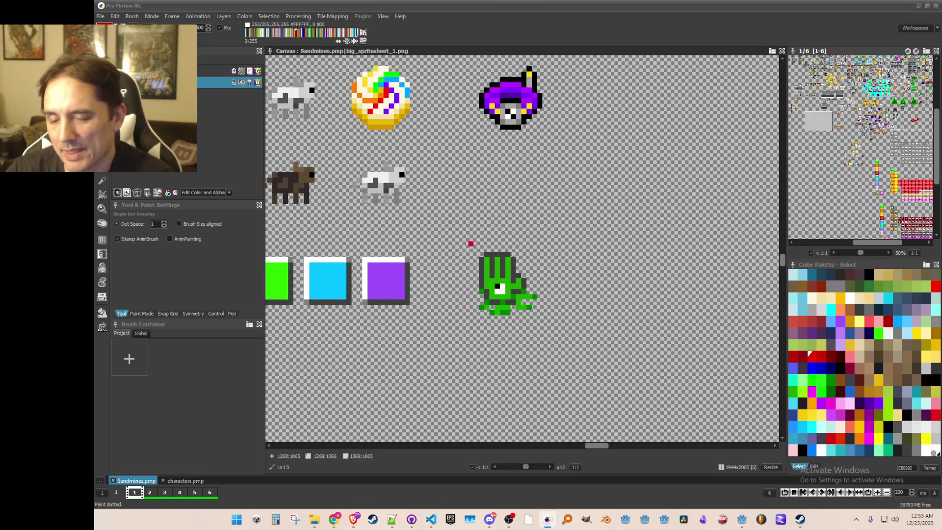
{"action": "scroll", "coordinate": [521, 275], "scroll_direction": "down", "scroll_amount": 2}
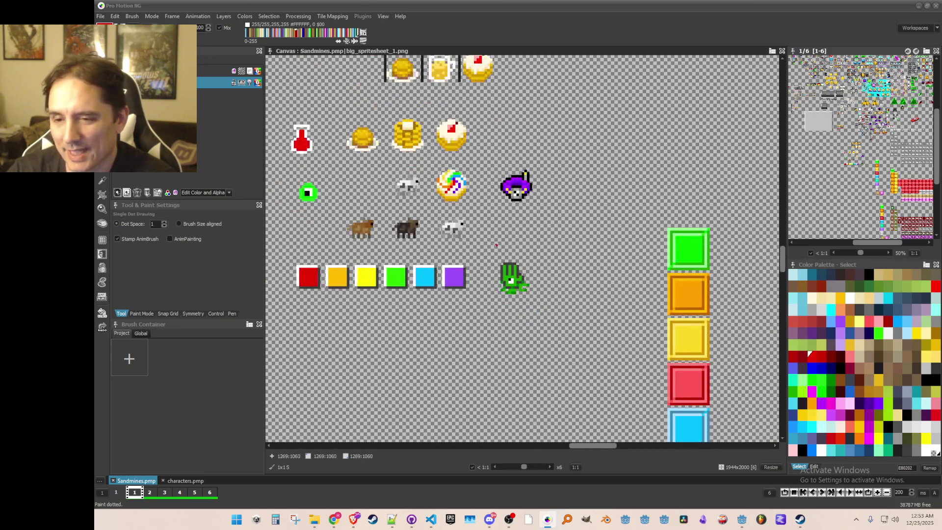
{"action": "scroll", "coordinate": [559, 300], "scroll_direction": "down", "scroll_amount": 1}
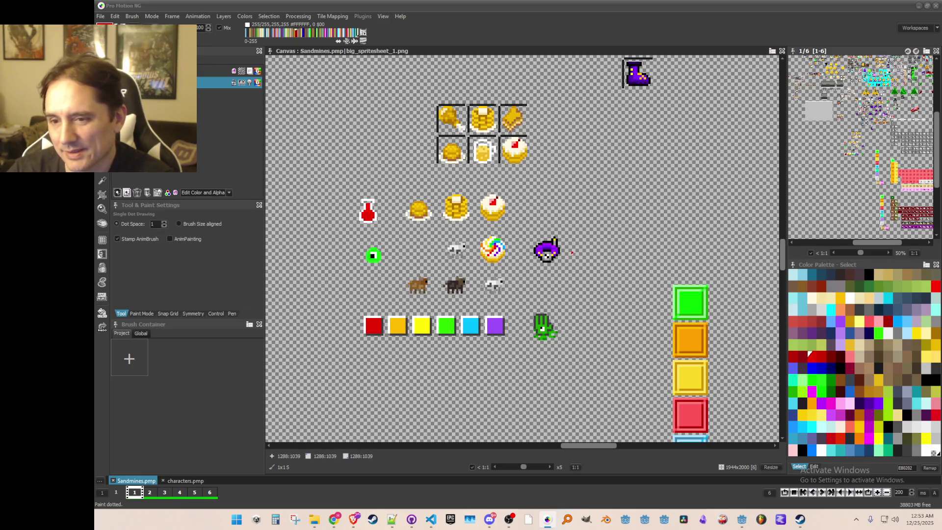
{"action": "left_click_drag", "start_coordinate": [590, 226], "coordinate": [558, 376]}
{"action": "mouse_move", "coordinate": [622, 277]}
{"action": "left_mouse_down"}
{"action": "mouse_move", "coordinate": [568, 320]}
{"action": "mouse_move", "coordinate": [480, 346]}
{"action": "mouse_move", "coordinate": [470, 360]}
{"action": "left_mouse_up"}
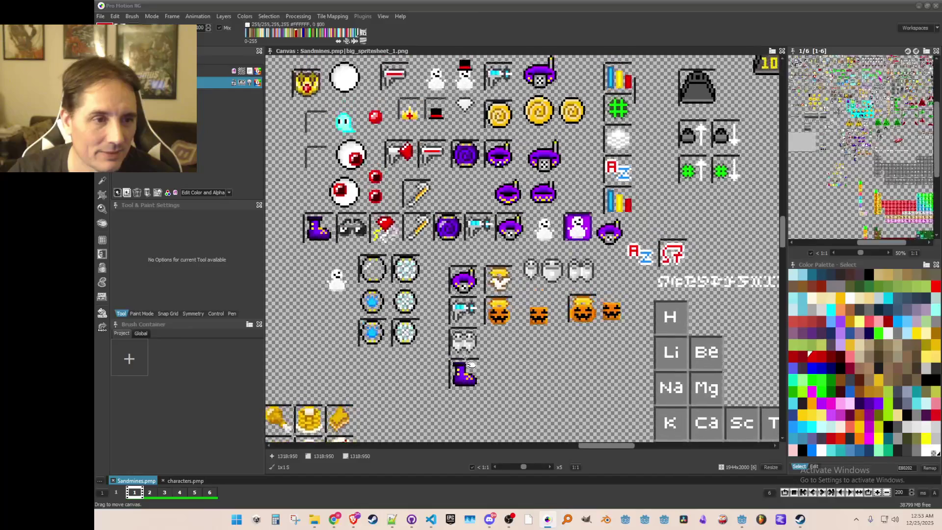
{"action": "mouse_move", "coordinate": [452, 286]}
{"action": "left_mouse_down"}
{"action": "mouse_move", "coordinate": [464, 327]}
{"action": "mouse_move", "coordinate": [466, 257]}
{"action": "left_mouse_up"}
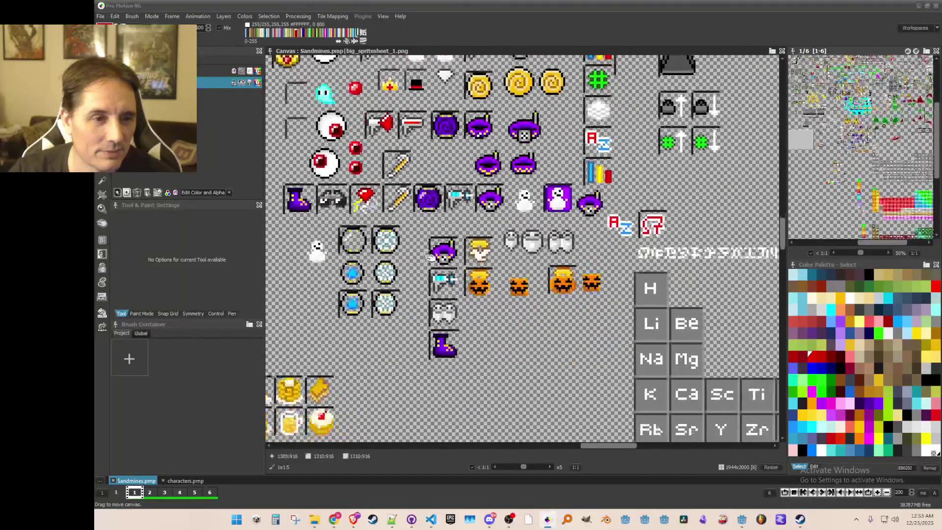
{"action": "scroll", "coordinate": [465, 275], "scroll_direction": "up", "scroll_amount": 3}
{"action": "left_click_drag", "start_coordinate": [486, 163], "coordinate": [501, 220]}
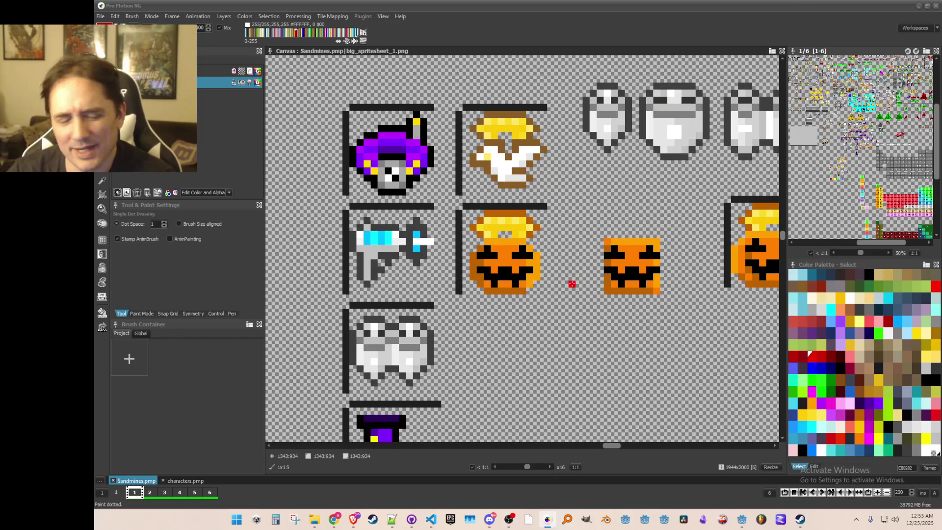
Grab the upper pumpkin with its frame lines as a 16x18 brush
{"action": "scroll", "coordinate": [572, 284], "scroll_direction": "down", "scroll_amount": 3}
{"action": "scroll", "coordinate": [496, 213], "scroll_direction": "up", "scroll_amount": 3}
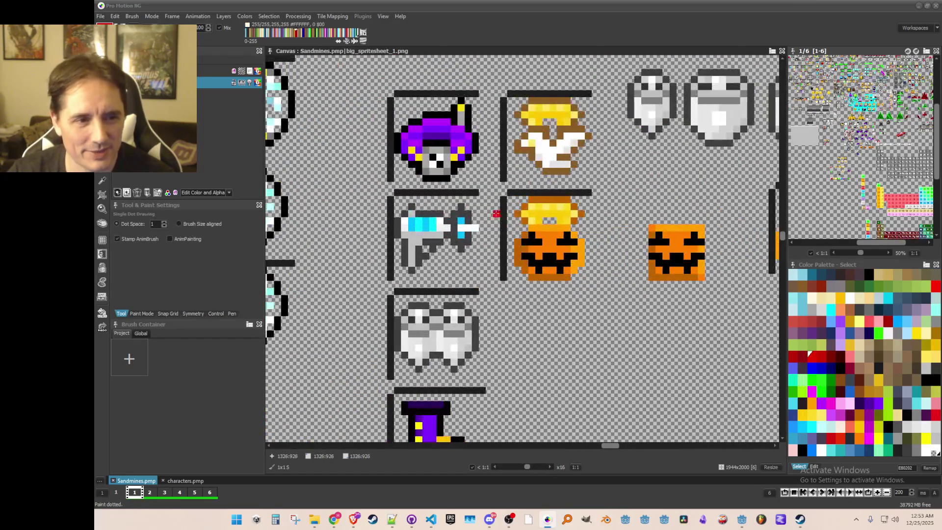
{"action": "key", "text": "b"}
{"action": "left_click_drag", "start_coordinate": [500, 189], "coordinate": [599, 295]}
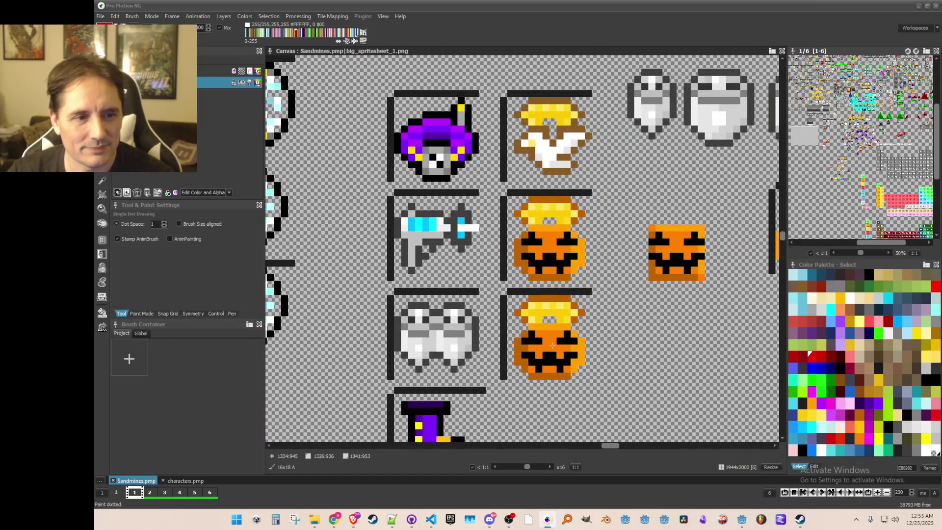
Stamp the pumpkin copy below the original and paint its top, mouth and bottom row white
{"action": "left_click", "coordinate": [553, 345]}
{"action": "key", "text": "k"}
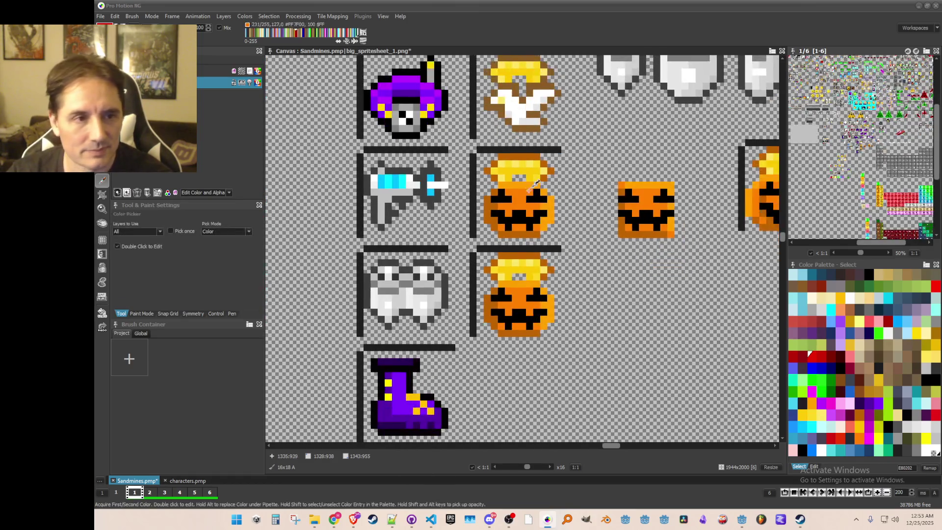
{"action": "left_click", "coordinate": [516, 113]}
{"action": "key", "text": "d"}
{"action": "mouse_move", "coordinate": [515, 297]}
{"action": "left_mouse_down"}
{"action": "mouse_move", "coordinate": [508, 292]}
{"action": "mouse_move", "coordinate": [529, 290]}
{"action": "mouse_move", "coordinate": [537, 305]}
{"action": "mouse_move", "coordinate": [500, 313]}
{"action": "mouse_move", "coordinate": [513, 325]}
{"action": "left_mouse_up"}
{"action": "left_click", "coordinate": [521, 325]}
{"action": "left_click", "coordinate": [501, 332]}
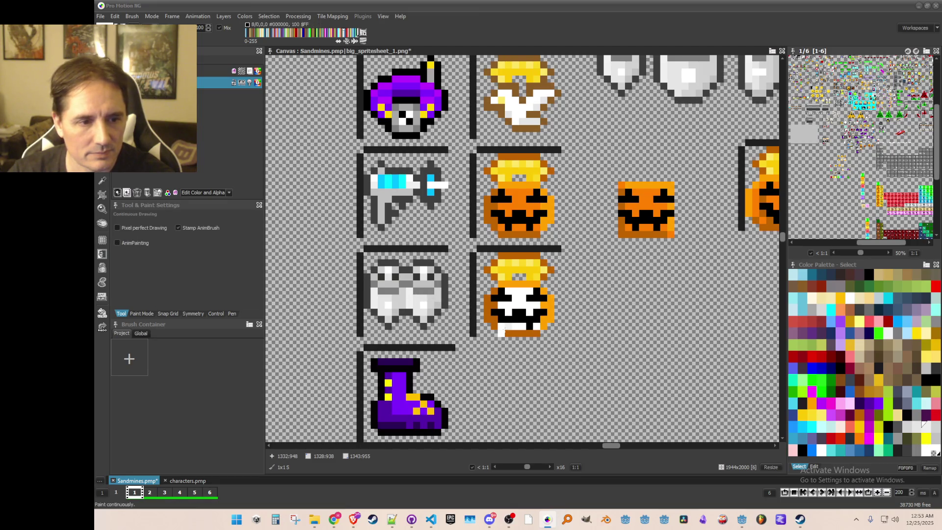
{"action": "left_click_drag", "start_coordinate": [504, 334], "coordinate": [525, 333]}
Shade the copy's bottom row light grey and paint its remaining orange right side white
{"action": "left_click", "coordinate": [519, 328], "text": "alt"}
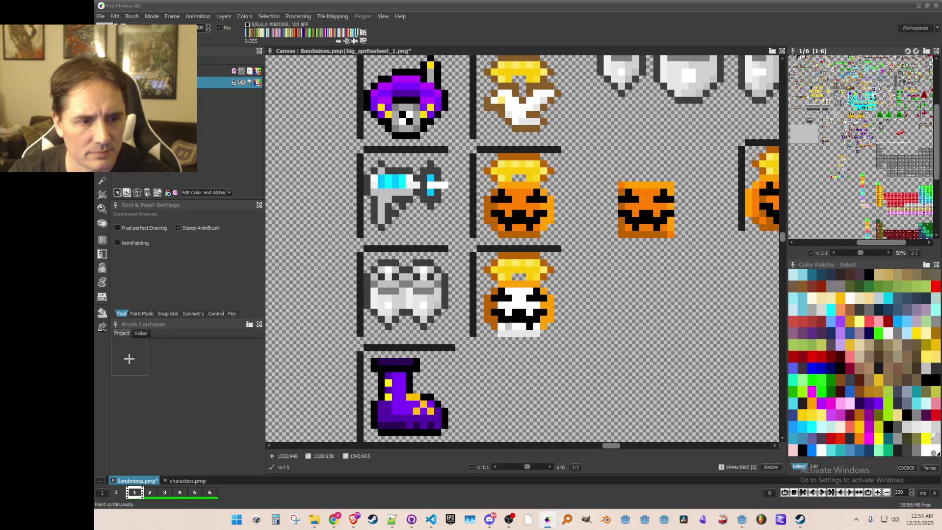
{"action": "left_click_drag", "start_coordinate": [501, 332], "coordinate": [538, 333]}
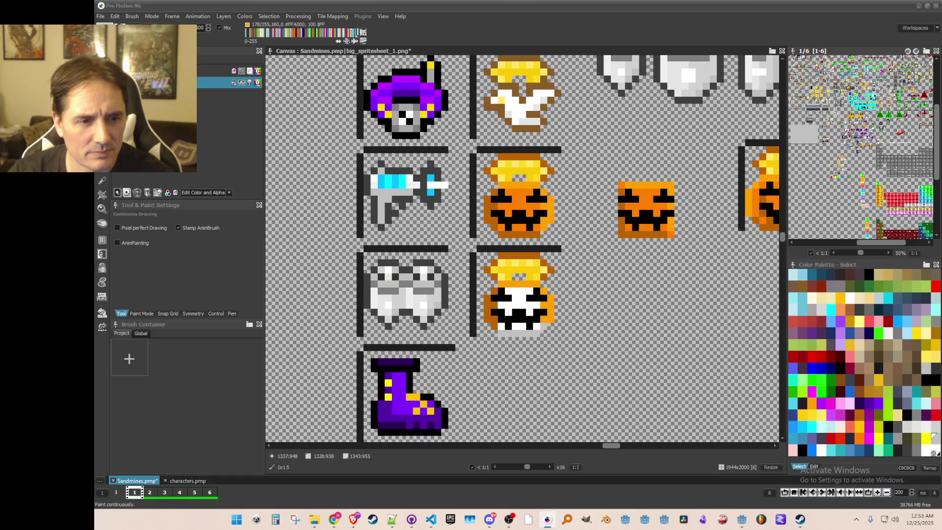
{"action": "key", "text": "k"}
{"action": "left_click", "coordinate": [501, 324]}
{"action": "left_click", "coordinate": [487, 312]}
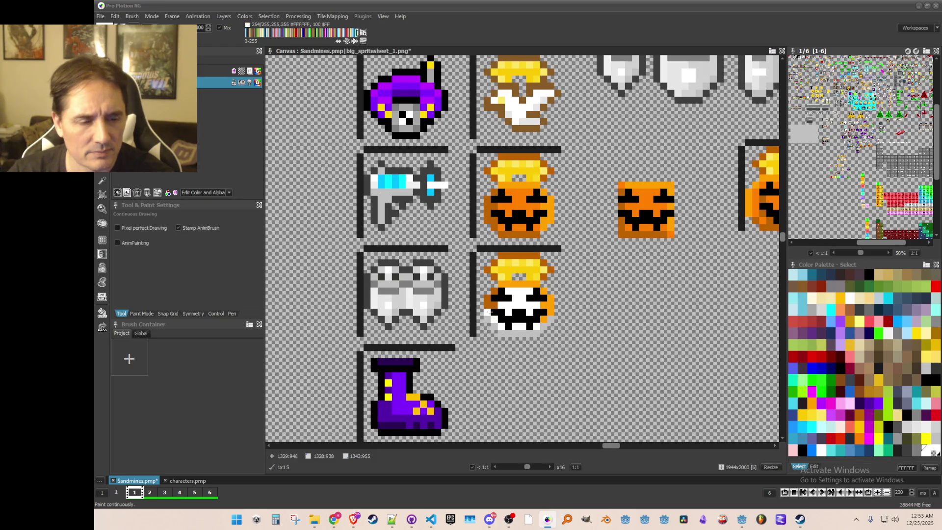
{"action": "left_click_drag", "start_coordinate": [539, 316], "coordinate": [548, 310]}
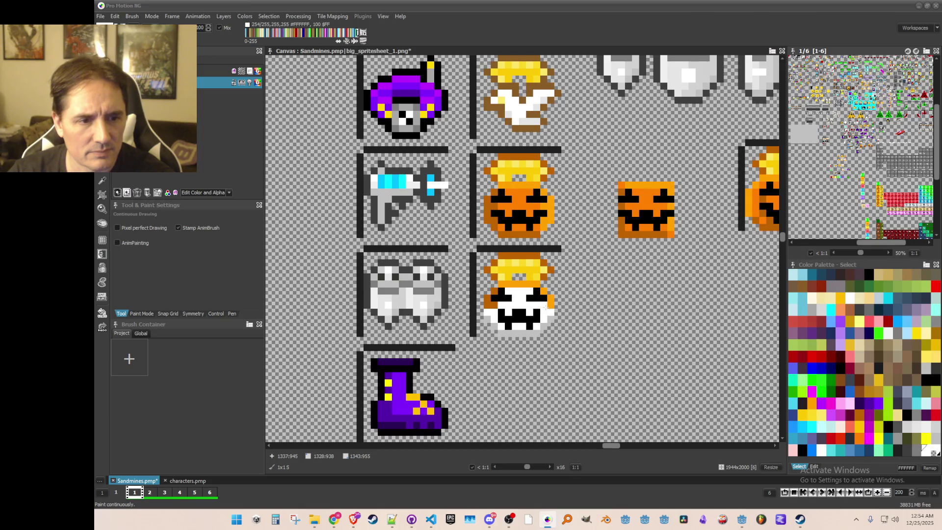
{"action": "right_click", "coordinate": [551, 301]}
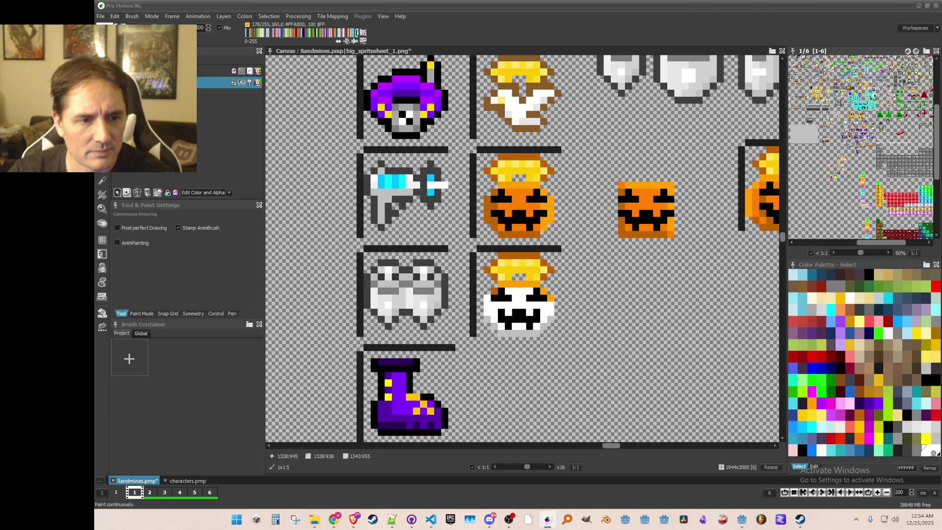
{"action": "key", "text": "comma"}
{"action": "left_click", "coordinate": [498, 299]}
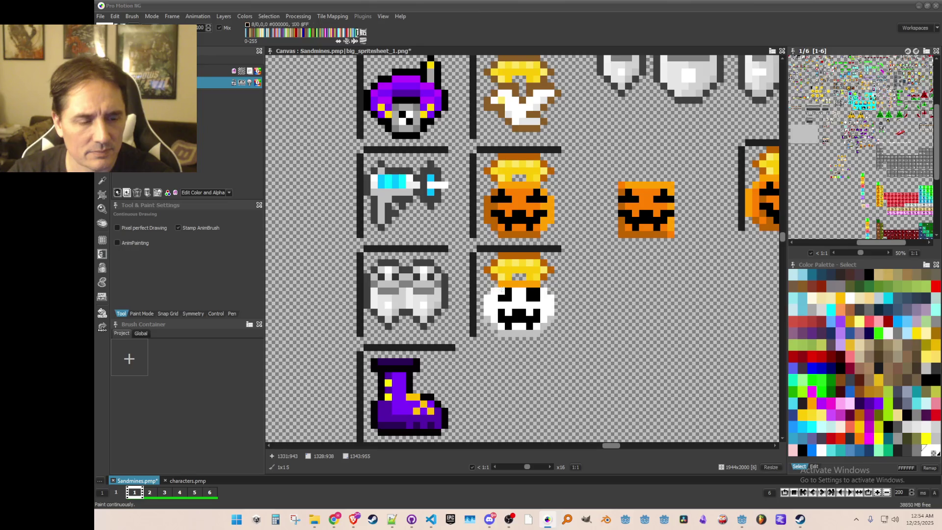
Sample black and white from the skull and paint white pixels along its left edge
{"action": "scroll", "coordinate": [532, 322], "scroll_direction": "down", "scroll_amount": 1}
{"action": "scroll", "coordinate": [532, 323], "scroll_direction": "up", "scroll_amount": 2}
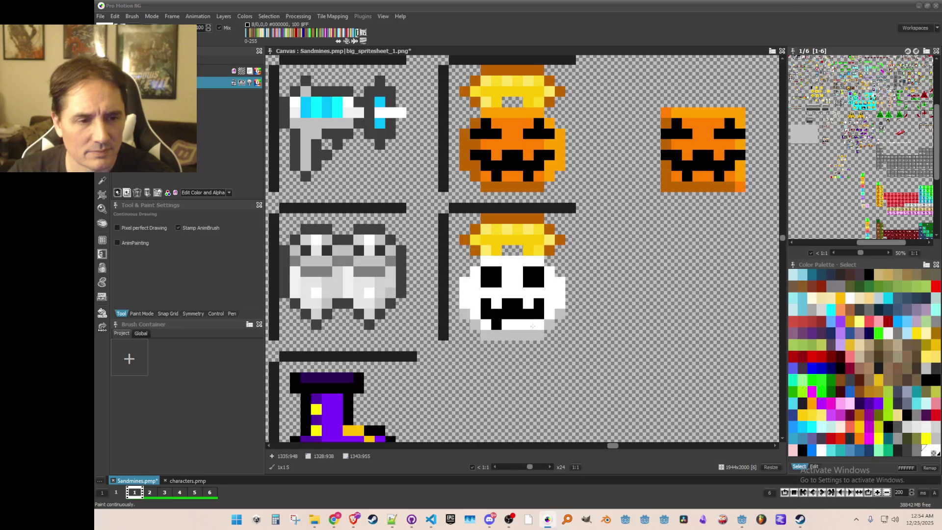
{"action": "scroll", "coordinate": [533, 325], "scroll_direction": "down", "scroll_amount": 1}
{"action": "scroll", "coordinate": [539, 341], "scroll_direction": "up", "scroll_amount": 1}
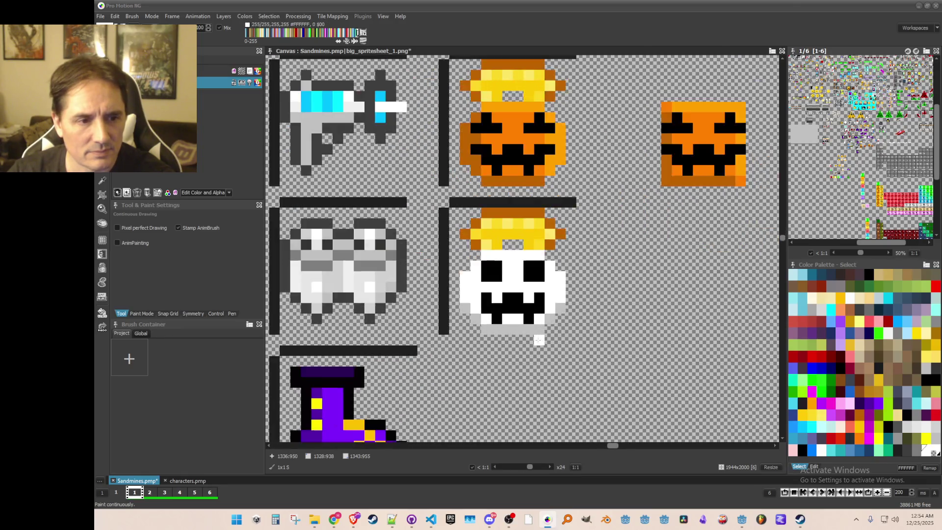
{"action": "left_click", "coordinate": [498, 300], "text": "alt"}
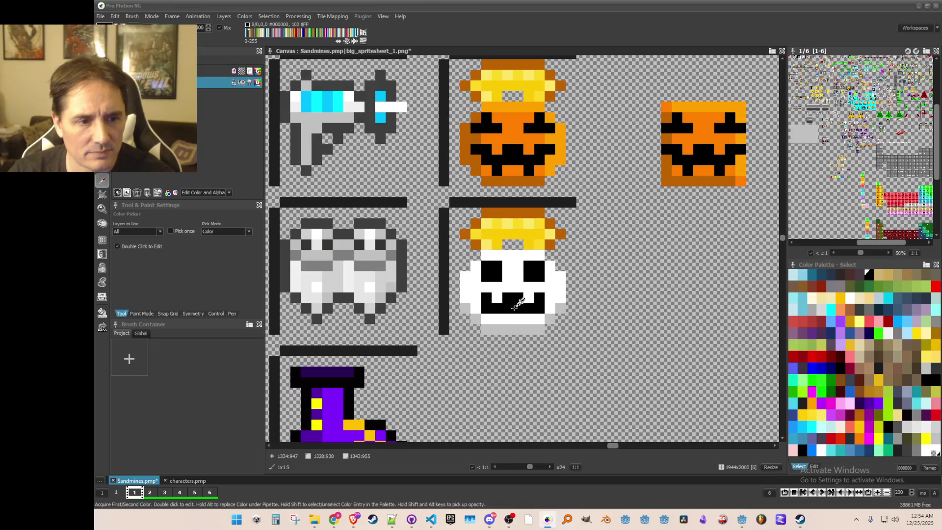
{"action": "left_click", "coordinate": [491, 319], "text": "alt"}
{"action": "left_click", "coordinate": [491, 318], "text": "alt"}
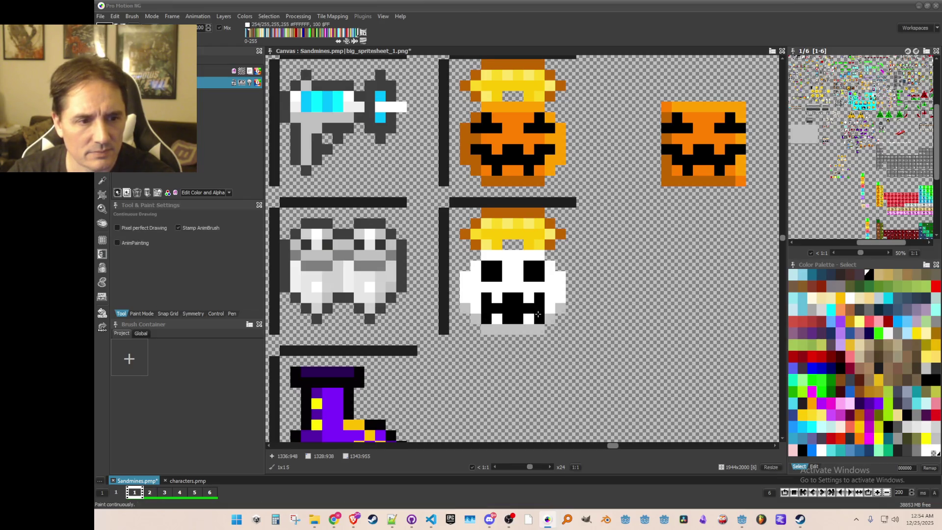
{"action": "scroll", "coordinate": [538, 330], "scroll_direction": "down", "scroll_amount": 2}
{"action": "scroll", "coordinate": [538, 331], "scroll_direction": "down", "scroll_amount": 2}
{"action": "scroll", "coordinate": [539, 314], "scroll_direction": "up", "scroll_amount": 3}
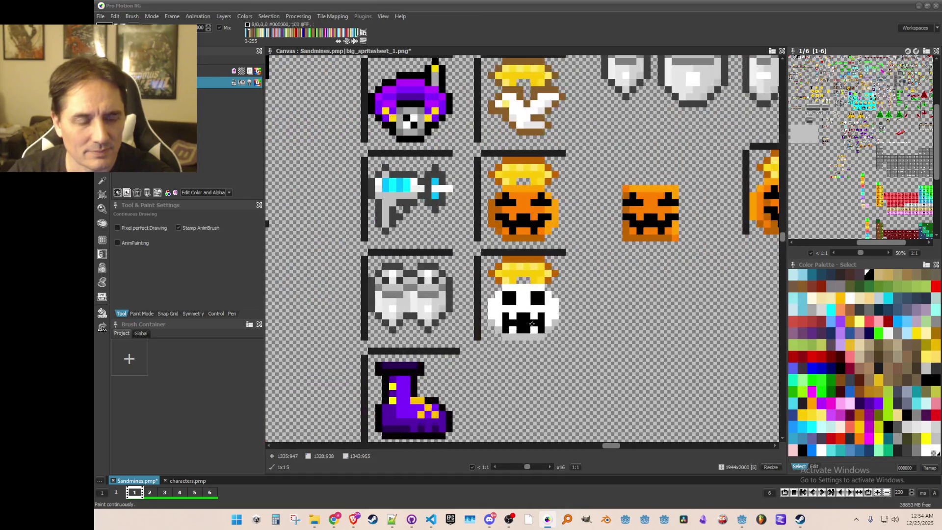
{"action": "left_click", "coordinate": [523, 318], "text": "alt"}
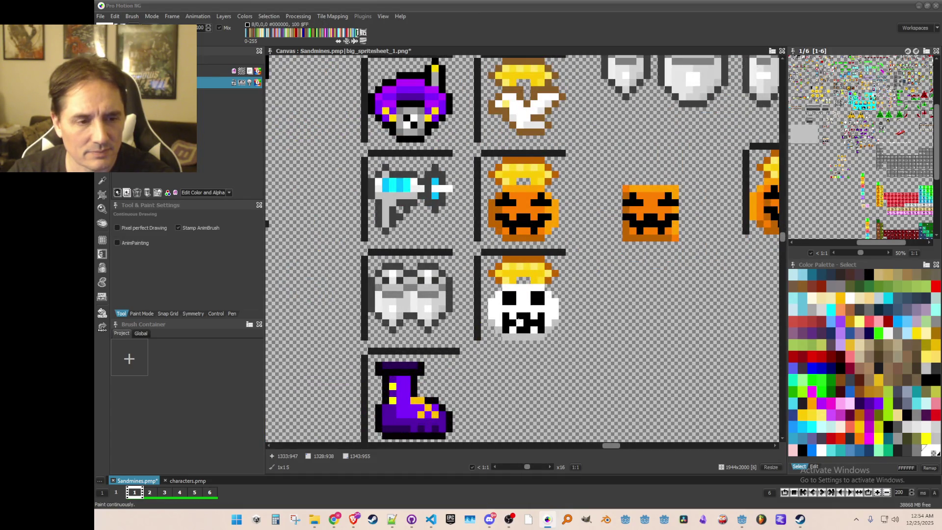
{"action": "scroll", "coordinate": [523, 317], "scroll_direction": "down", "scroll_amount": 3}
{"action": "scroll", "coordinate": [535, 318], "scroll_direction": "up", "scroll_amount": 3}
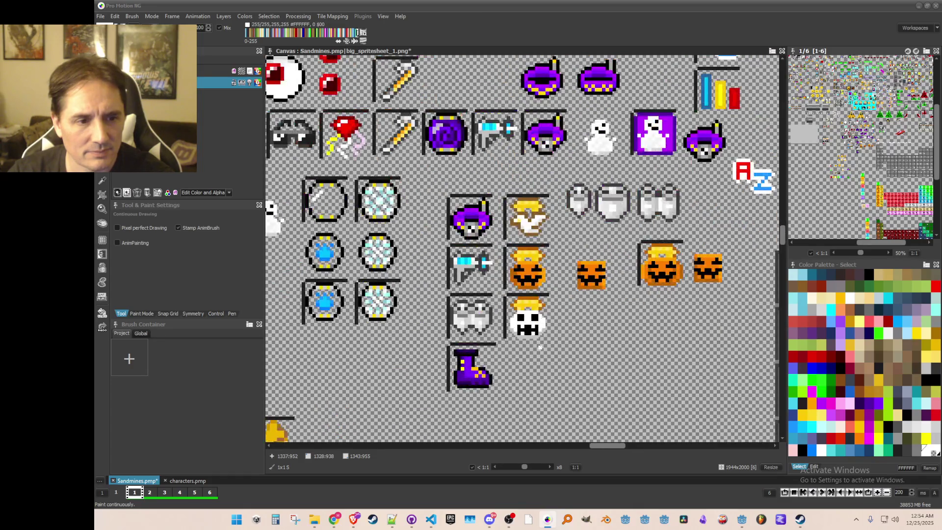
{"action": "left_click", "coordinate": [544, 319], "text": "alt"}
{"action": "left_click_drag", "start_coordinate": [483, 320], "coordinate": [474, 311]}
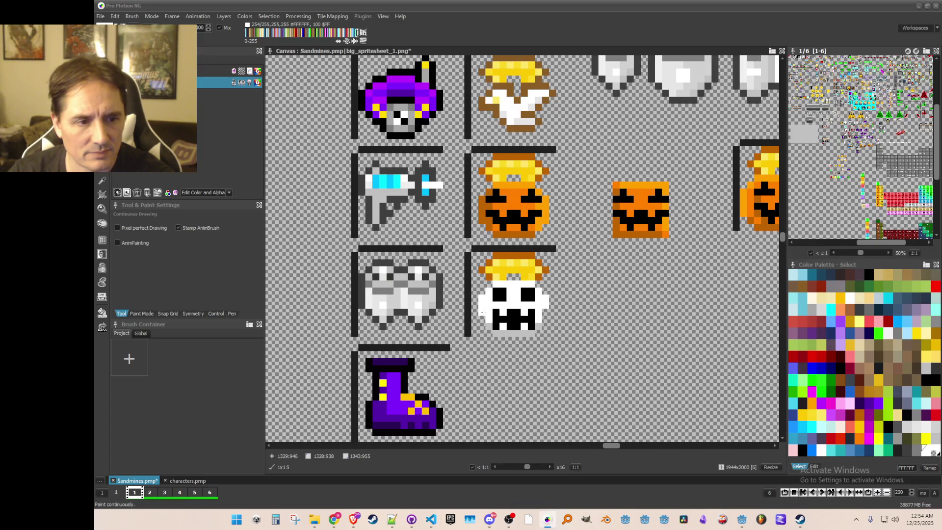
{"action": "left_click", "coordinate": [485, 314], "text": "alt"}
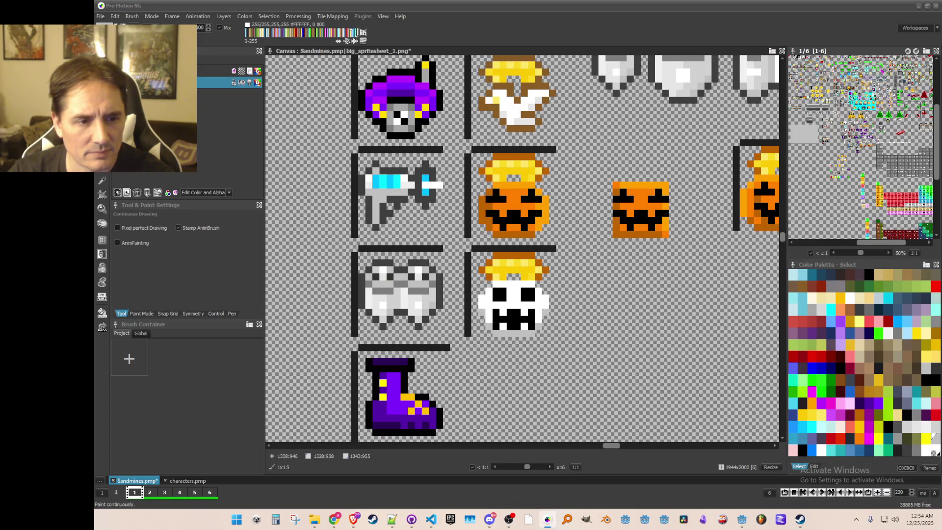
Choose red and paint the skull's eyes red
{"action": "scroll", "coordinate": [545, 326], "scroll_direction": "down", "scroll_amount": 3}
{"action": "scroll", "coordinate": [535, 312], "scroll_direction": "up", "scroll_amount": 3}
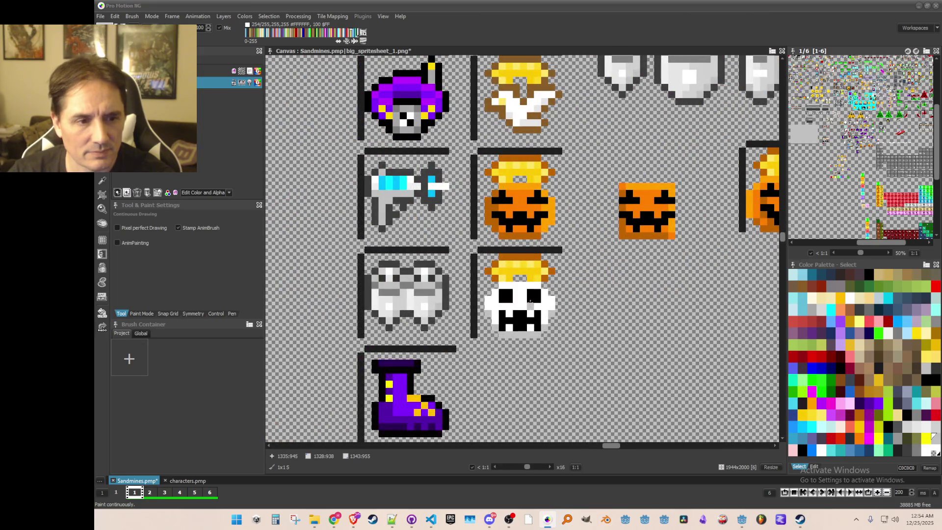
{"action": "left_click", "coordinate": [936, 285]}
{"action": "left_click", "coordinate": [535, 302]}
{"action": "scroll", "coordinate": [561, 338], "scroll_direction": "down", "scroll_amount": 1}
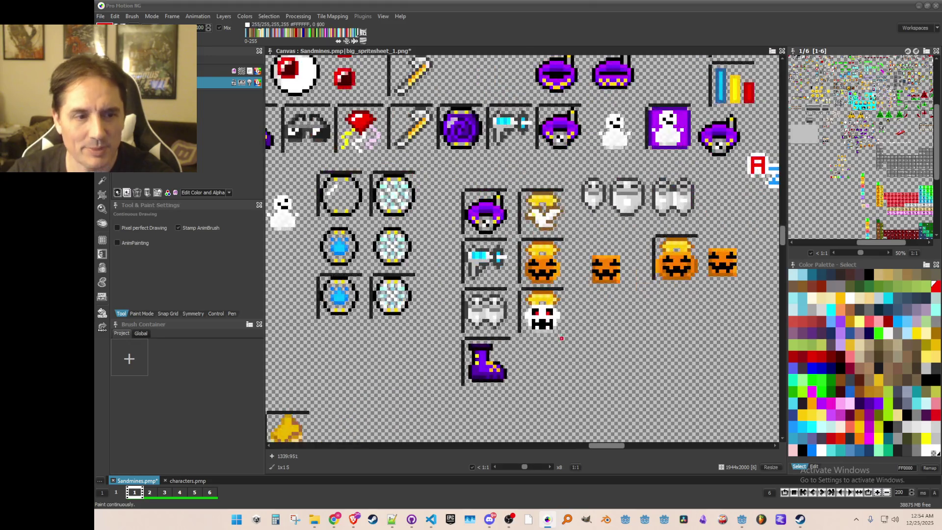
{"action": "scroll", "coordinate": [561, 337], "scroll_direction": "up", "scroll_amount": 1}
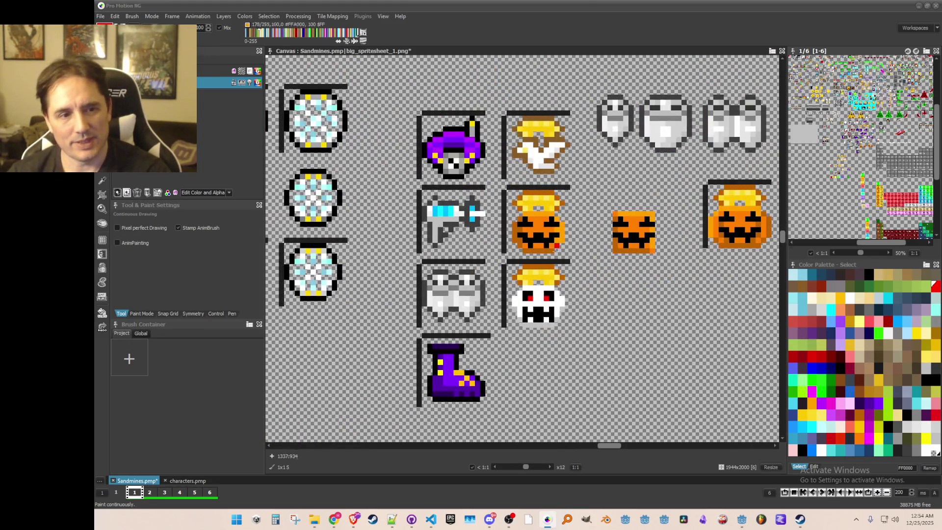
{"action": "scroll", "coordinate": [556, 245], "scroll_direction": "up", "scroll_amount": 1}
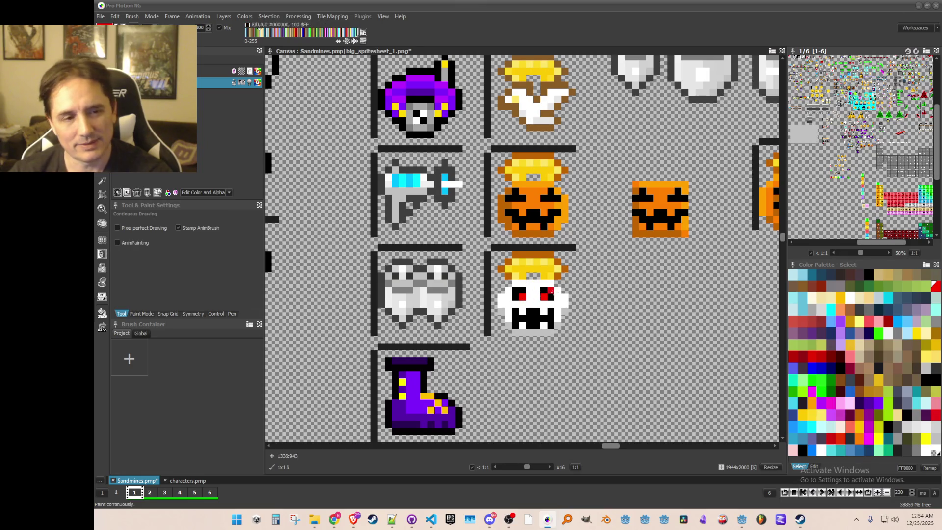
{"action": "scroll", "coordinate": [589, 338], "scroll_direction": "down", "scroll_amount": 2}
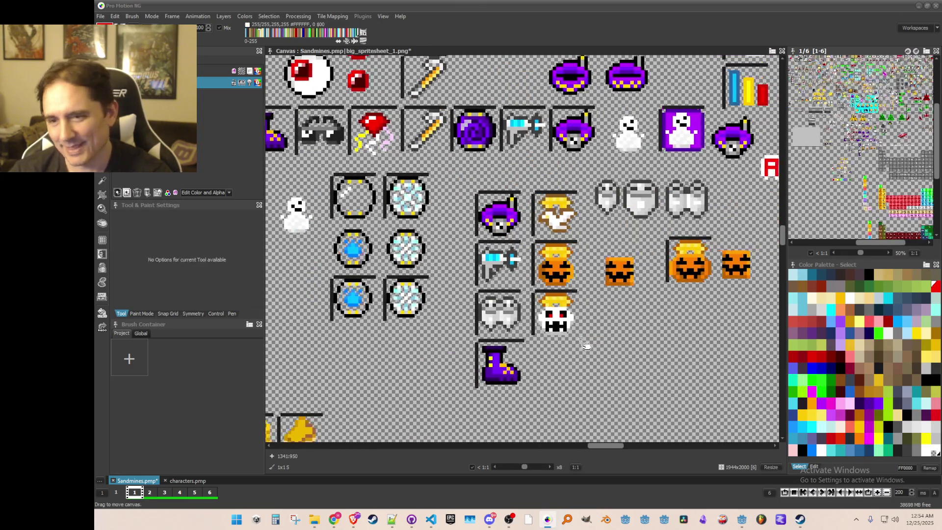
{"action": "scroll", "coordinate": [585, 345], "scroll_direction": "up", "scroll_amount": 2}
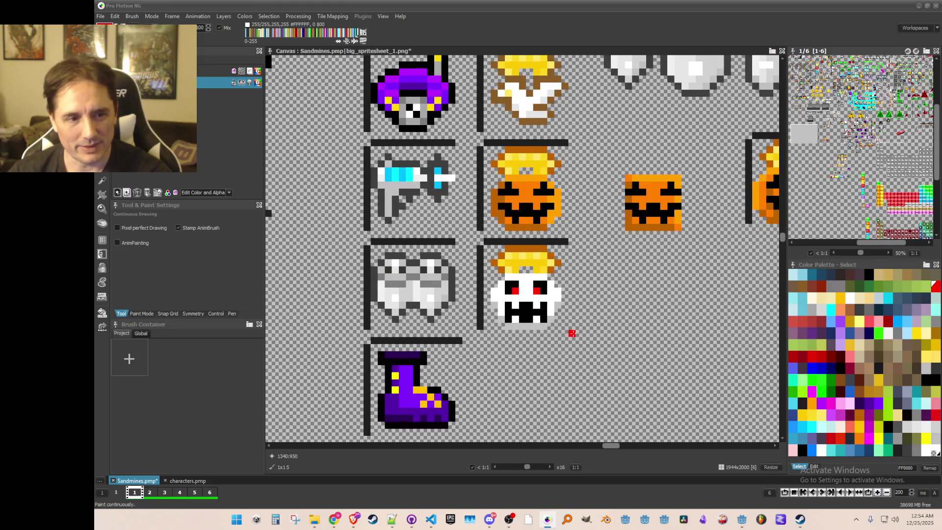
Sample white and the off-white F0F0F0 shade from the sprite
{"action": "key", "text": "comma"}
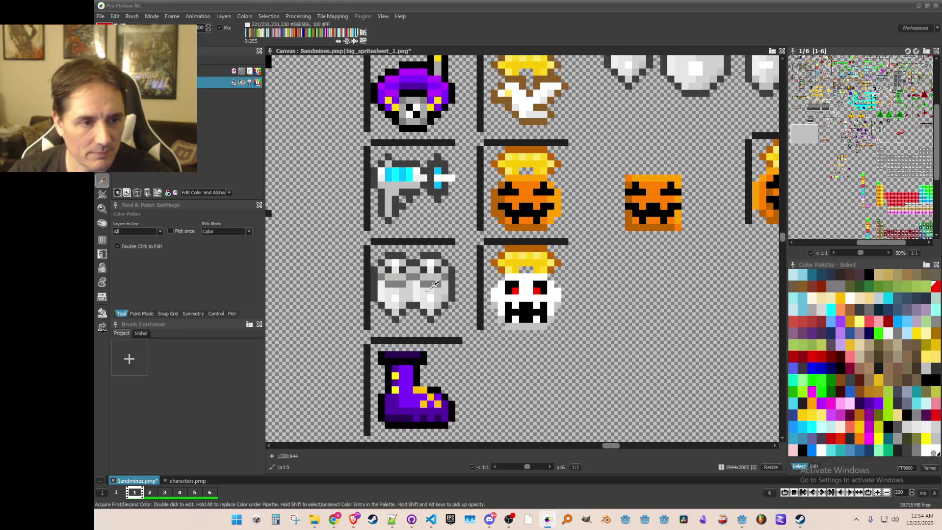
{"action": "left_click", "coordinate": [424, 290]}
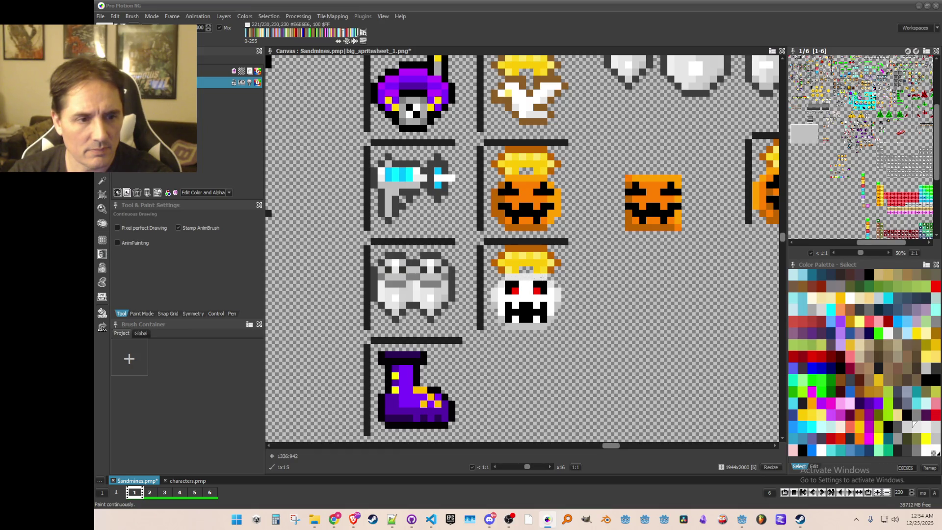
{"action": "key", "text": "comma"}
{"action": "left_click", "coordinate": [422, 284]}
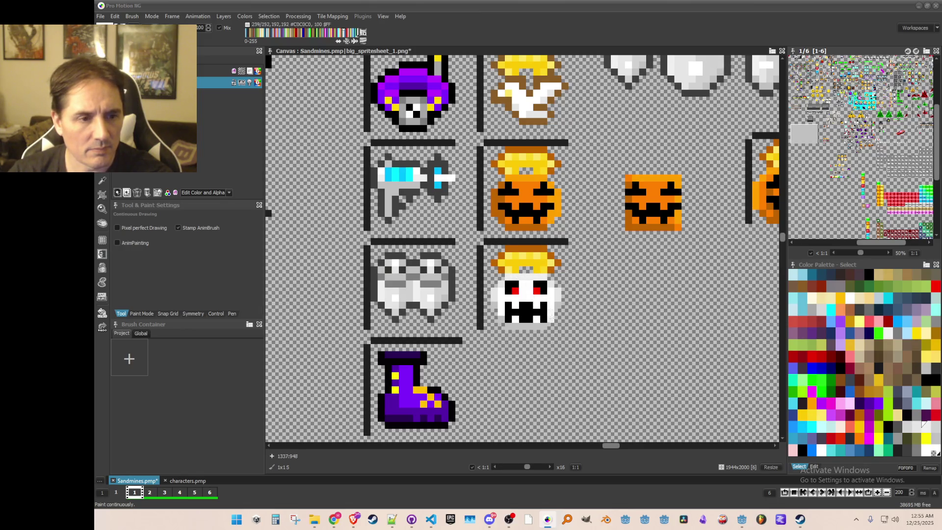
{"action": "scroll", "coordinate": [547, 334], "scroll_direction": "down", "scroll_amount": 2}
{"action": "scroll", "coordinate": [542, 330], "scroll_direction": "up", "scroll_amount": 2}
{"action": "key", "text": "comma"}
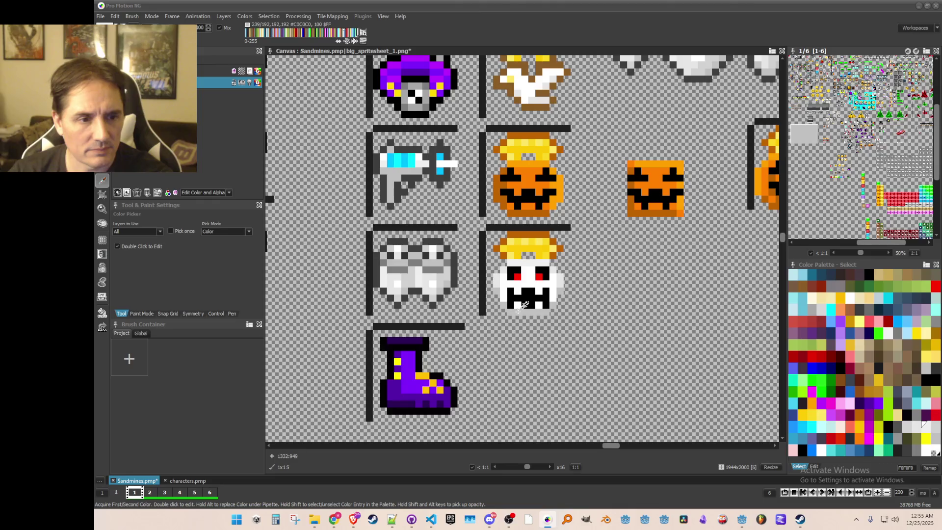
Pick black and reshape the skull's teeth pattern
{"action": "scroll", "coordinate": [543, 333], "scroll_direction": "down", "scroll_amount": 3}
{"action": "scroll", "coordinate": [542, 333], "scroll_direction": "up", "scroll_amount": 2}
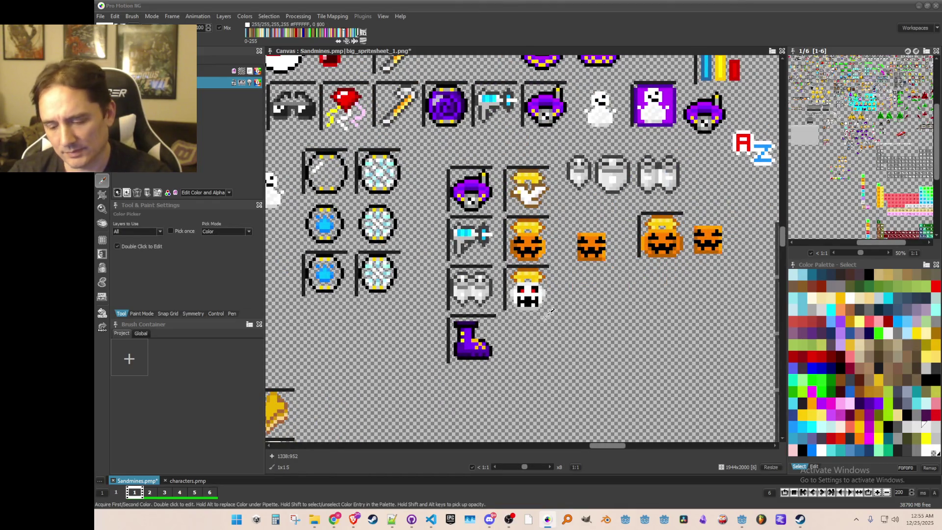
{"action": "scroll", "coordinate": [549, 313], "scroll_direction": "up", "scroll_amount": 3}
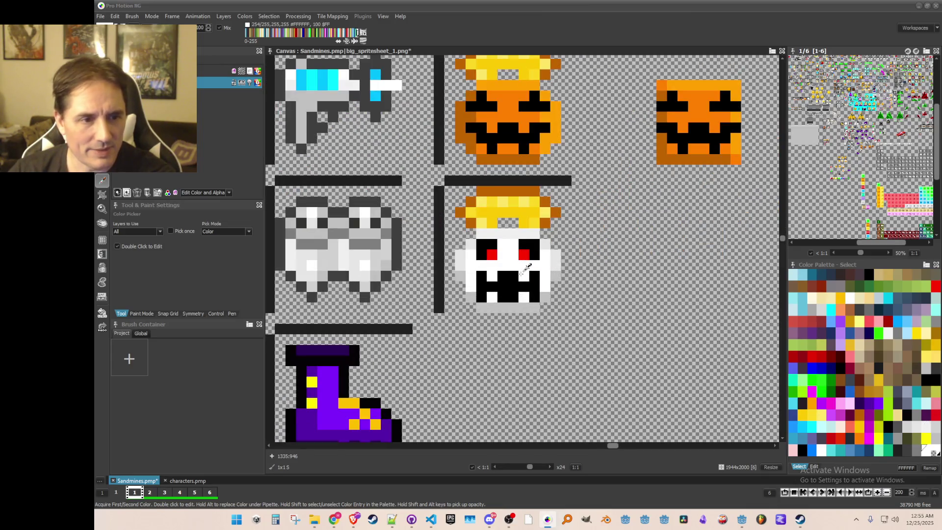
{"action": "left_click", "coordinate": [508, 283]}
{"action": "left_click", "coordinate": [508, 288]}
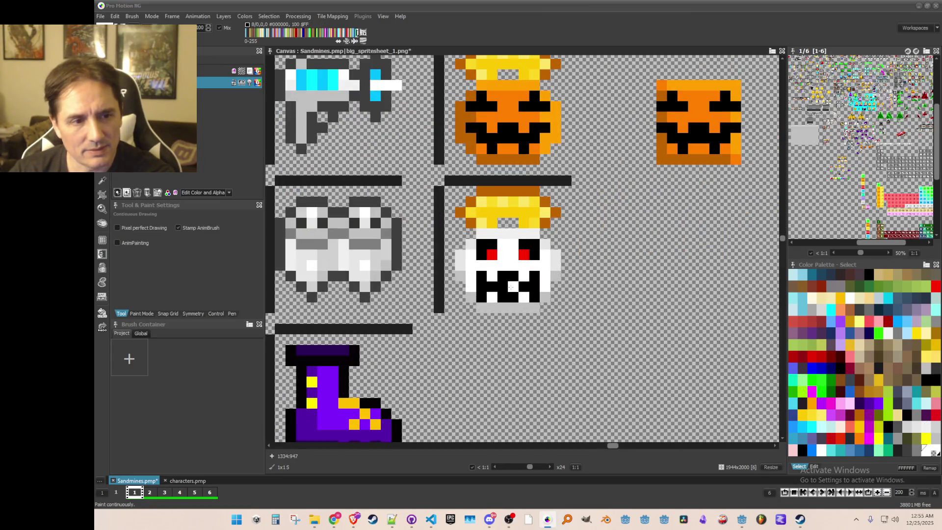
{"action": "left_click", "coordinate": [508, 297]}
{"action": "scroll", "coordinate": [549, 334], "scroll_direction": "down", "scroll_amount": 3}
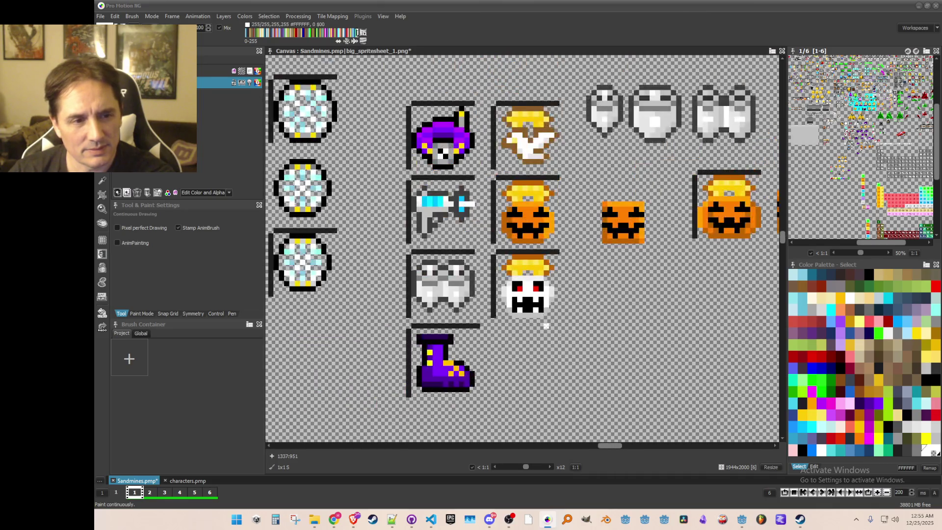
{"action": "scroll", "coordinate": [545, 321], "scroll_direction": "up", "scroll_amount": 2}
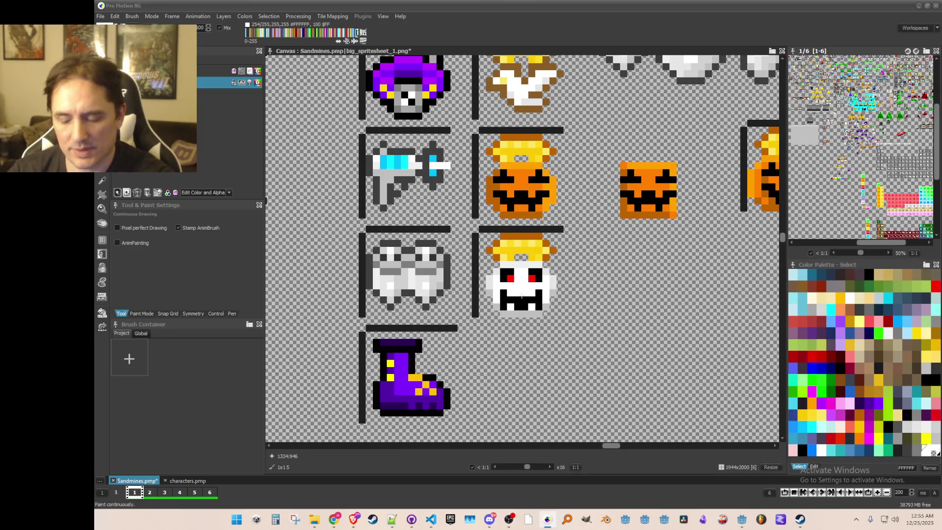
{"action": "scroll", "coordinate": [521, 295], "scroll_direction": "up", "scroll_amount": 1}
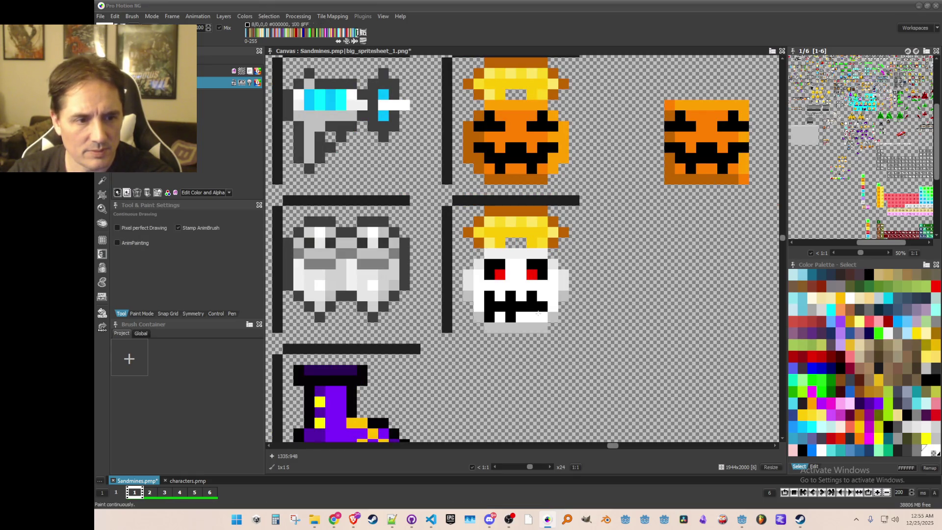
{"action": "scroll", "coordinate": [553, 317], "scroll_direction": "down", "scroll_amount": 1}
{"action": "scroll", "coordinate": [576, 299], "scroll_direction": "up", "scroll_amount": 1}
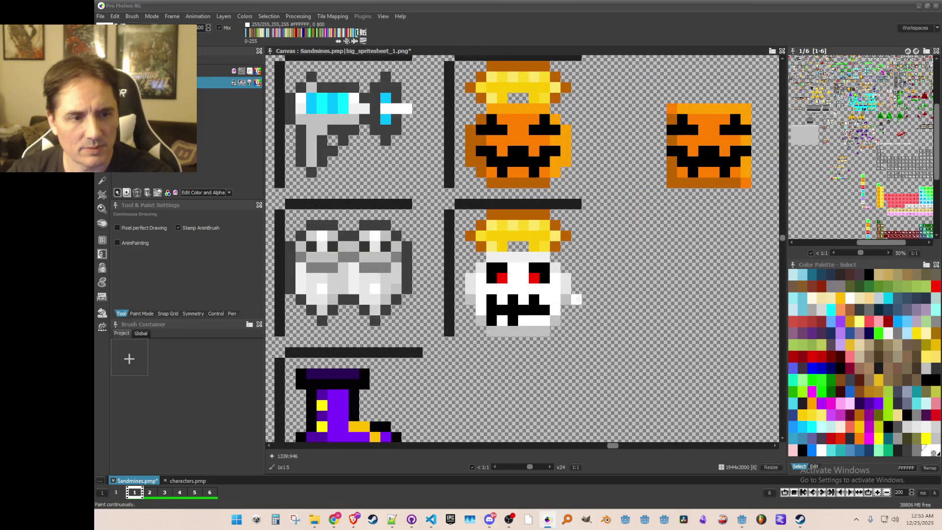
Widen the skull and hat by restamping its right-side strip one pixel outward
{"action": "key", "text": "b"}
{"action": "mouse_move", "coordinate": [577, 214]}
{"action": "left_mouse_down"}
{"action": "mouse_move", "coordinate": [510, 339]}
{"action": "mouse_move", "coordinate": [539, 345]}
{"action": "left_mouse_up"}
{"action": "left_click", "coordinate": [568, 279]}
{"action": "key", "text": "b"}
{"action": "left_click_drag", "start_coordinate": [522, 282], "coordinate": [523, 283]}
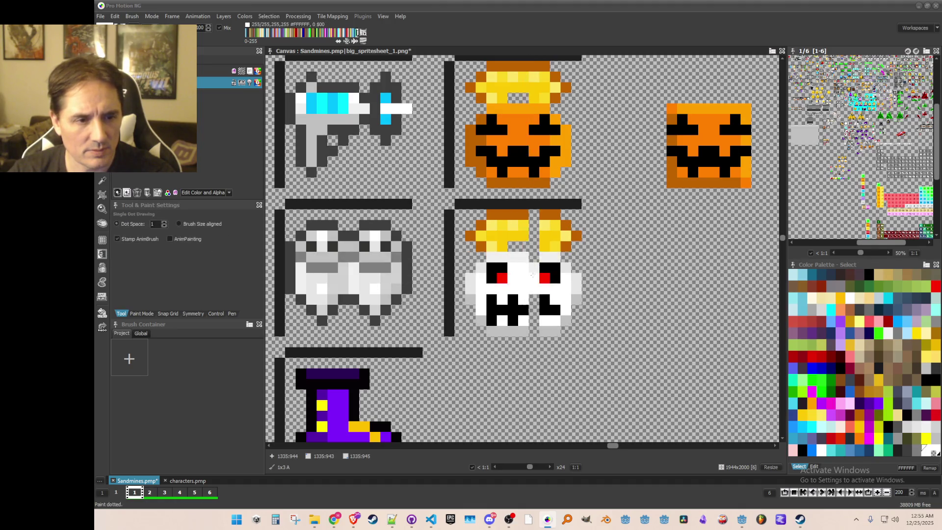
Paint black into the skull's mouth, sampling black and white from the face
{"action": "key", "text": "k"}
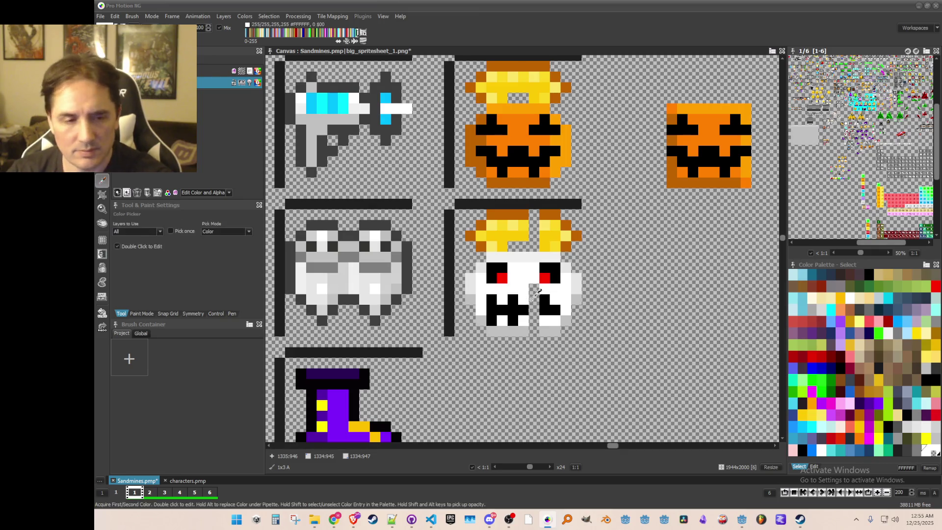
{"action": "left_click", "coordinate": [544, 305]}
{"action": "left_click_drag", "start_coordinate": [529, 299], "coordinate": [534, 312]}
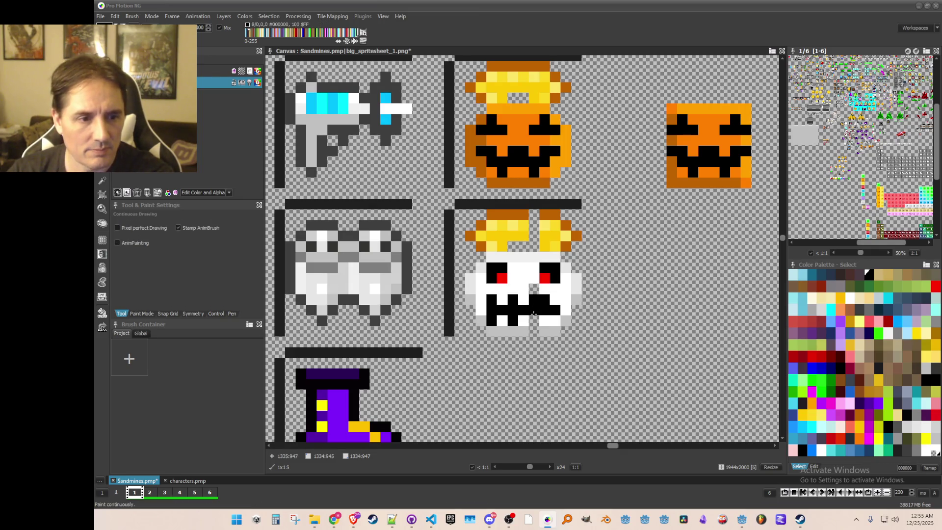
{"action": "key", "text": "k"}
{"action": "left_click", "coordinate": [545, 297]}
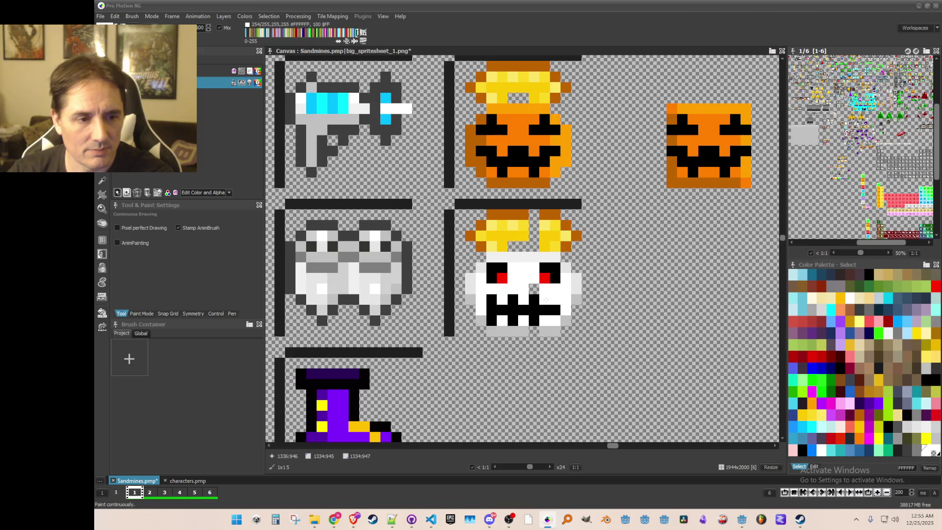
{"action": "key", "text": "k"}
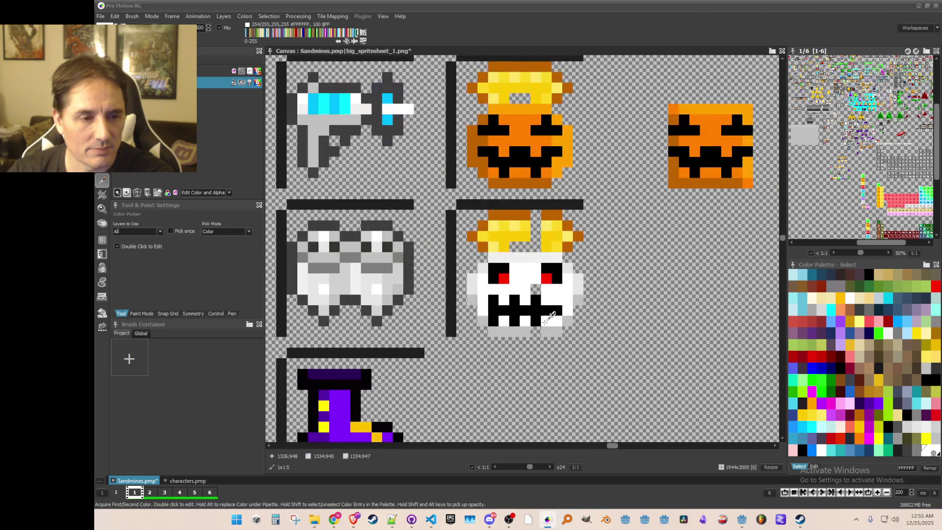
{"action": "left_click", "coordinate": [511, 313]}
{"action": "key", "text": "k"}
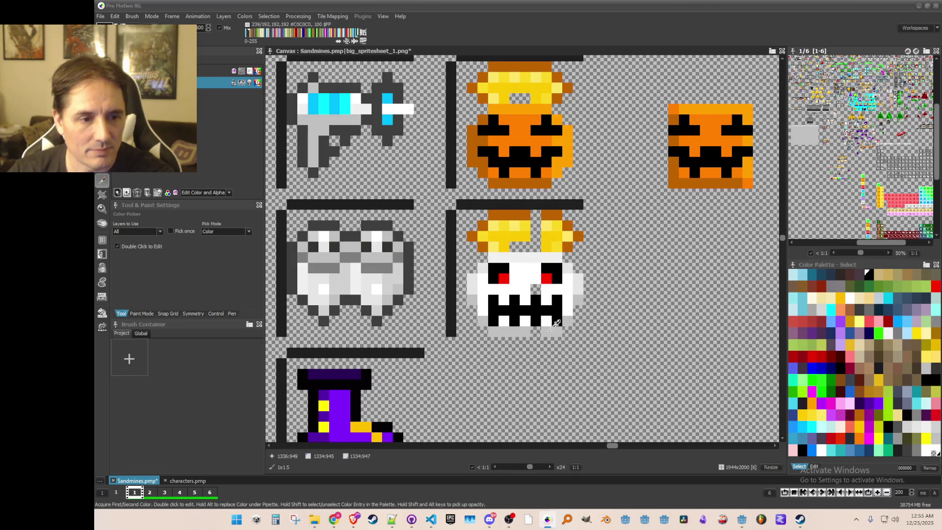
Paint black over white pixels across the top of the skull's face
{"action": "scroll", "coordinate": [535, 290], "scroll_direction": "up", "scroll_amount": 2}
{"action": "scroll", "coordinate": [535, 290], "scroll_direction": "down", "scroll_amount": 2}
{"action": "scroll", "coordinate": [537, 285], "scroll_direction": "up", "scroll_amount": 1}
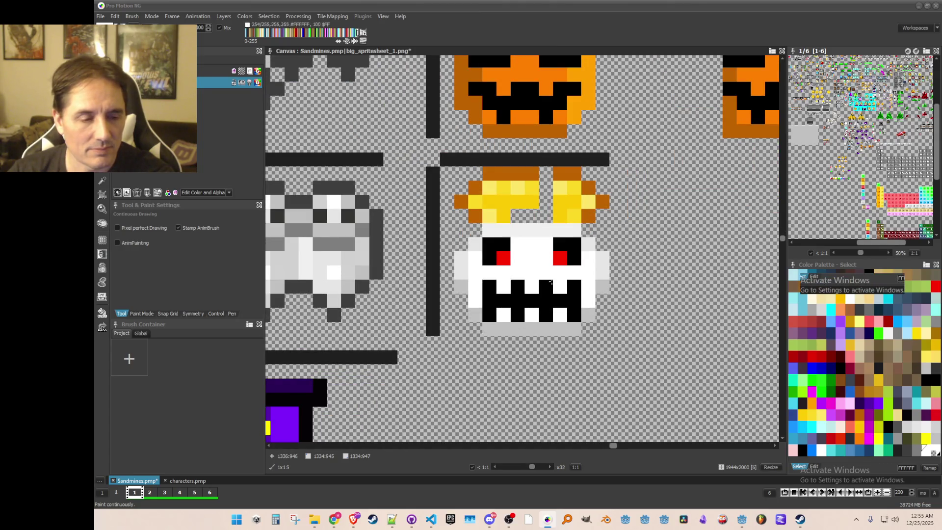
{"action": "left_click_drag", "start_coordinate": [513, 252], "coordinate": [537, 251]}
{"action": "scroll", "coordinate": [591, 235], "scroll_direction": "down", "scroll_amount": 3}
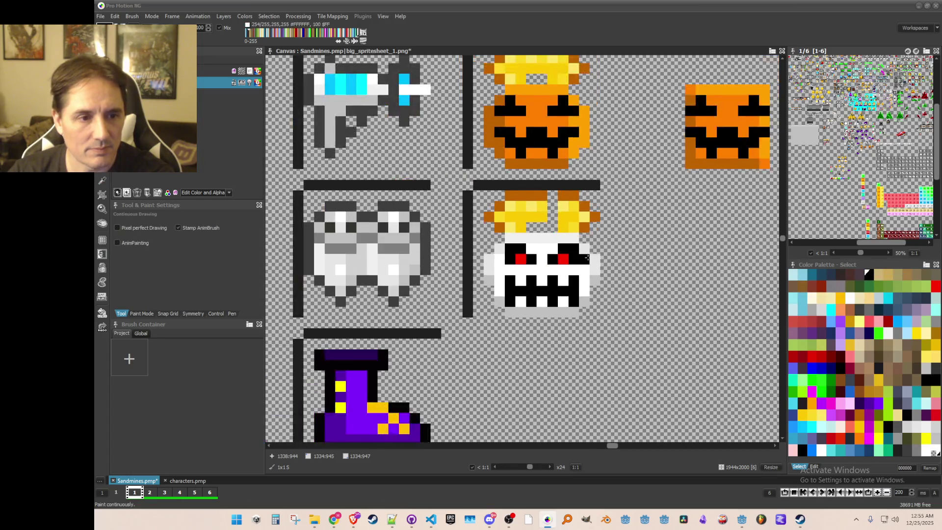
{"action": "scroll", "coordinate": [591, 235], "scroll_direction": "up", "scroll_amount": 2}
Grab a 5x5 patch of the skull's teeth as a reusable brush
{"action": "key", "text": "k"}
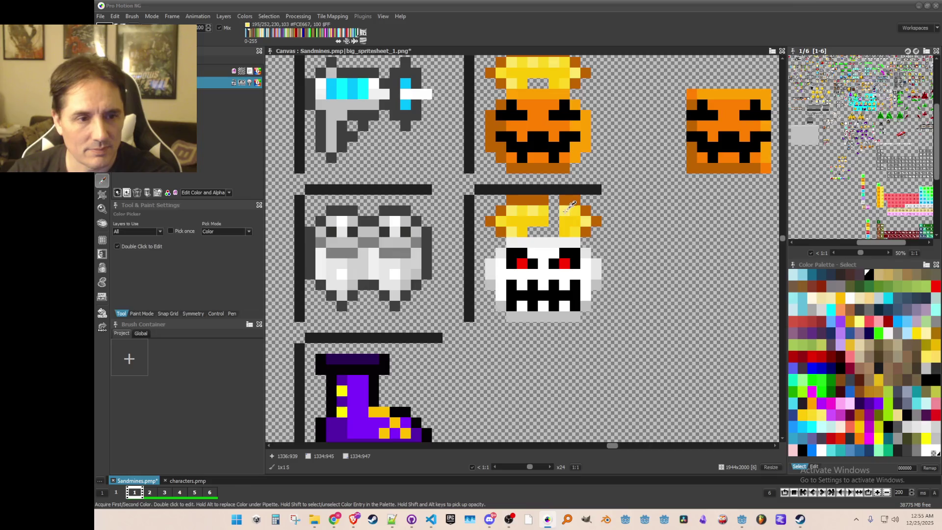
{"action": "scroll", "coordinate": [591, 234], "scroll_direction": "down", "scroll_amount": 2}
{"action": "scroll", "coordinate": [611, 261], "scroll_direction": "up", "scroll_amount": 1}
{"action": "scroll", "coordinate": [612, 261], "scroll_direction": "up", "scroll_amount": 1}
{"action": "scroll", "coordinate": [595, 244], "scroll_direction": "down", "scroll_amount": 1}
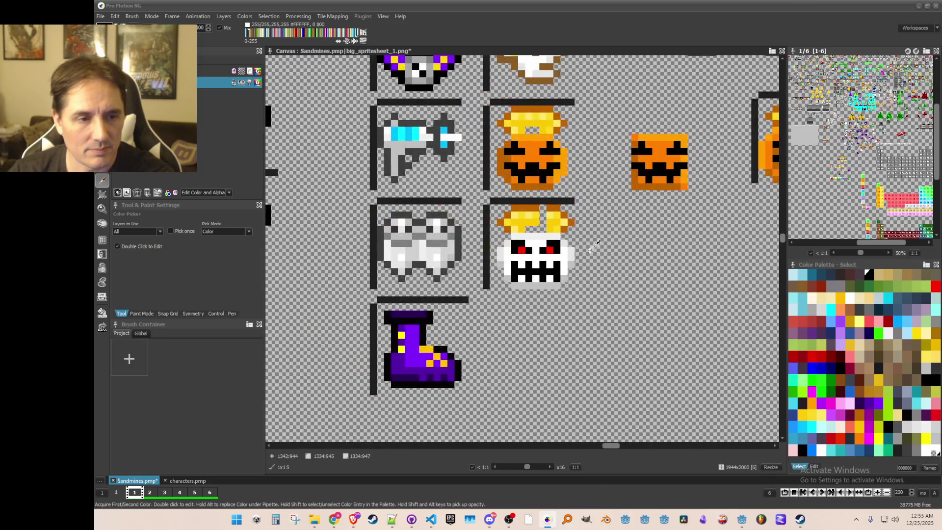
{"action": "scroll", "coordinate": [591, 240], "scroll_direction": "down", "scroll_amount": 1}
{"action": "scroll", "coordinate": [591, 240], "scroll_direction": "up", "scroll_amount": 1}
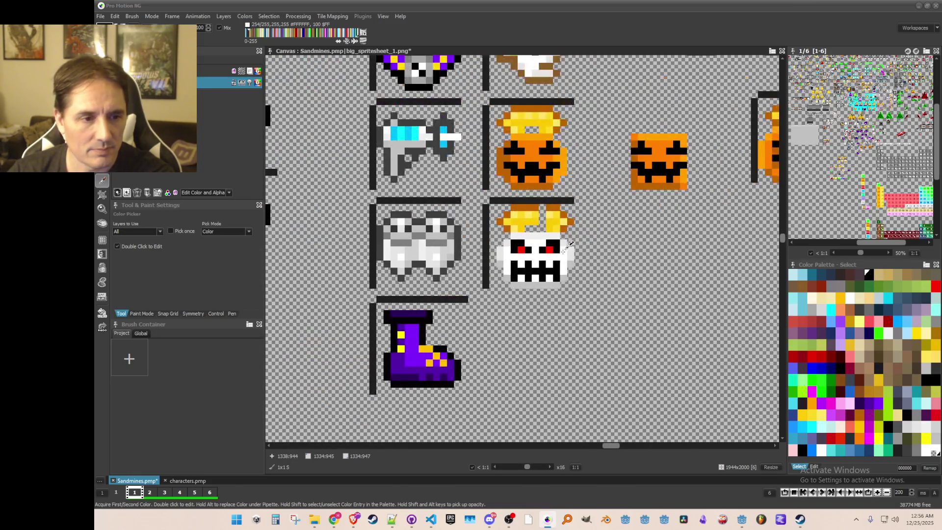
{"action": "scroll", "coordinate": [569, 245], "scroll_direction": "up", "scroll_amount": 1}
{"action": "key", "text": "b"}
{"action": "left_click_drag", "start_coordinate": [464, 281], "coordinate": [506, 322]}
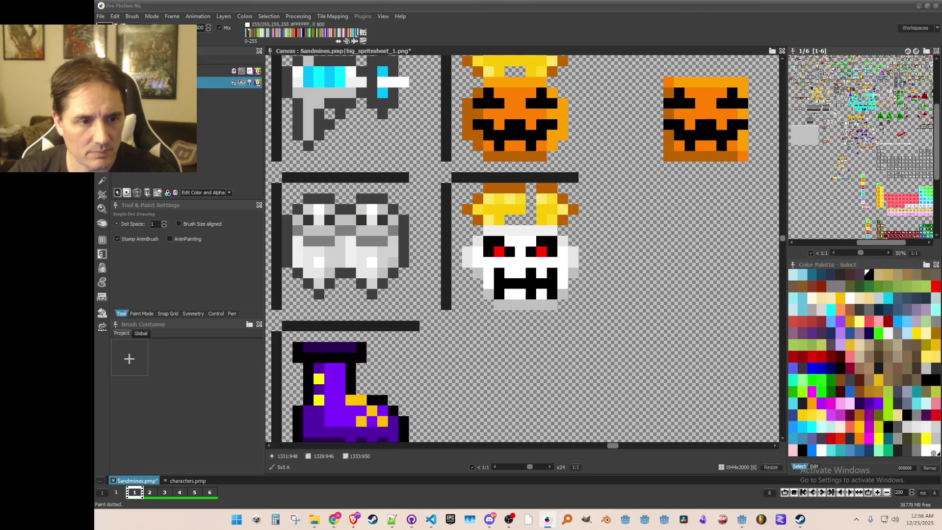
Grab a patch of the skull's mouth, then drop it for a 1x1 single-pixel pencil
{"action": "key", "text": "b"}
{"action": "left_click_drag", "start_coordinate": [594, 276], "coordinate": [550, 322]}
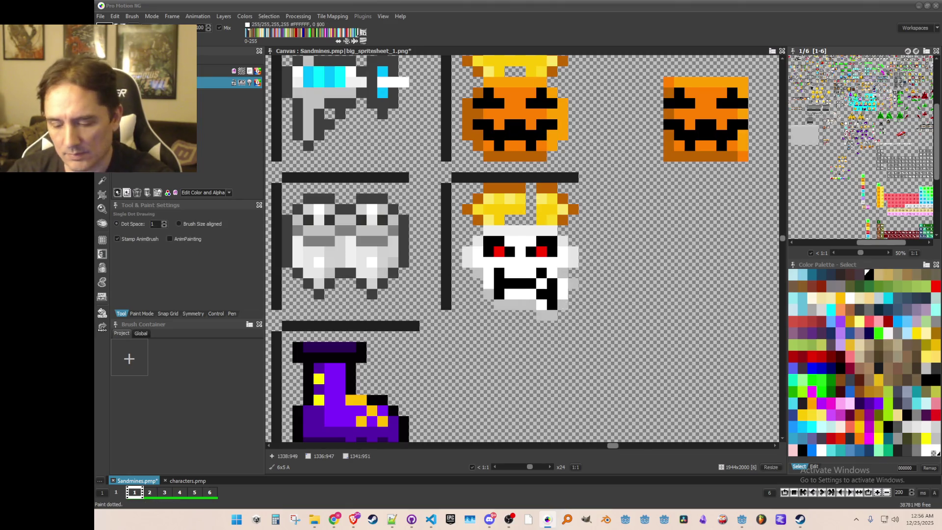
{"action": "key", "text": "period"}
{"action": "key", "text": "d"}
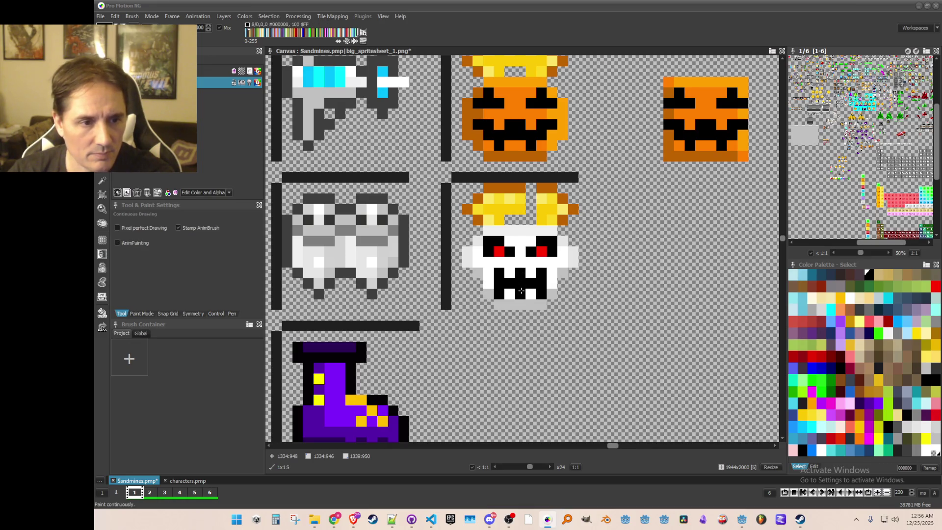
{"action": "scroll", "coordinate": [591, 277], "scroll_direction": "down", "scroll_amount": 2}
{"action": "scroll", "coordinate": [591, 282], "scroll_direction": "up", "scroll_amount": 2}
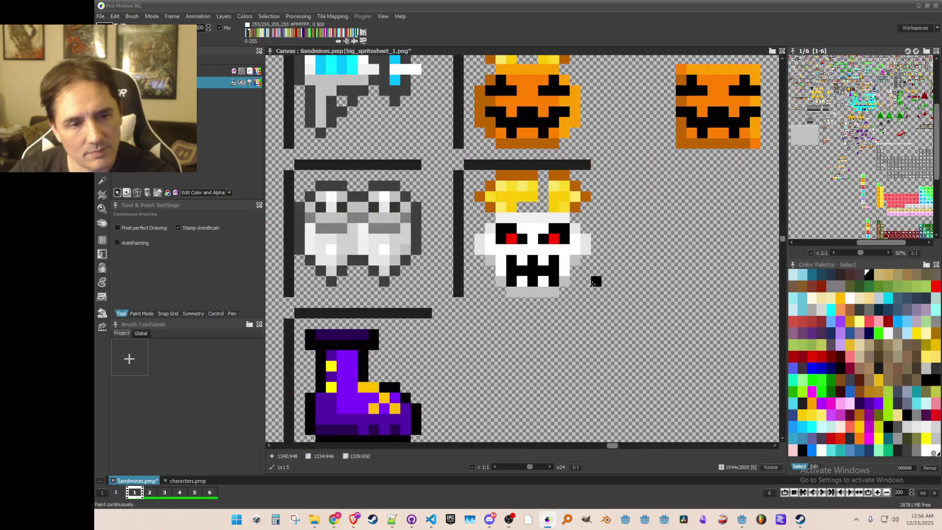
Sample the crown's light yellow, deeper yellow and dark orange, and fill the crown's gap
{"action": "key", "text": "comma"}
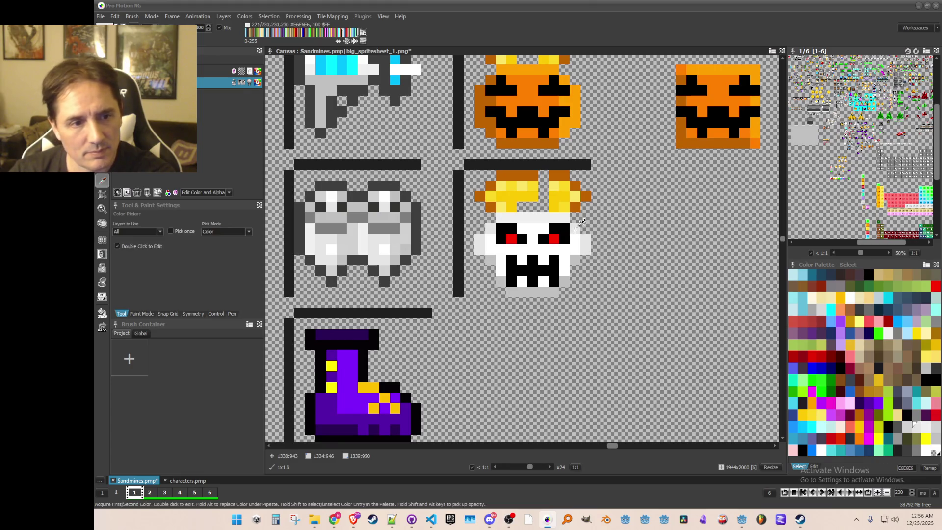
{"action": "scroll", "coordinate": [532, 191], "scroll_direction": "down", "scroll_amount": 1}
{"action": "scroll", "coordinate": [532, 192], "scroll_direction": "up", "scroll_amount": 1}
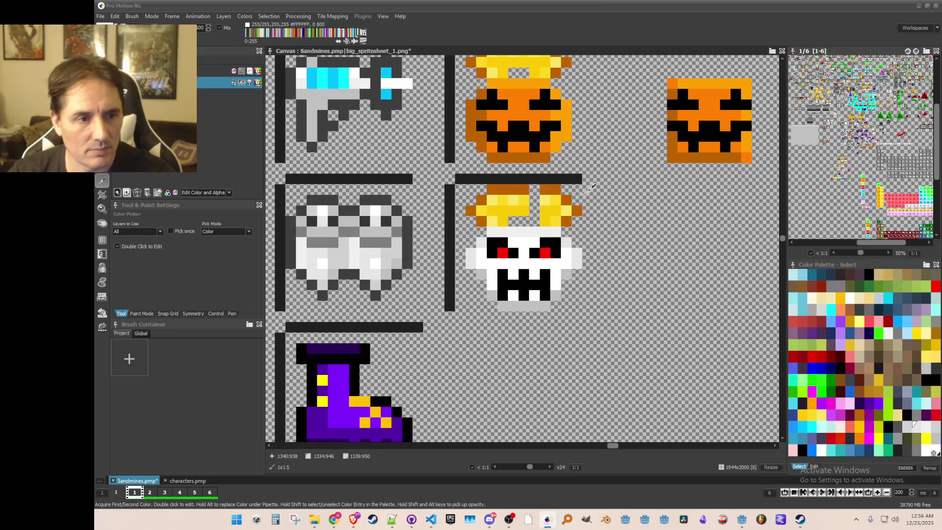
{"action": "left_click", "coordinate": [526, 204]}
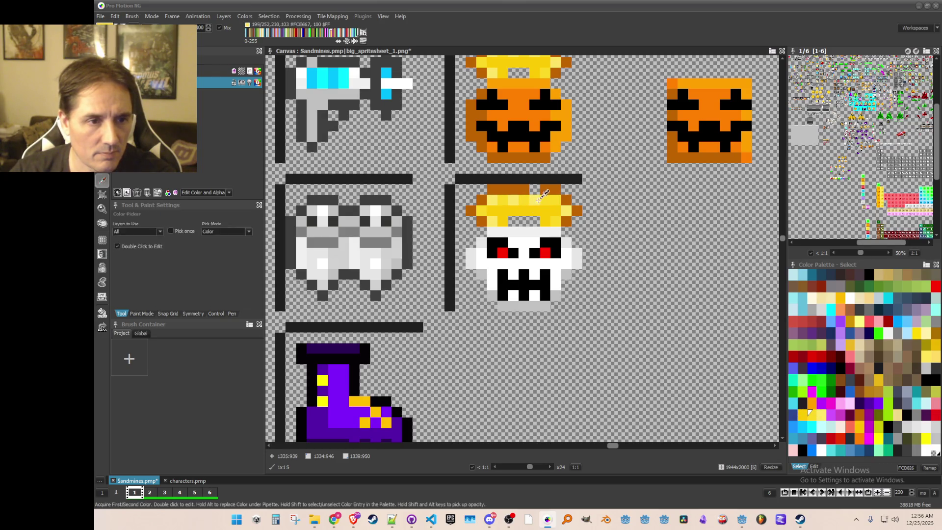
{"action": "key", "text": "k"}
{"action": "left_click", "coordinate": [558, 201]}
{"action": "key", "text": "k"}
{"action": "left_click", "coordinate": [563, 199]}
{"action": "key", "text": "k"}
{"action": "left_click", "coordinate": [546, 189]}
{"action": "scroll", "coordinate": [574, 235], "scroll_direction": "down", "scroll_amount": 2}
{"action": "scroll", "coordinate": [575, 275], "scroll_direction": "up", "scroll_amount": 1}
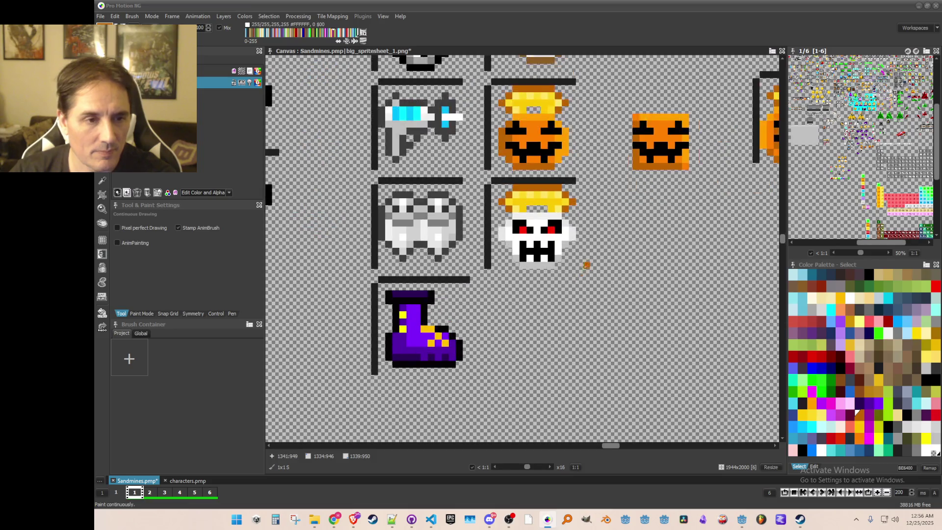
{"action": "scroll", "coordinate": [586, 258], "scroll_direction": "down", "scroll_amount": 2}
{"action": "scroll", "coordinate": [579, 290], "scroll_direction": "up", "scroll_amount": 1}
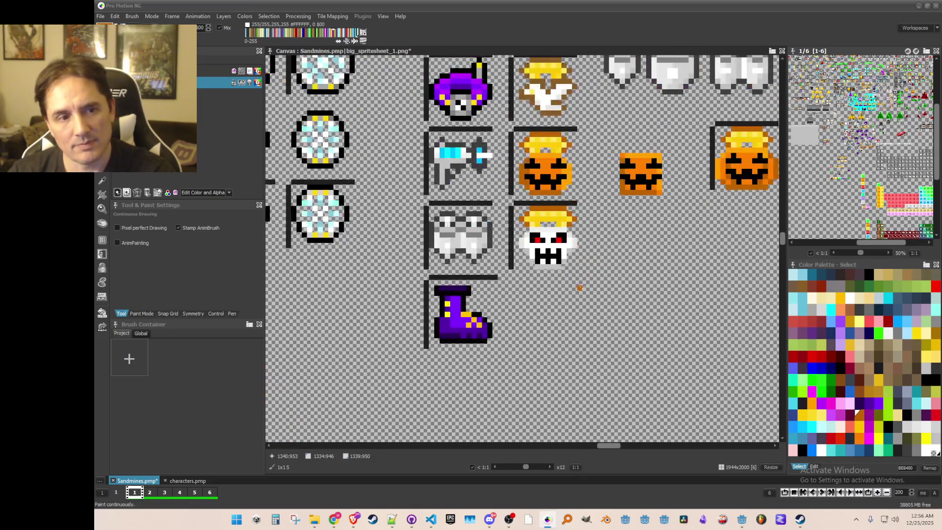
{"action": "key", "text": "ctrl+s"}
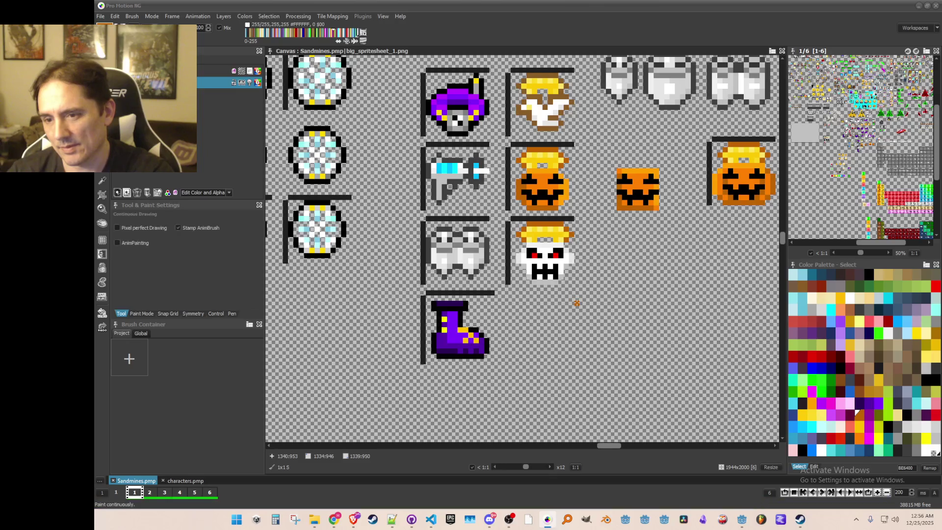
{"action": "scroll", "coordinate": [577, 303], "scroll_direction": "down", "scroll_amount": 2}
{"action": "scroll", "coordinate": [575, 304], "scroll_direction": "up", "scroll_amount": 1}
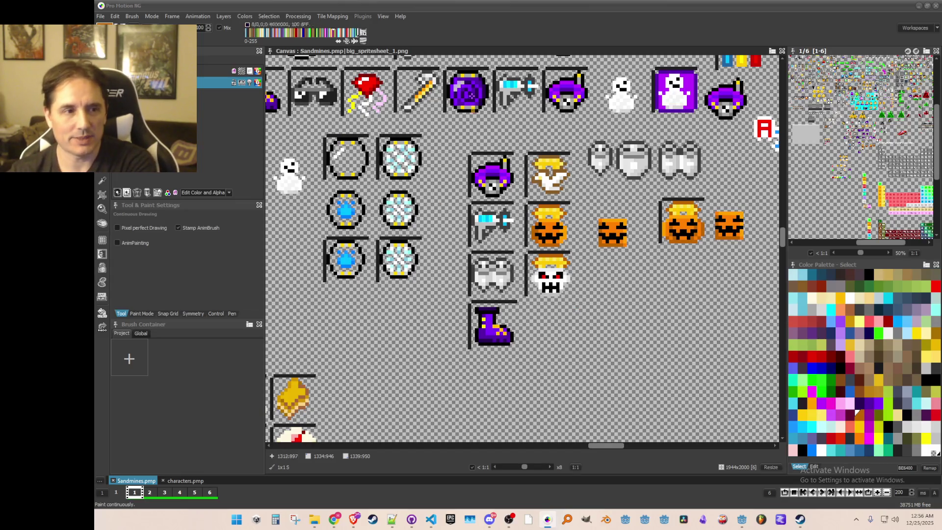
{"action": "scroll", "coordinate": [470, 271], "scroll_direction": "down", "scroll_amount": 1}
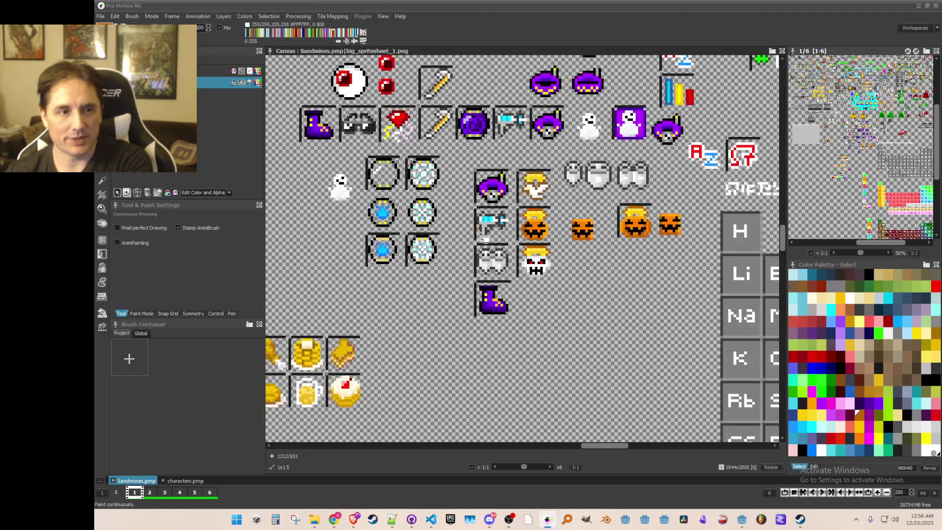
{"action": "scroll", "coordinate": [469, 272], "scroll_direction": "down", "scroll_amount": 1}
{"action": "scroll", "coordinate": [469, 272], "scroll_direction": "up", "scroll_amount": 1}
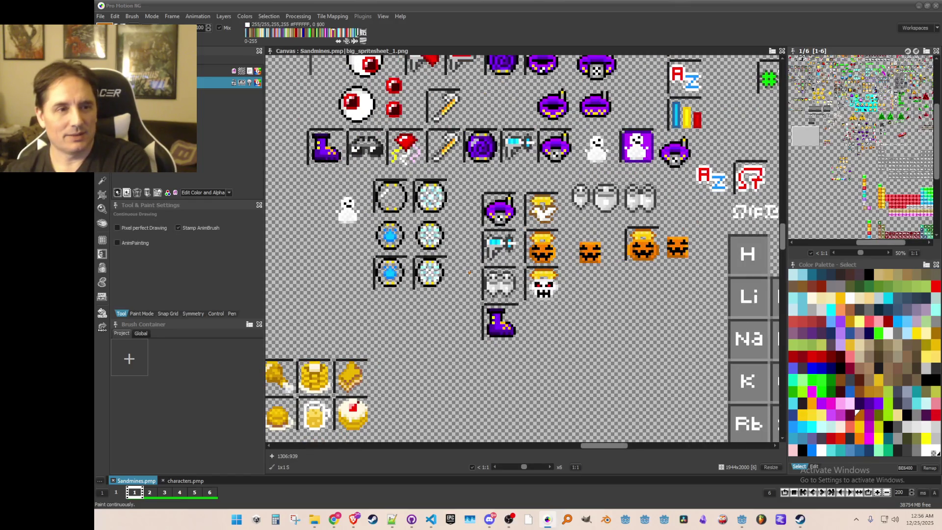
{"action": "scroll", "coordinate": [470, 272], "scroll_direction": "down", "scroll_amount": 2}
{"action": "scroll", "coordinate": [469, 271], "scroll_direction": "up", "scroll_amount": 3}
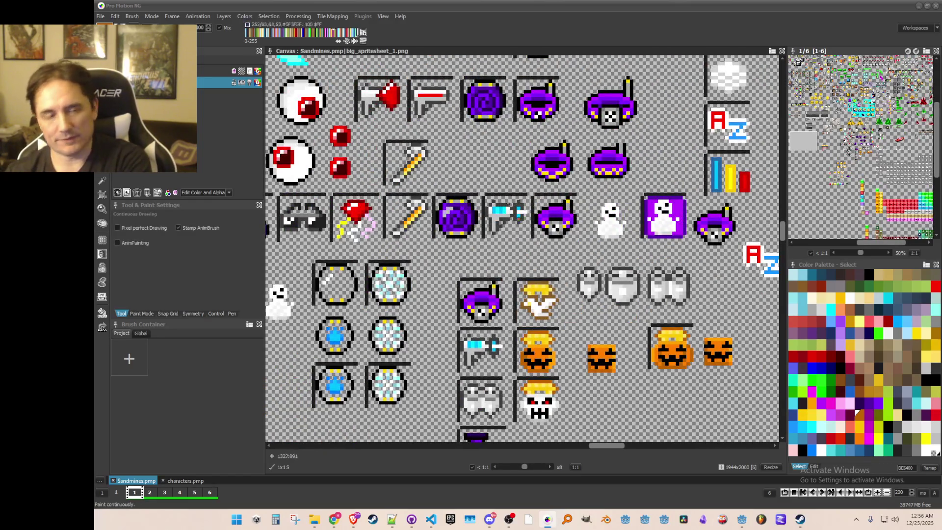
{"action": "scroll", "coordinate": [472, 298], "scroll_direction": "down", "scroll_amount": 3}
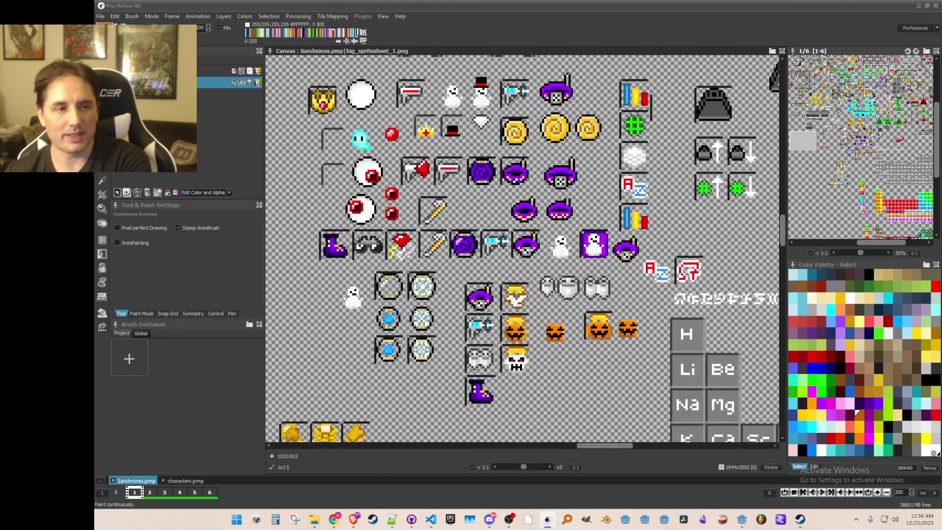
{"action": "scroll", "coordinate": [578, 306], "scroll_direction": "up", "scroll_amount": 2}
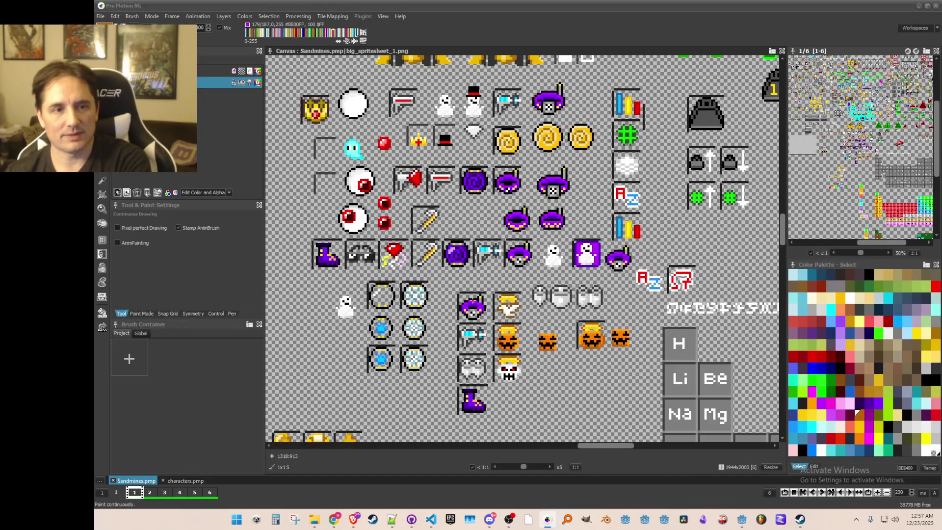
{"action": "scroll", "coordinate": [472, 300], "scroll_direction": "down", "scroll_amount": 1}
{"action": "scroll", "coordinate": [478, 300], "scroll_direction": "up", "scroll_amount": 1}
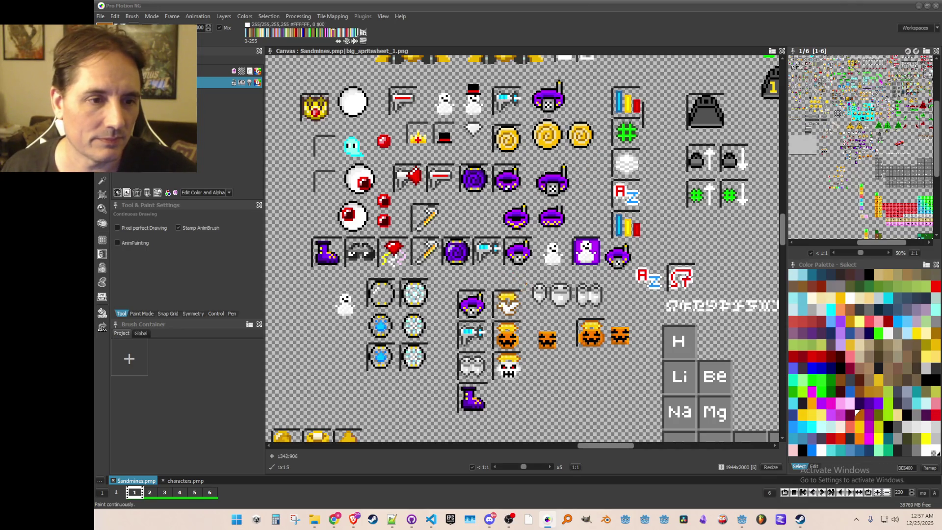
{"action": "left_click", "coordinate": [430, 521]}
{"action": "left_click", "coordinate": [430, 521]}
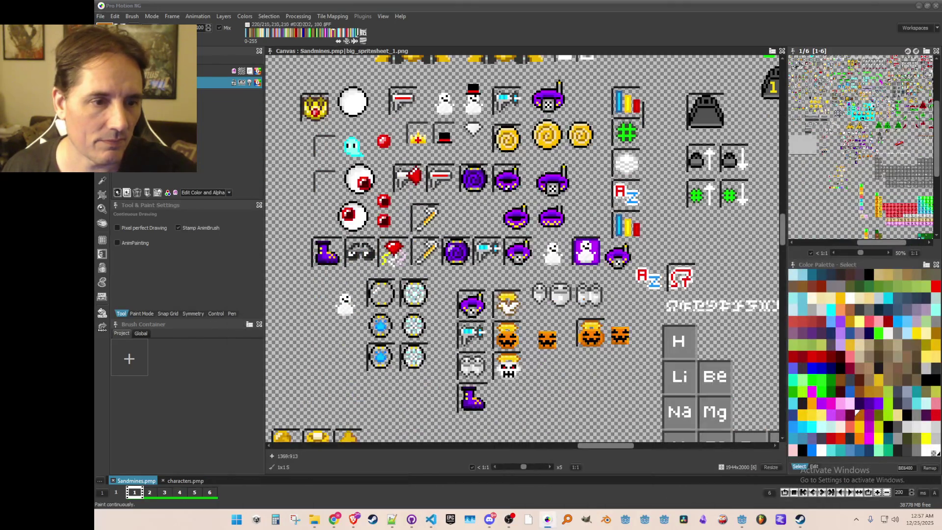
{"action": "left_click_drag", "start_coordinate": [582, 296], "coordinate": [558, 292]}
{"action": "scroll", "coordinate": [558, 292], "scroll_direction": "down", "scroll_amount": 1}
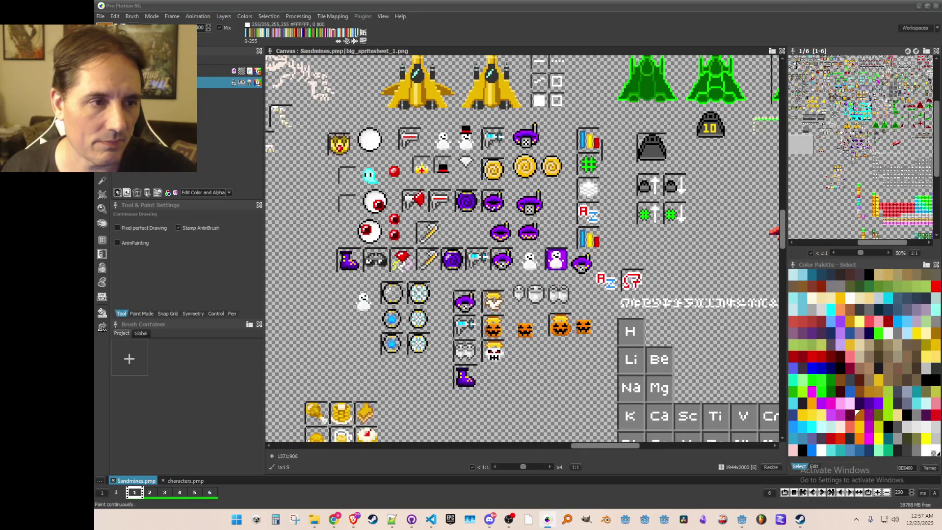
{"action": "mouse_move", "coordinate": [680, 289]}
{"action": "left_mouse_down"}
{"action": "mouse_move", "coordinate": [457, 229]}
{"action": "mouse_move", "coordinate": [472, 282]}
{"action": "left_mouse_up"}
{"action": "scroll", "coordinate": [684, 286], "scroll_direction": "down", "scroll_amount": 1}
{"action": "left_click_drag", "start_coordinate": [558, 273], "coordinate": [584, 382]}
{"action": "scroll", "coordinate": [584, 381], "scroll_direction": "down", "scroll_amount": 1}
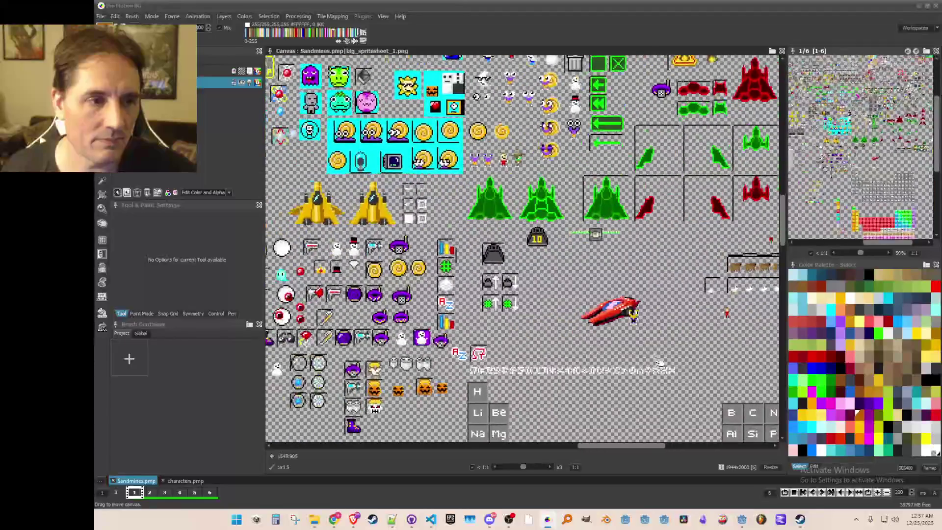
{"action": "mouse_move", "coordinate": [556, 306]}
{"action": "left_mouse_down"}
{"action": "mouse_move", "coordinate": [654, 291]}
{"action": "mouse_move", "coordinate": [739, 206]}
{"action": "left_mouse_up"}
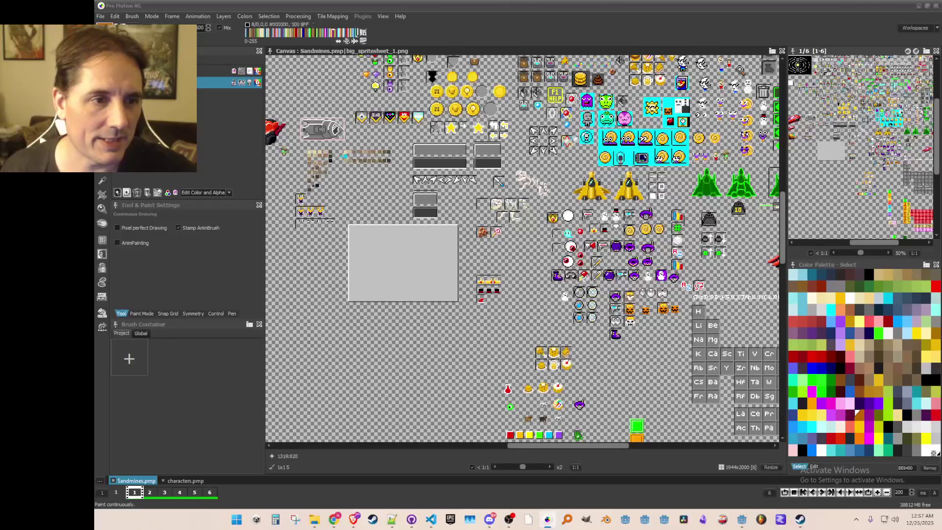
{"action": "left_click_drag", "start_coordinate": [658, 199], "coordinate": [671, 240]}
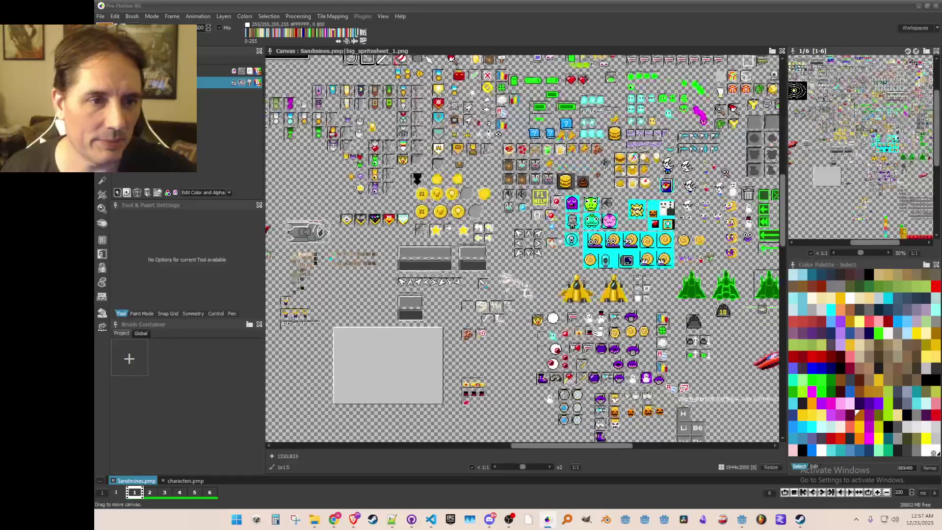
{"action": "mouse_move", "coordinate": [653, 256]}
{"action": "left_mouse_down"}
{"action": "mouse_move", "coordinate": [535, 234]}
{"action": "mouse_move", "coordinate": [505, 209]}
{"action": "left_mouse_up"}
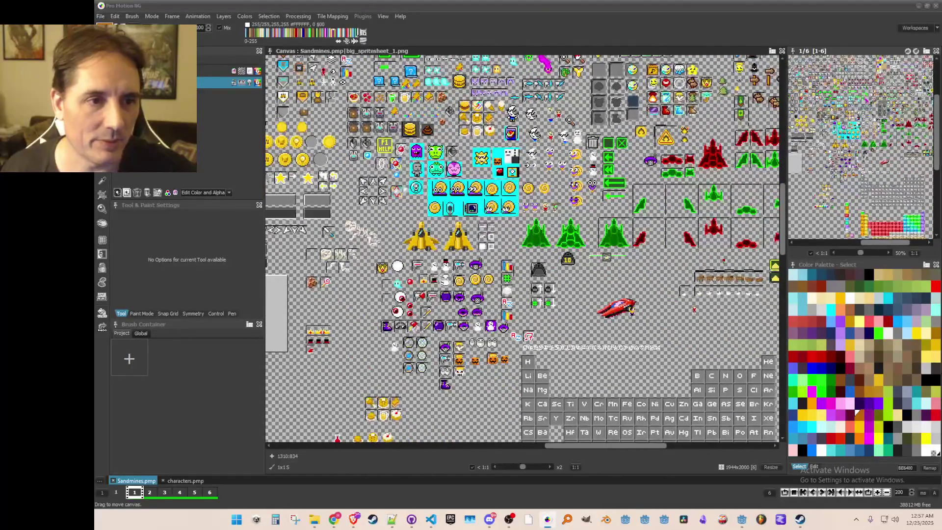
{"action": "left_click_drag", "start_coordinate": [417, 293], "coordinate": [389, 284]}
{"action": "left_click_drag", "start_coordinate": [470, 274], "coordinate": [437, 289]}
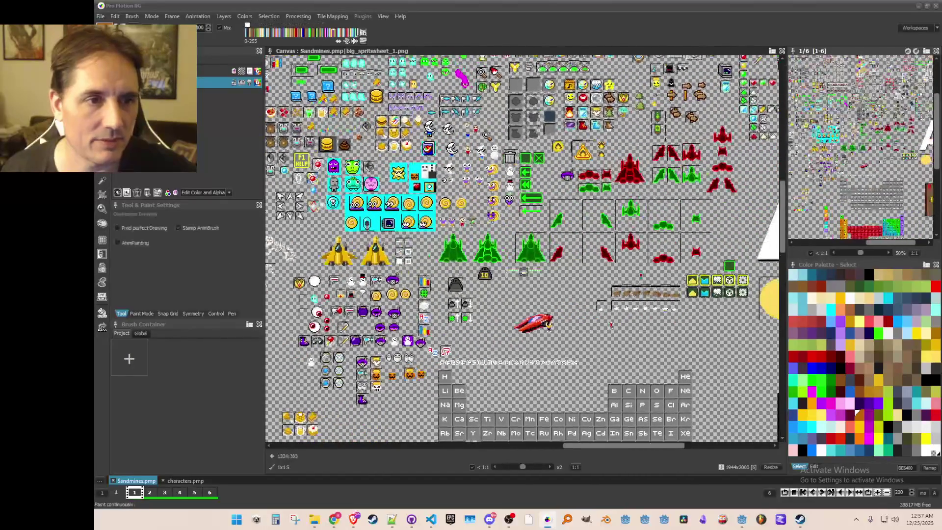
{"action": "left_click_drag", "start_coordinate": [491, 255], "coordinate": [465, 287]}
{"action": "mouse_move", "coordinate": [540, 210]}
{"action": "left_mouse_down"}
{"action": "mouse_move", "coordinate": [541, 274]}
{"action": "mouse_move", "coordinate": [527, 278]}
{"action": "left_mouse_up"}
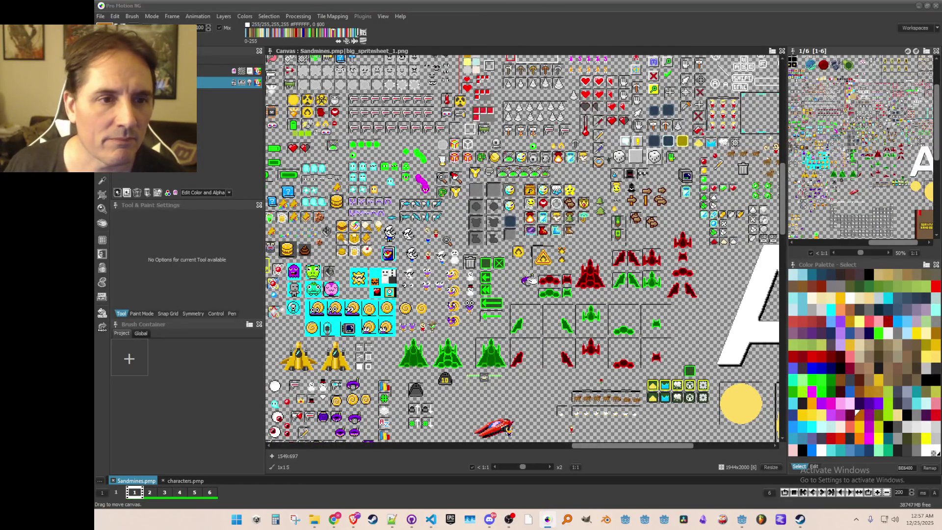
{"action": "scroll", "coordinate": [527, 278], "scroll_direction": "right", "scroll_amount": 3}
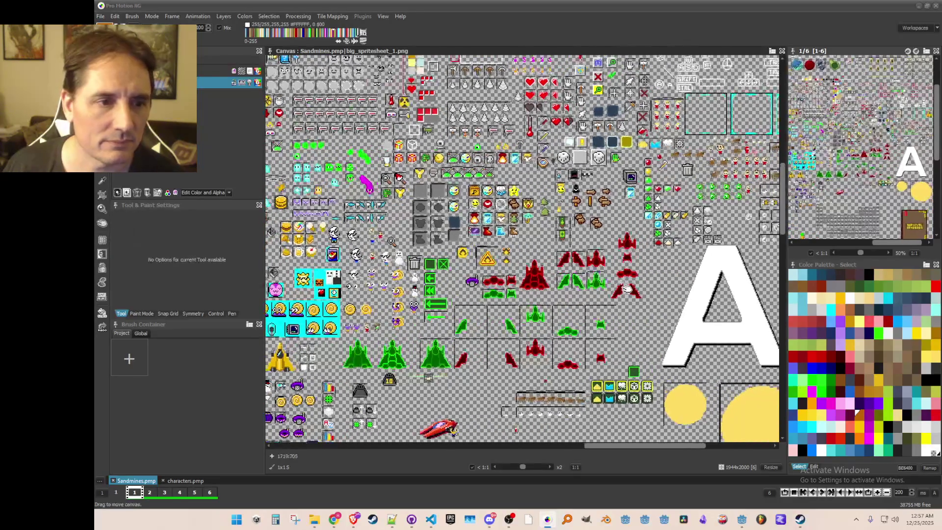
{"action": "scroll", "coordinate": [626, 288], "scroll_direction": "right", "scroll_amount": 2}
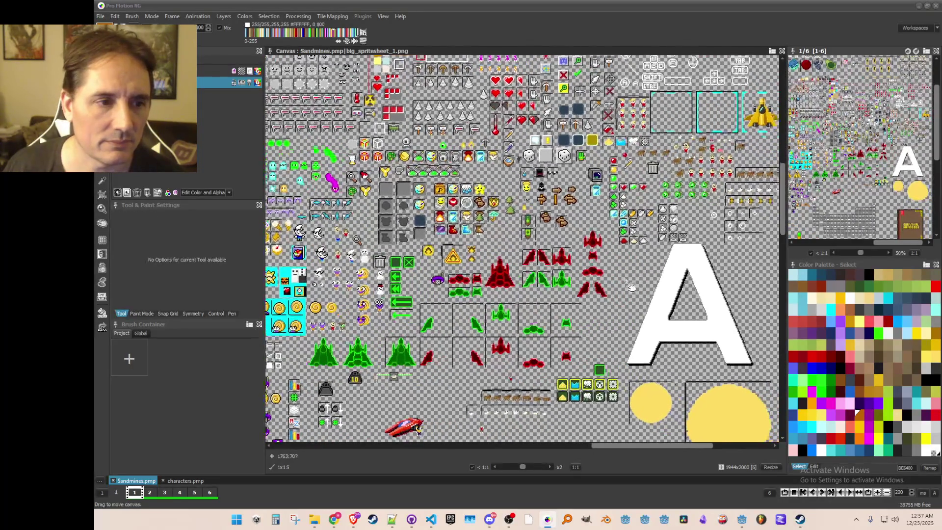
{"action": "scroll", "coordinate": [631, 287], "scroll_direction": "down", "scroll_amount": 3}
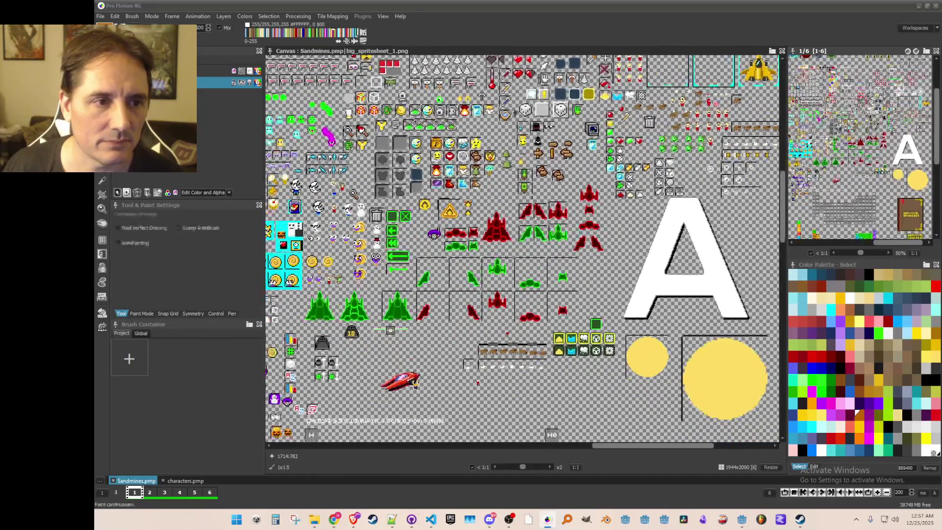
{"action": "scroll", "coordinate": [522, 248], "scroll_direction": "down", "scroll_amount": 2}
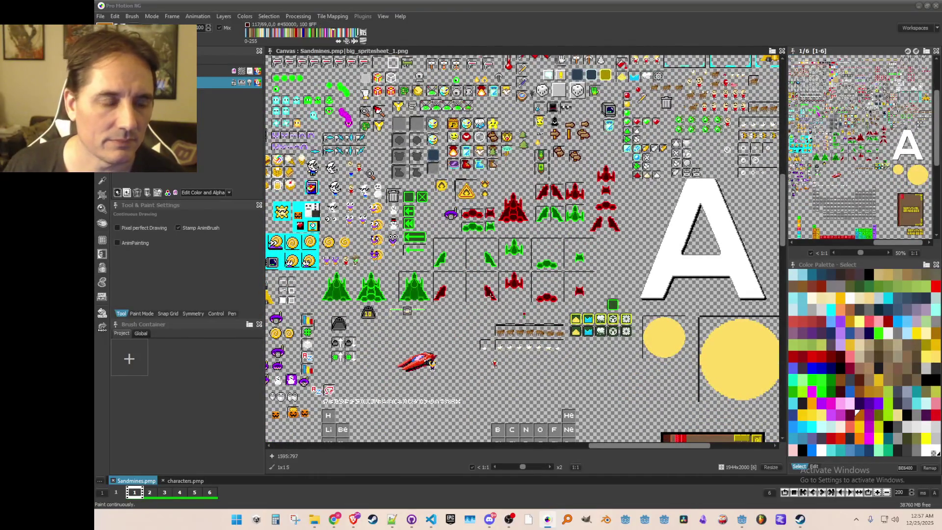
{"action": "mouse_move", "coordinate": [555, 388]}
{"action": "left_mouse_down"}
{"action": "mouse_move", "coordinate": [578, 367]}
{"action": "mouse_move", "coordinate": [531, 244]}
{"action": "mouse_move", "coordinate": [479, 164]}
{"action": "mouse_move", "coordinate": [588, 146]}
{"action": "mouse_move", "coordinate": [640, 73]}
{"action": "left_mouse_up"}
{"action": "mouse_move", "coordinate": [491, 221]}
{"action": "left_mouse_down"}
{"action": "mouse_move", "coordinate": [608, 131]}
{"action": "mouse_move", "coordinate": [753, 227]}
{"action": "mouse_move", "coordinate": [768, 306]}
{"action": "left_mouse_up"}
{"action": "mouse_move", "coordinate": [572, 245]}
{"action": "left_mouse_down"}
{"action": "mouse_move", "coordinate": [619, 282]}
{"action": "mouse_move", "coordinate": [700, 305]}
{"action": "mouse_move", "coordinate": [741, 303]}
{"action": "mouse_move", "coordinate": [681, 329]}
{"action": "mouse_move", "coordinate": [528, 353]}
{"action": "left_mouse_up"}
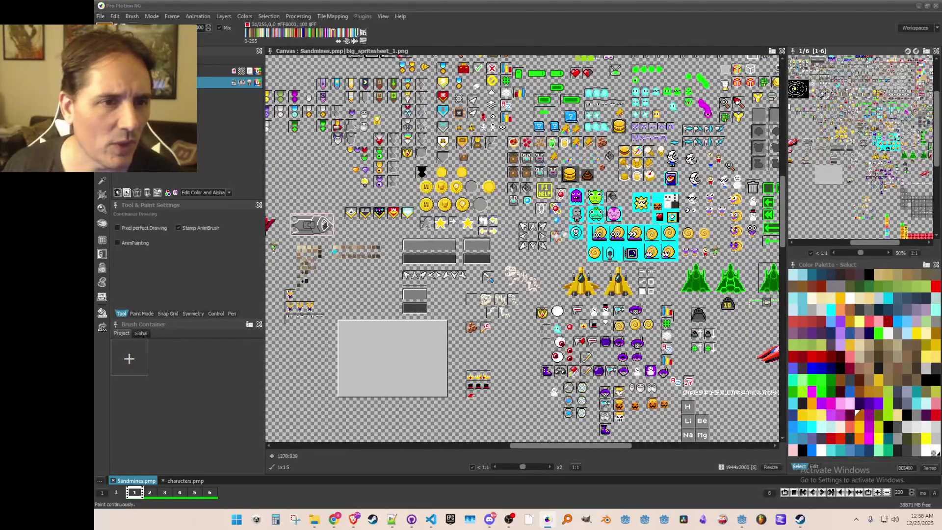
{"action": "scroll", "coordinate": [549, 290], "scroll_direction": "up", "scroll_amount": 1}
{"action": "mouse_move", "coordinate": [549, 290]}
{"action": "left_mouse_down"}
{"action": "mouse_move", "coordinate": [590, 350]}
{"action": "mouse_move", "coordinate": [592, 386]}
{"action": "mouse_move", "coordinate": [564, 410]}
{"action": "left_mouse_up"}
{"action": "mouse_move", "coordinate": [608, 364]}
{"action": "left_mouse_down"}
{"action": "mouse_move", "coordinate": [542, 364]}
{"action": "mouse_move", "coordinate": [495, 286]}
{"action": "mouse_move", "coordinate": [592, 195]}
{"action": "mouse_move", "coordinate": [606, 225]}
{"action": "mouse_move", "coordinate": [667, 223]}
{"action": "mouse_move", "coordinate": [631, 237]}
{"action": "mouse_move", "coordinate": [632, 222]}
{"action": "left_mouse_up"}
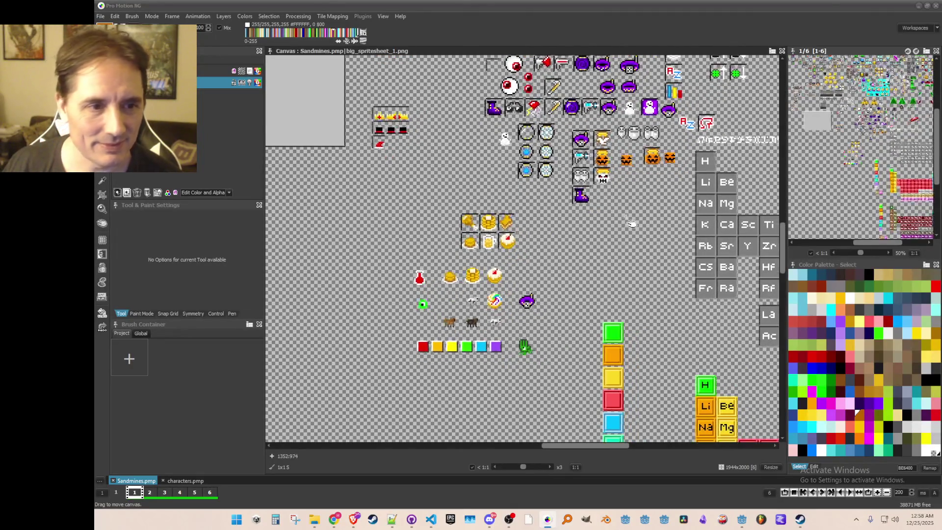
{"action": "scroll", "coordinate": [635, 221], "scroll_direction": "up", "scroll_amount": 1}
{"action": "left_click_drag", "start_coordinate": [574, 302], "coordinate": [570, 367]}
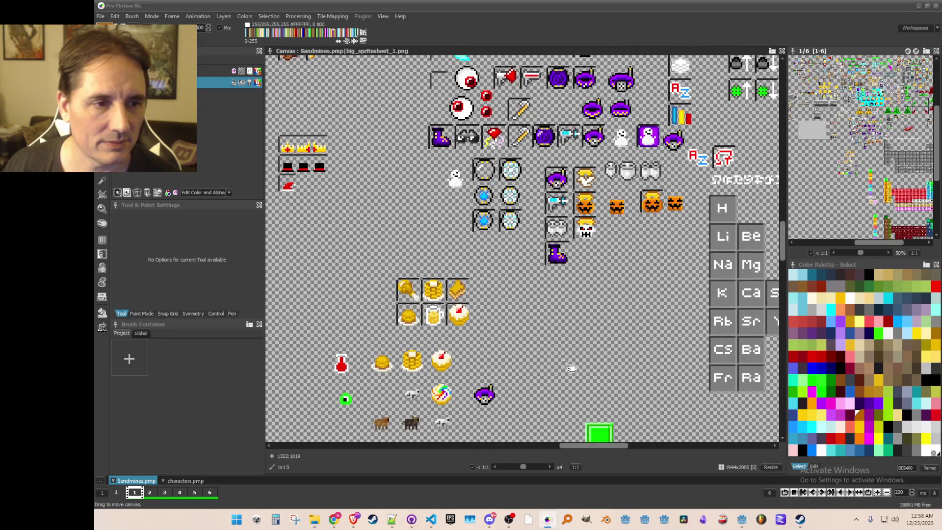
{"action": "mouse_move", "coordinate": [569, 366]}
{"action": "left_mouse_down"}
{"action": "mouse_move", "coordinate": [478, 410]}
{"action": "mouse_move", "coordinate": [446, 442]}
{"action": "mouse_move", "coordinate": [333, 415]}
{"action": "mouse_move", "coordinate": [345, 382]}
{"action": "mouse_move", "coordinate": [605, 215]}
{"action": "mouse_move", "coordinate": [570, 199]}
{"action": "left_mouse_up"}
{"action": "scroll", "coordinate": [570, 199], "scroll_direction": "down", "scroll_amount": 2}
{"action": "scroll", "coordinate": [570, 200], "scroll_direction": "up", "scroll_amount": 2}
{"action": "scroll", "coordinate": [570, 200], "scroll_direction": "down", "scroll_amount": 2}
{"action": "mouse_move", "coordinate": [654, 364]}
{"action": "left_mouse_down"}
{"action": "mouse_move", "coordinate": [313, 331]}
{"action": "mouse_move", "coordinate": [313, 322]}
{"action": "mouse_move", "coordinate": [478, 199]}
{"action": "mouse_move", "coordinate": [521, 190]}
{"action": "mouse_move", "coordinate": [581, 198]}
{"action": "left_mouse_up"}
{"action": "mouse_move", "coordinate": [459, 66]}
{"action": "left_mouse_down"}
{"action": "mouse_move", "coordinate": [463, 128]}
{"action": "mouse_move", "coordinate": [478, 139]}
{"action": "mouse_move", "coordinate": [551, 324]}
{"action": "left_mouse_up"}
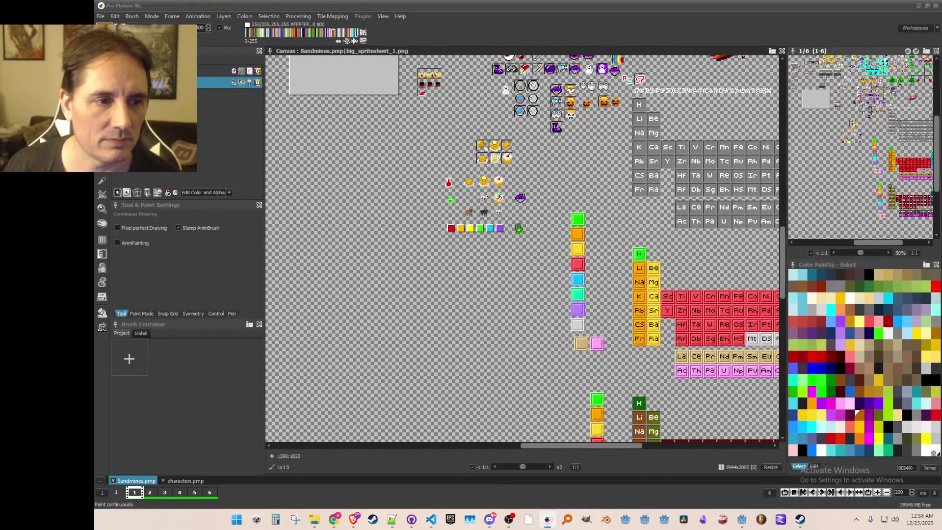
{"action": "scroll", "coordinate": [521, 281], "scroll_direction": "up", "scroll_amount": 1}
{"action": "left_click_drag", "start_coordinate": [522, 281], "coordinate": [517, 289]}
{"action": "scroll", "coordinate": [504, 202], "scroll_direction": "up", "scroll_amount": 1}
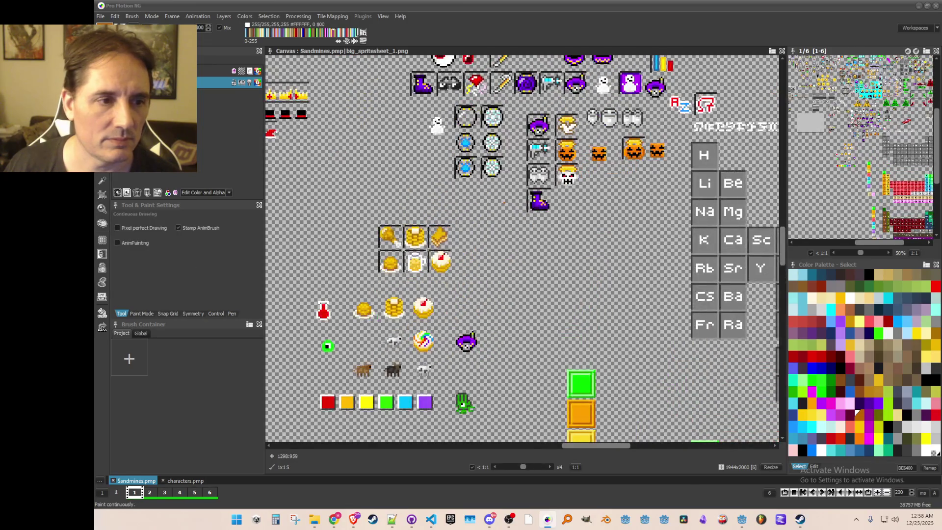
{"action": "mouse_move", "coordinate": [536, 100]}
{"action": "left_mouse_down"}
{"action": "mouse_move", "coordinate": [558, 221]}
{"action": "mouse_move", "coordinate": [540, 263]}
{"action": "mouse_move", "coordinate": [515, 248]}
{"action": "mouse_move", "coordinate": [521, 238]}
{"action": "left_mouse_up"}
{"action": "scroll", "coordinate": [540, 264], "scroll_direction": "down", "scroll_amount": 2}
{"action": "scroll", "coordinate": [550, 258], "scroll_direction": "up", "scroll_amount": 1}
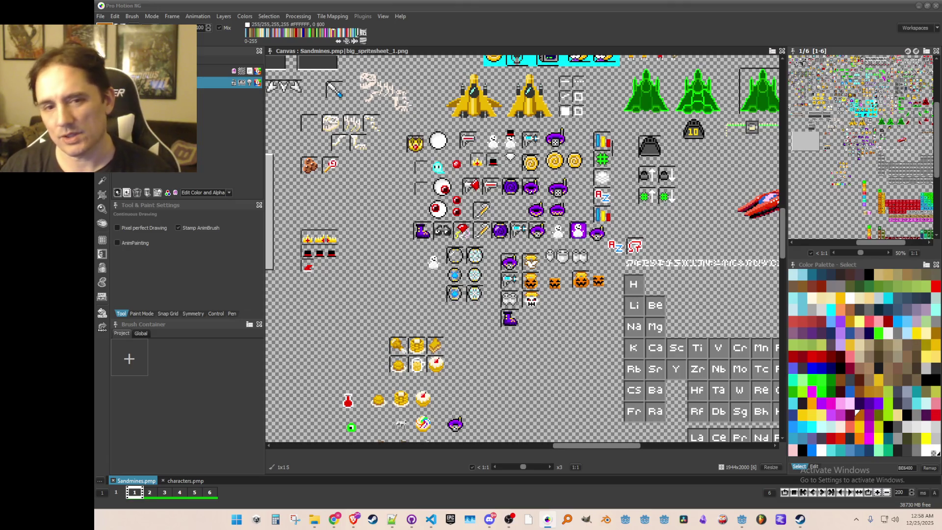
{"action": "key", "text": "space"}
Pan to the skull sprite and pick the white #FFFFFF swatch as drawing colour
{"action": "mouse_move", "coordinate": [599, 229]}
{"action": "left_mouse_down"}
{"action": "mouse_move", "coordinate": [569, 227]}
{"action": "mouse_move", "coordinate": [590, 222]}
{"action": "left_mouse_up"}
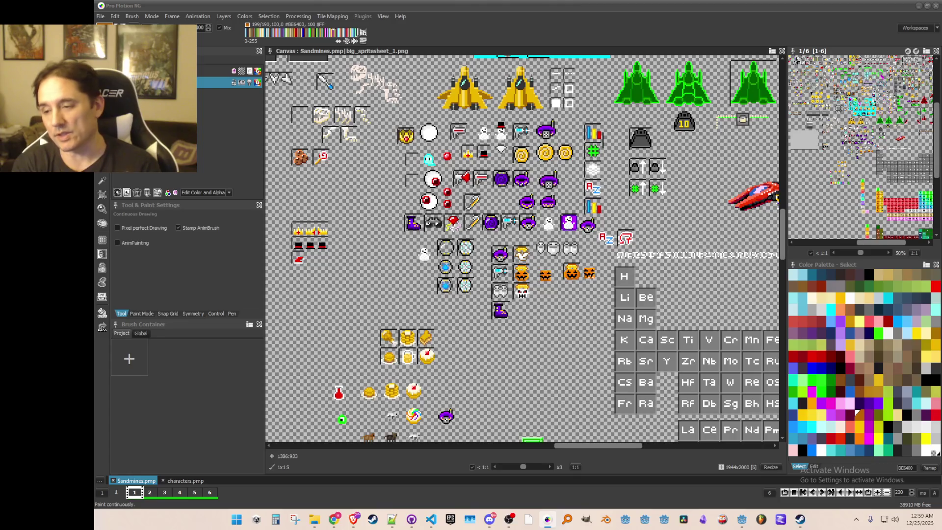
{"action": "left_click", "coordinate": [855, 305]}
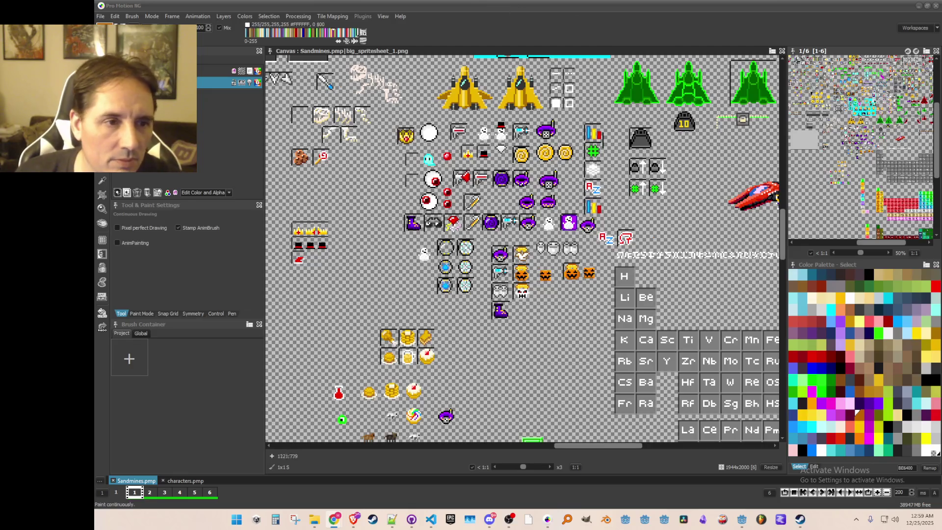
{"action": "scroll", "coordinate": [721, 240], "scroll_direction": "down", "scroll_amount": 3}
{"action": "scroll", "coordinate": [720, 240], "scroll_direction": "up", "scroll_amount": 2}
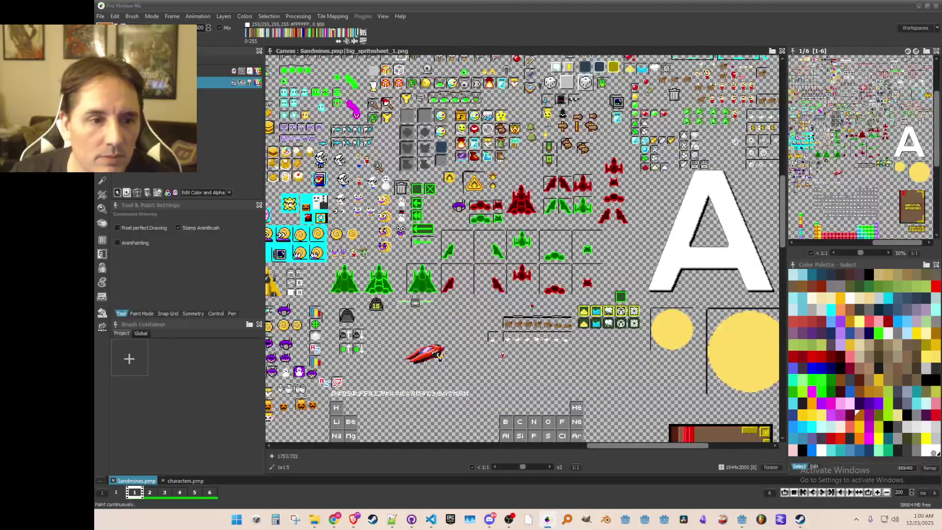
{"action": "scroll", "coordinate": [559, 240], "scroll_direction": "down", "scroll_amount": 1}
{"action": "scroll", "coordinate": [559, 240], "scroll_direction": "up", "scroll_amount": 2}
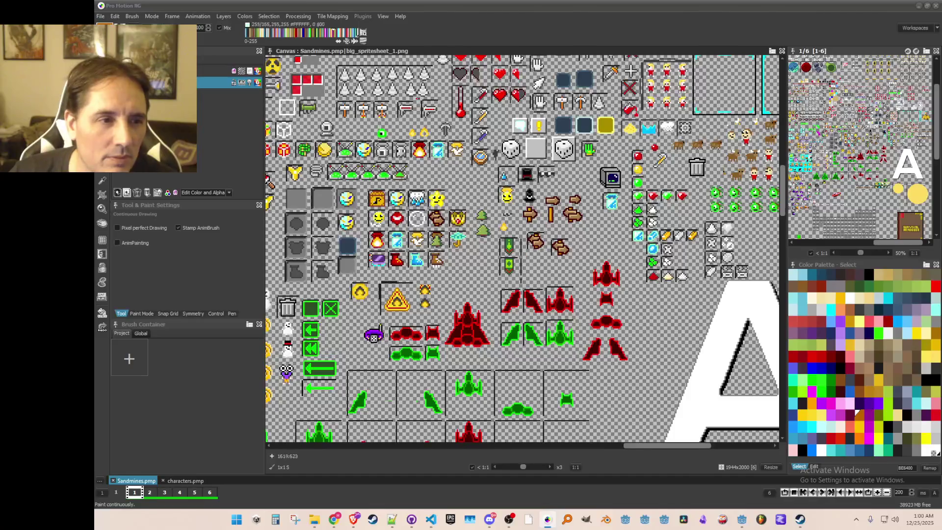
{"action": "scroll", "coordinate": [505, 273], "scroll_direction": "up", "scroll_amount": 1}
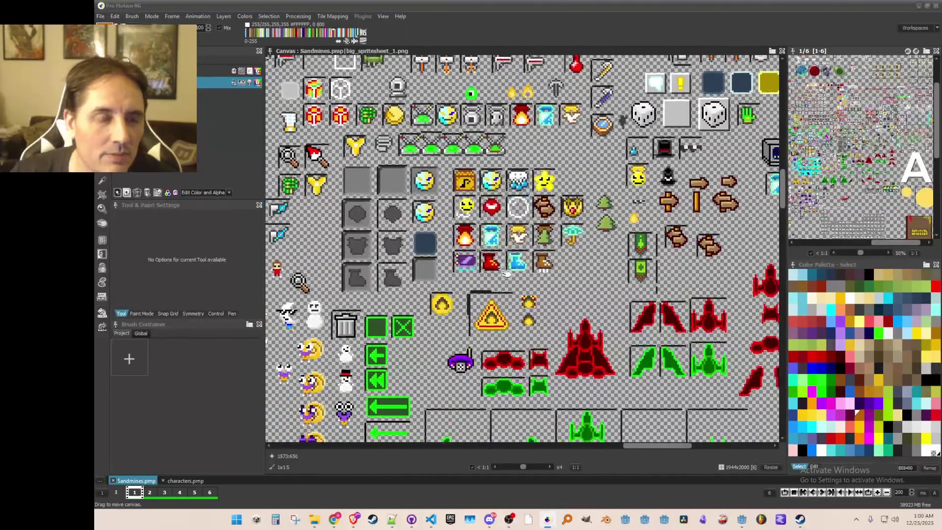
{"action": "scroll", "coordinate": [528, 268], "scroll_direction": "up", "scroll_amount": 1}
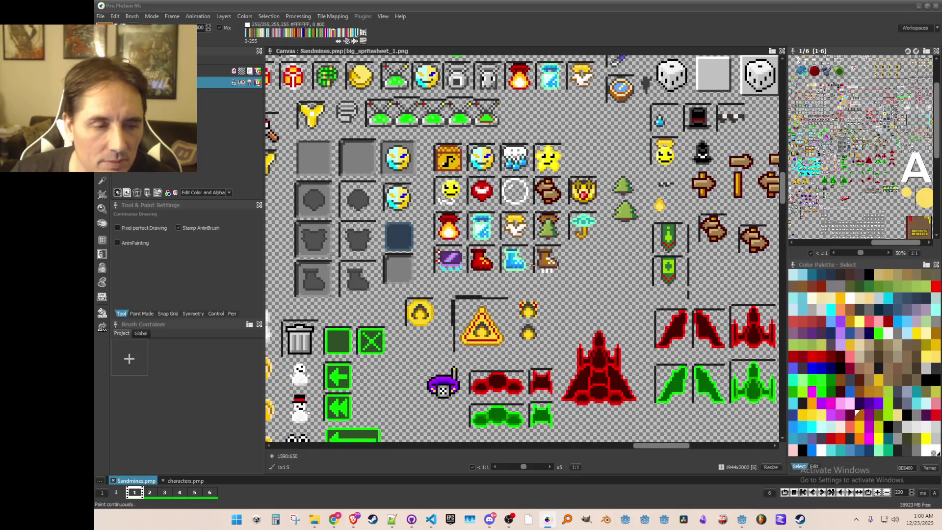
{"action": "left_click_drag", "start_coordinate": [527, 267], "coordinate": [502, 269]}
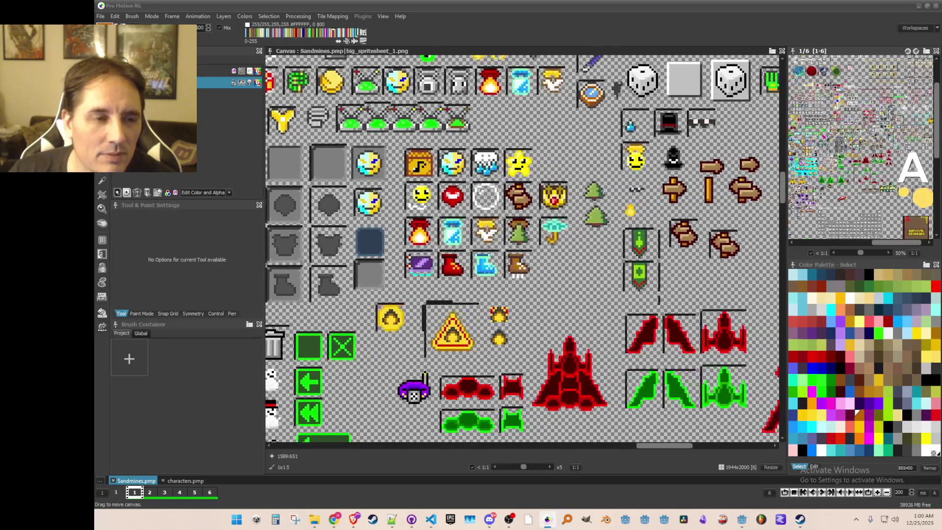
{"action": "scroll", "coordinate": [506, 304], "scroll_direction": "up", "scroll_amount": 1}
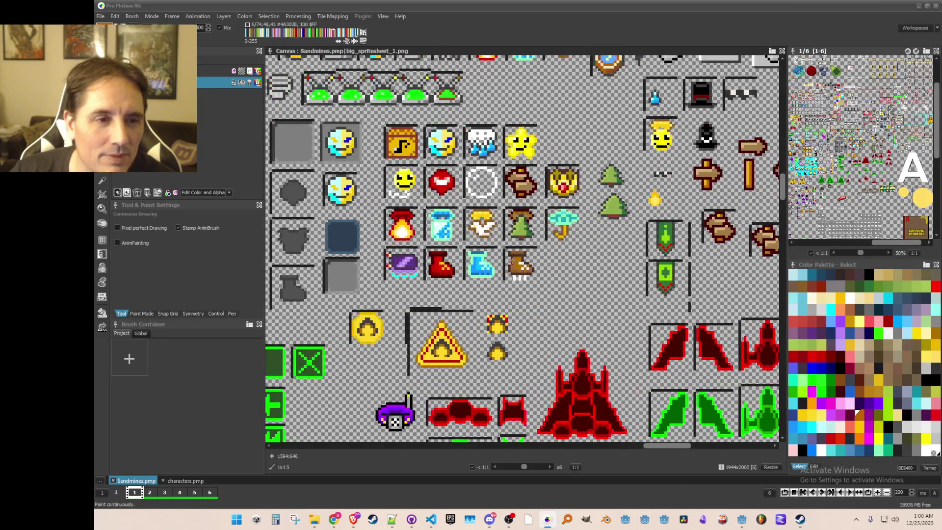
{"action": "scroll", "coordinate": [505, 270], "scroll_direction": "down", "scroll_amount": 1}
{"action": "left_click_drag", "start_coordinate": [505, 269], "coordinate": [524, 261]}
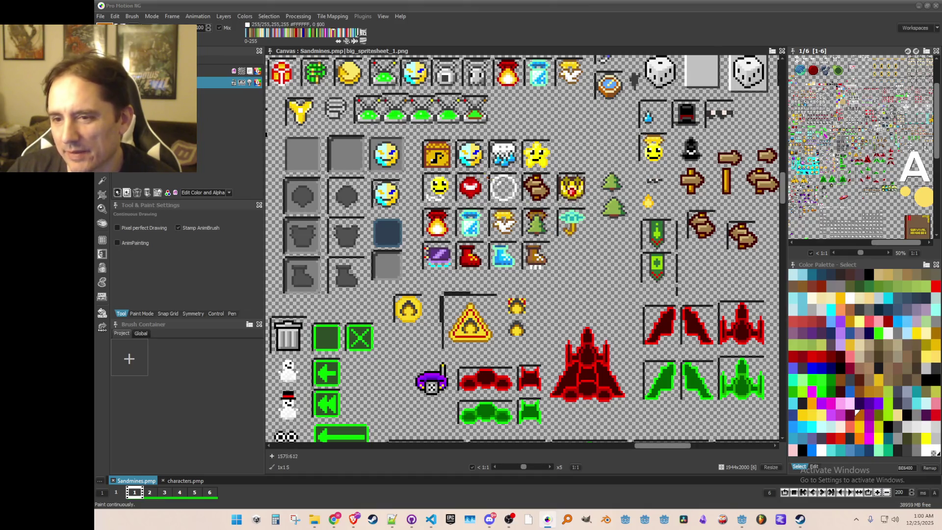
{"action": "mouse_move", "coordinate": [522, 221]}
{"action": "left_mouse_down"}
{"action": "mouse_move", "coordinate": [533, 270]}
{"action": "mouse_move", "coordinate": [554, 270]}
{"action": "mouse_move", "coordinate": [547, 283]}
{"action": "mouse_move", "coordinate": [526, 262]}
{"action": "mouse_move", "coordinate": [484, 312]}
{"action": "mouse_move", "coordinate": [483, 373]}
{"action": "mouse_move", "coordinate": [483, 327]}
{"action": "mouse_move", "coordinate": [451, 286]}
{"action": "mouse_move", "coordinate": [407, 369]}
{"action": "mouse_move", "coordinate": [369, 298]}
{"action": "mouse_move", "coordinate": [383, 263]}
{"action": "mouse_move", "coordinate": [452, 242]}
{"action": "mouse_move", "coordinate": [494, 255]}
{"action": "mouse_move", "coordinate": [521, 231]}
{"action": "mouse_move", "coordinate": [562, 232]}
{"action": "mouse_move", "coordinate": [545, 269]}
{"action": "left_mouse_up"}
{"action": "mouse_move", "coordinate": [399, 360]}
{"action": "left_mouse_down"}
{"action": "mouse_move", "coordinate": [498, 275]}
{"action": "mouse_move", "coordinate": [514, 242]}
{"action": "left_mouse_up"}
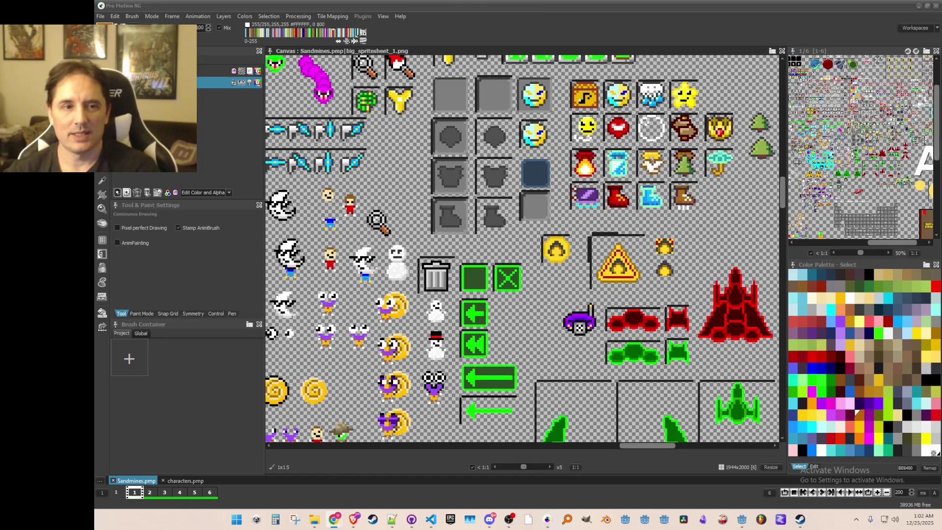
{"action": "left_click", "coordinate": [918, 6]}
Run the Atomcraft project, choose Single Player and load a player profile
{"action": "left_click", "coordinate": [790, 21]}
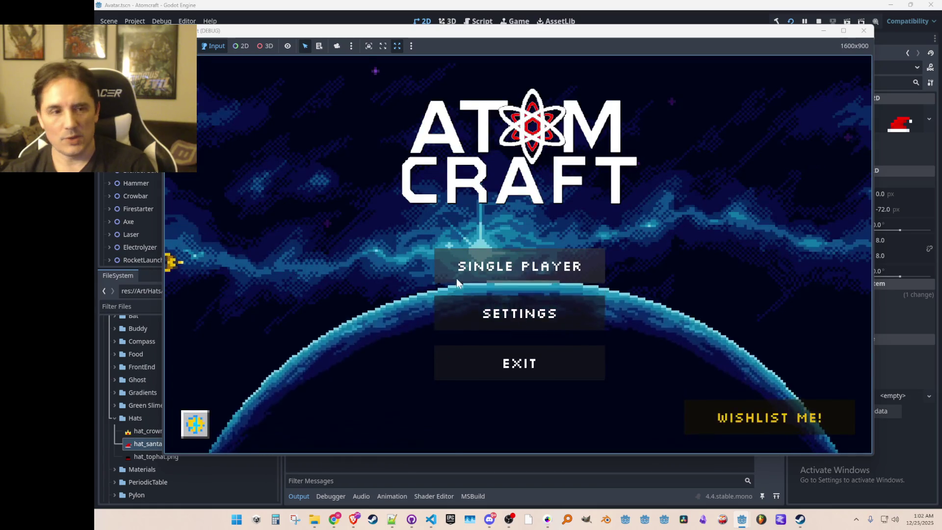
{"action": "left_click", "coordinate": [456, 278]}
{"action": "left_click", "coordinate": [498, 195]}
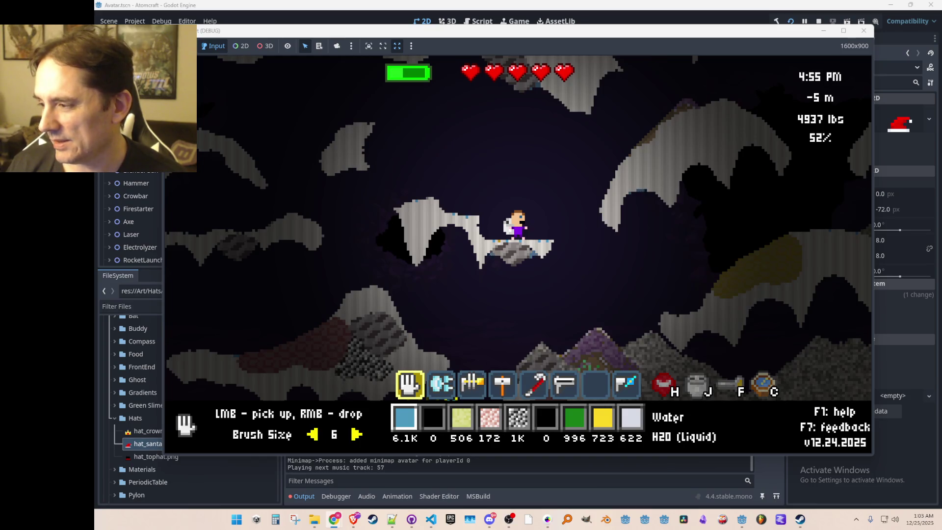
Pick up cave material, walk along the ledge and laser the yellow rock
{"action": "left_click", "coordinate": [494, 239]}
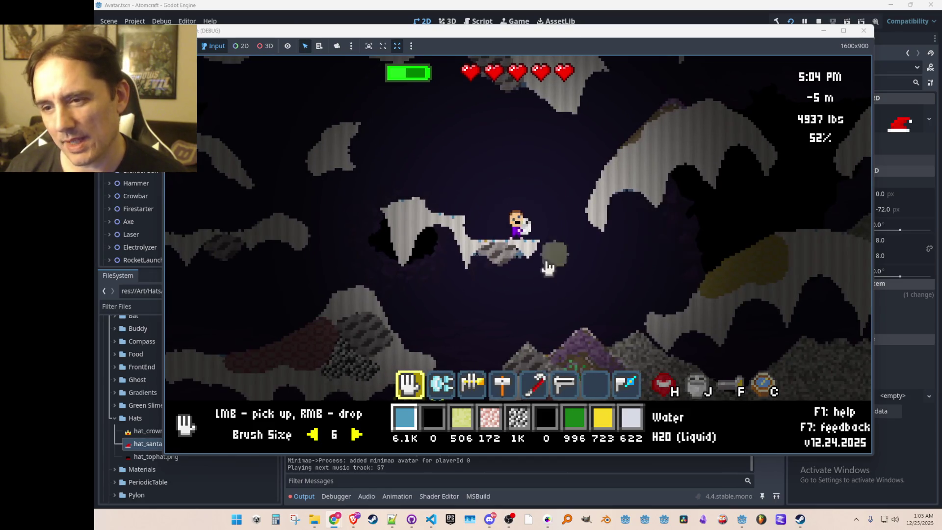
{"action": "key", "text": "a"}
{"action": "key", "text": "d"}
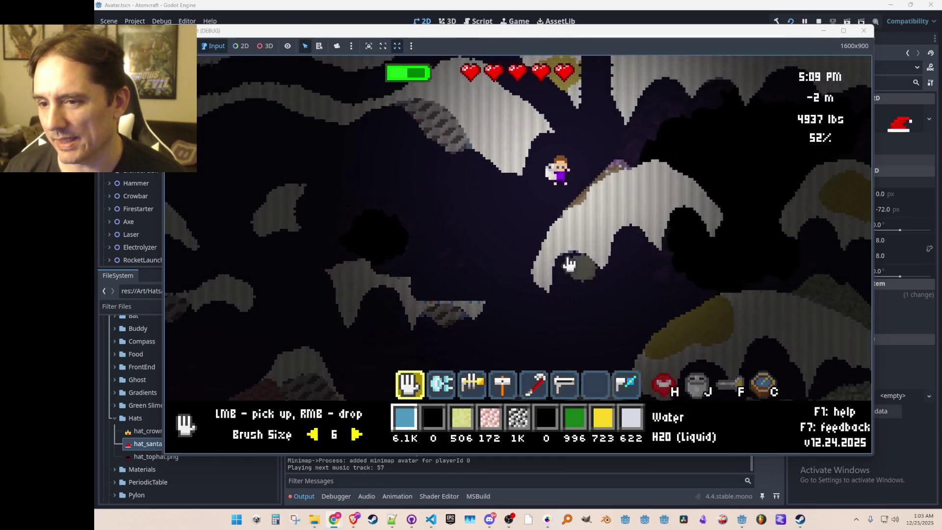
{"action": "key", "text": "d"}
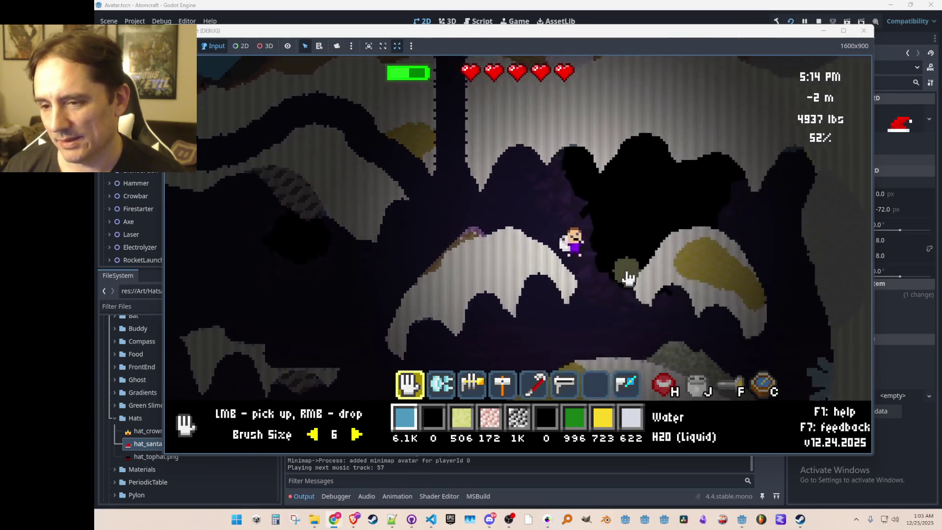
{"action": "key", "text": "d"}
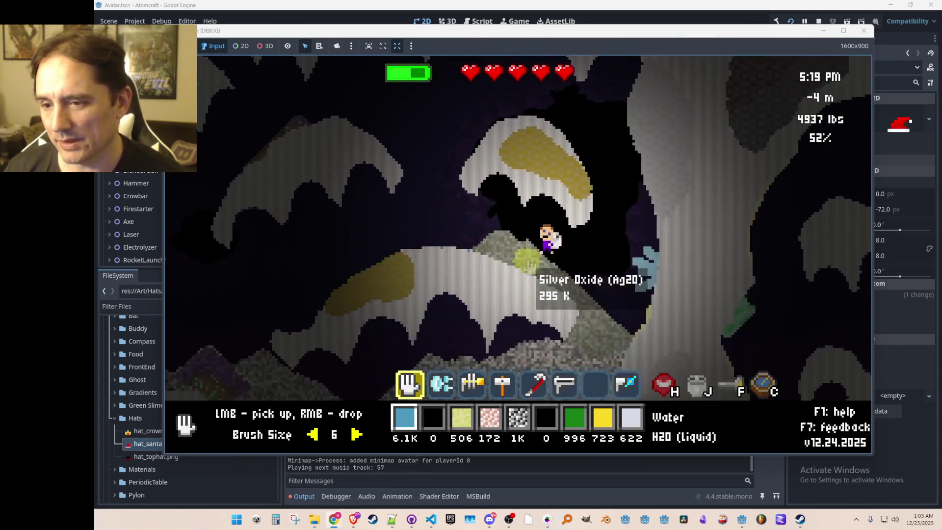
{"action": "key", "text": "a"}
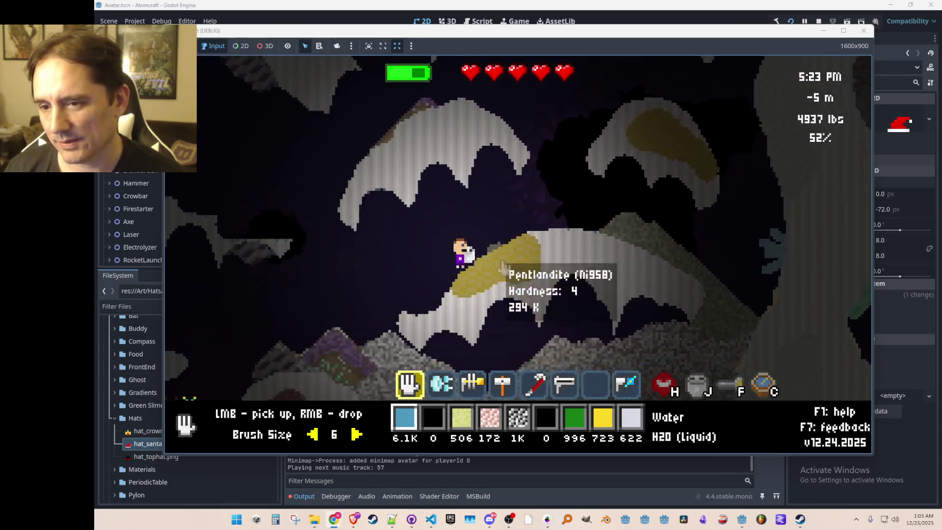
{"action": "key", "text": "a"}
{"action": "scroll", "coordinate": [593, 275], "scroll_direction": "down", "scroll_amount": 4}
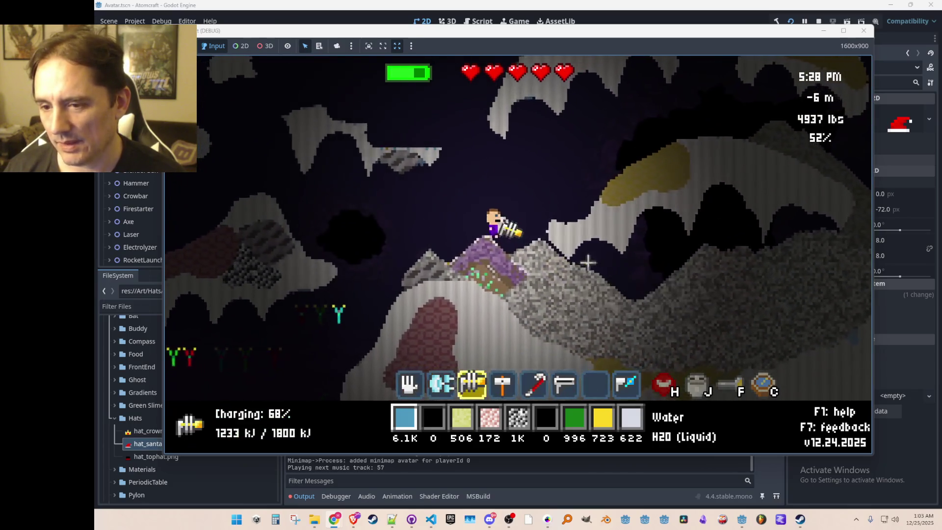
{"action": "scroll", "coordinate": [591, 275], "scroll_direction": "down", "scroll_amount": 1}
{"action": "left_click_drag", "start_coordinate": [627, 164], "coordinate": [630, 135]}
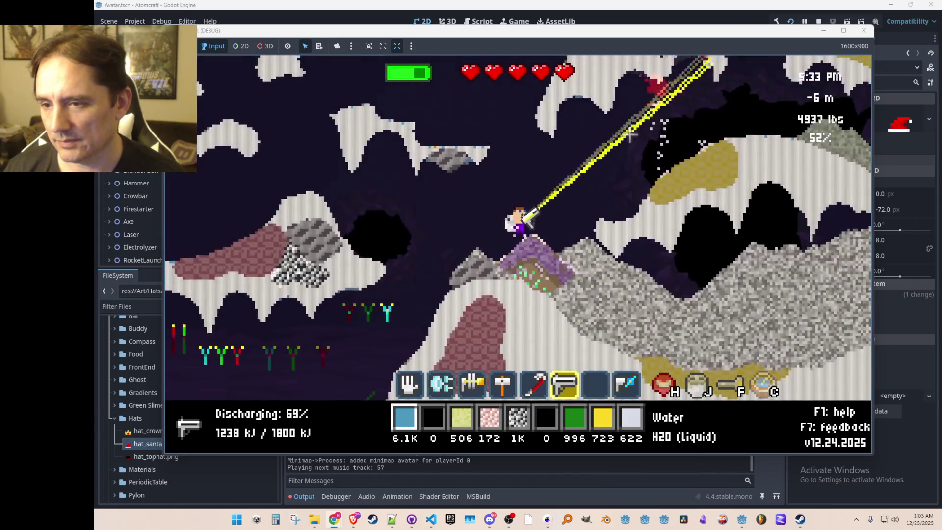
{"action": "mouse_move", "coordinate": [625, 197]}
{"action": "left_mouse_down"}
{"action": "mouse_move", "coordinate": [669, 190]}
{"action": "mouse_move", "coordinate": [654, 186]}
{"action": "left_mouse_up"}
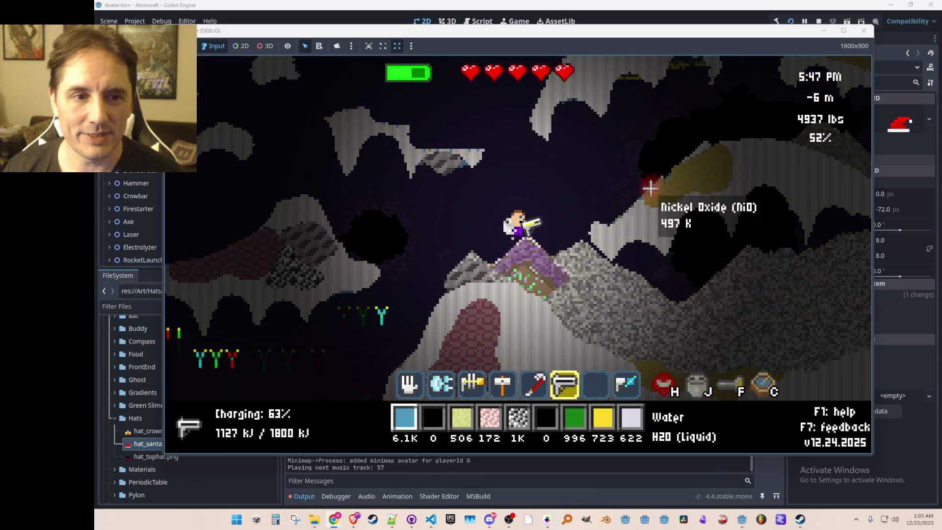
Fly through the cave, lasering the cave rock, molten ore and Pentlandite ore
{"action": "key", "text": "space"}
{"action": "key", "text": "a"}
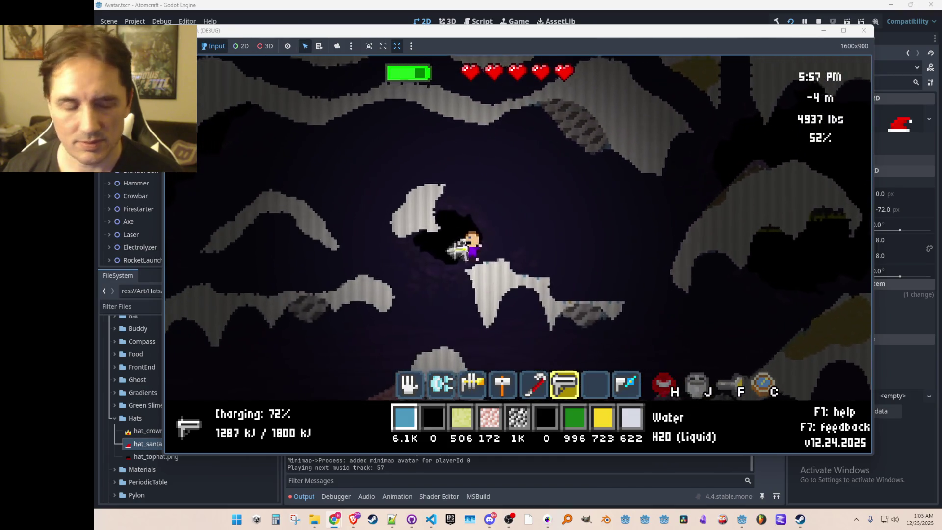
{"action": "mouse_move", "coordinate": [409, 326]}
{"action": "left_mouse_down"}
{"action": "mouse_move", "coordinate": [399, 353]}
{"action": "mouse_move", "coordinate": [433, 351]}
{"action": "mouse_move", "coordinate": [406, 378]}
{"action": "mouse_move", "coordinate": [420, 385]}
{"action": "left_mouse_up"}
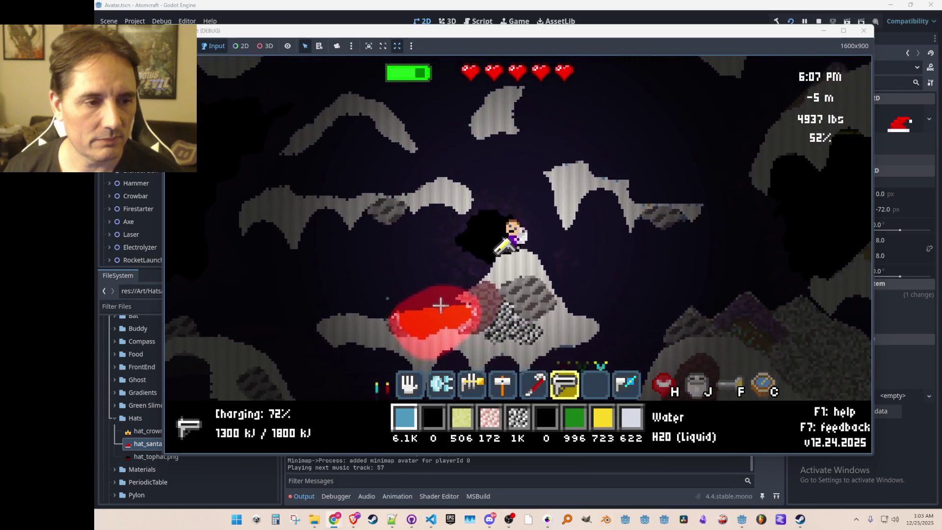
{"action": "mouse_move", "coordinate": [458, 309]}
{"action": "left_mouse_down"}
{"action": "mouse_move", "coordinate": [485, 294]}
{"action": "mouse_move", "coordinate": [489, 312]}
{"action": "mouse_move", "coordinate": [505, 306]}
{"action": "left_mouse_up"}
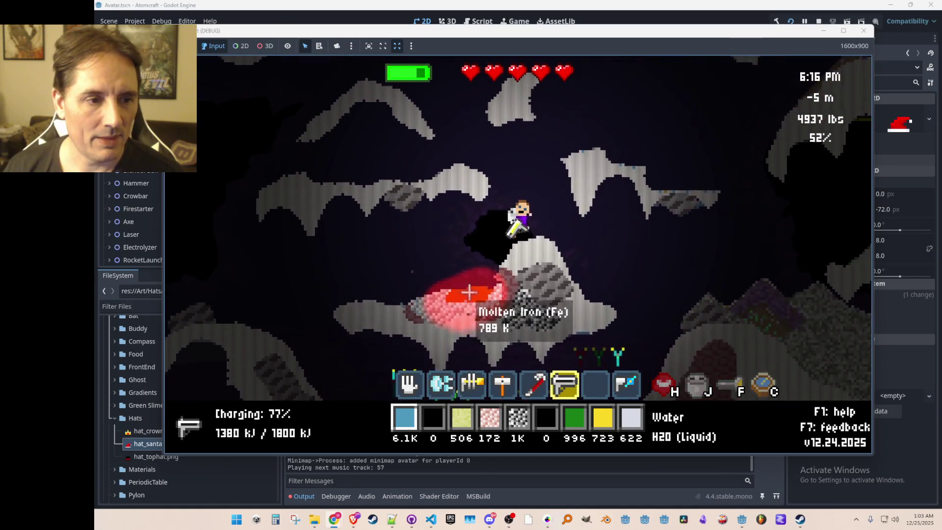
{"action": "key", "text": "d"}
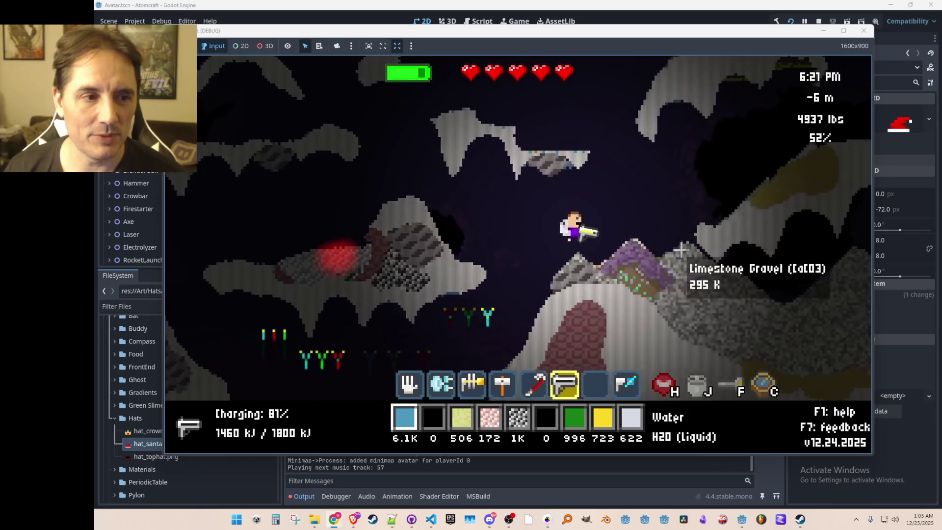
{"action": "key", "text": "d"}
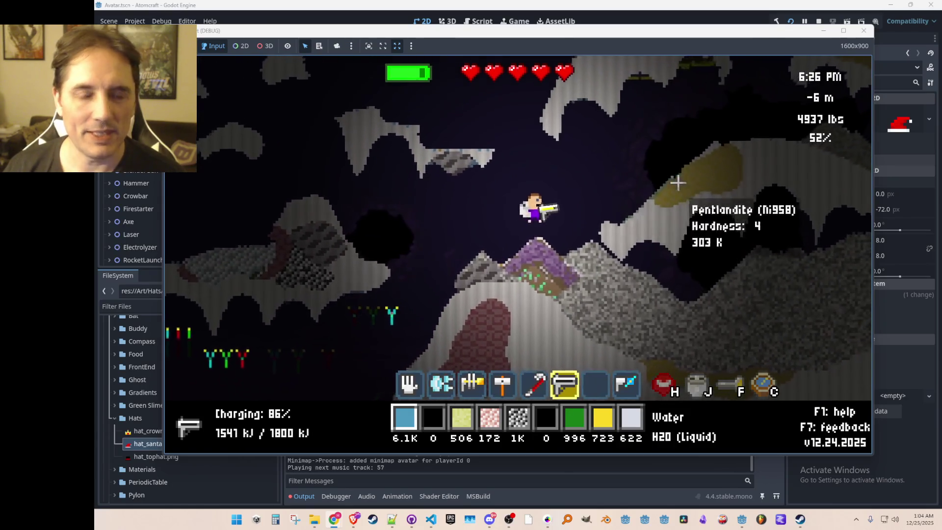
{"action": "mouse_move", "coordinate": [635, 190]}
{"action": "left_mouse_down"}
{"action": "mouse_move", "coordinate": [674, 190]}
{"action": "mouse_move", "coordinate": [698, 175]}
{"action": "mouse_move", "coordinate": [674, 182]}
{"action": "left_mouse_up"}
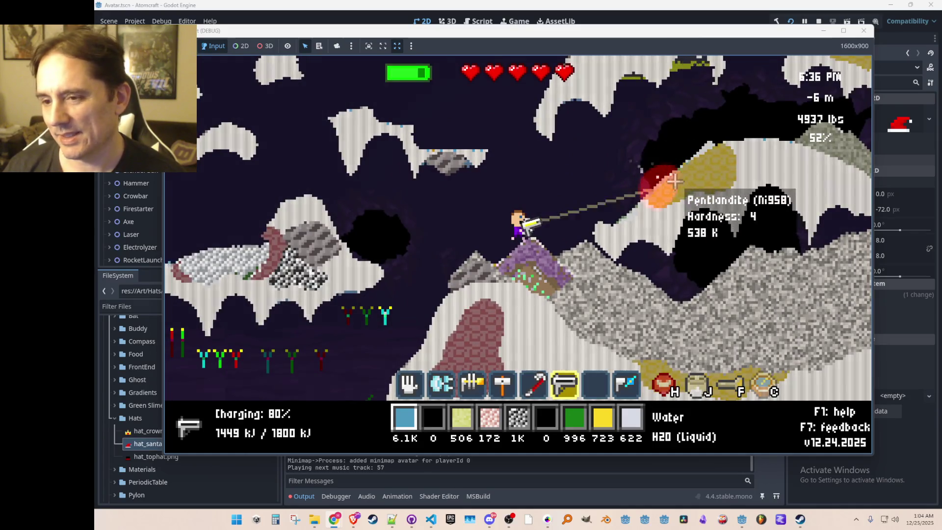
Fly up the shaft onto the grassy surface above the hills, then stop the game
{"action": "key", "text": "w"}
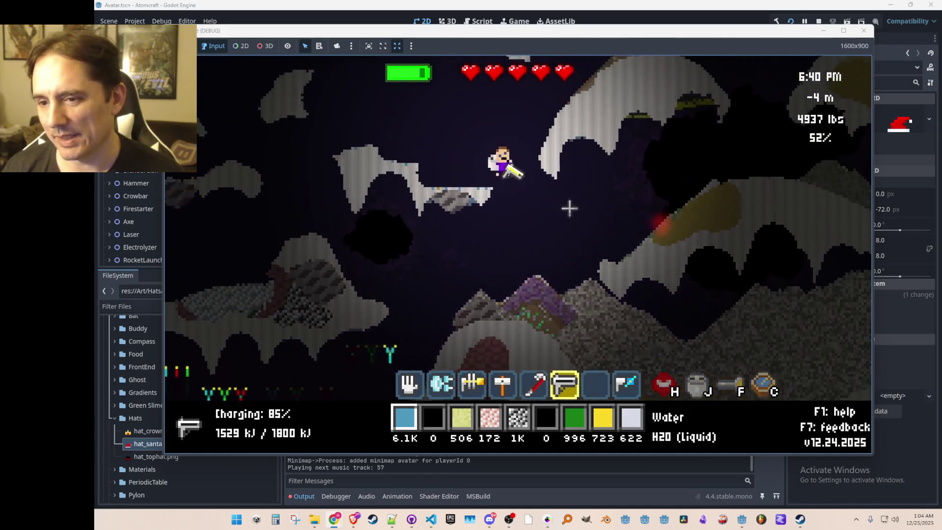
{"action": "key", "text": "d"}
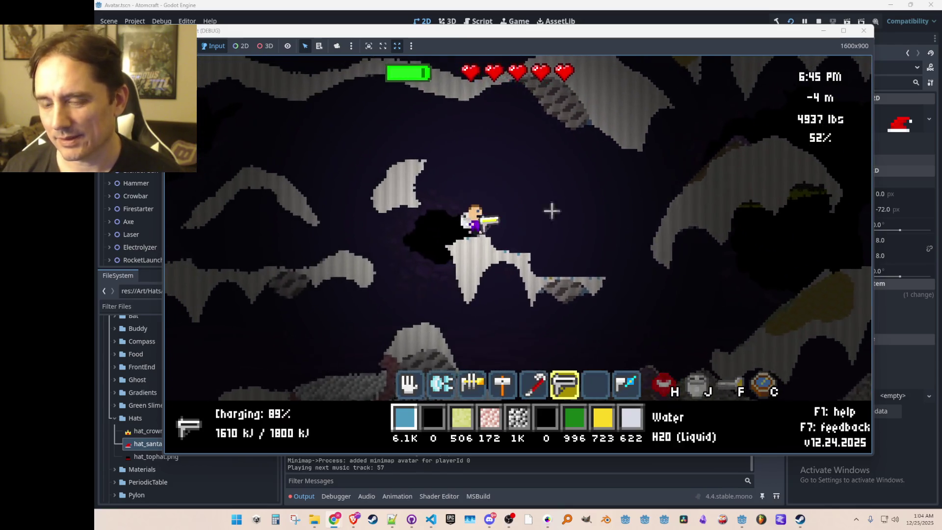
{"action": "mouse_move", "coordinate": [516, 146]}
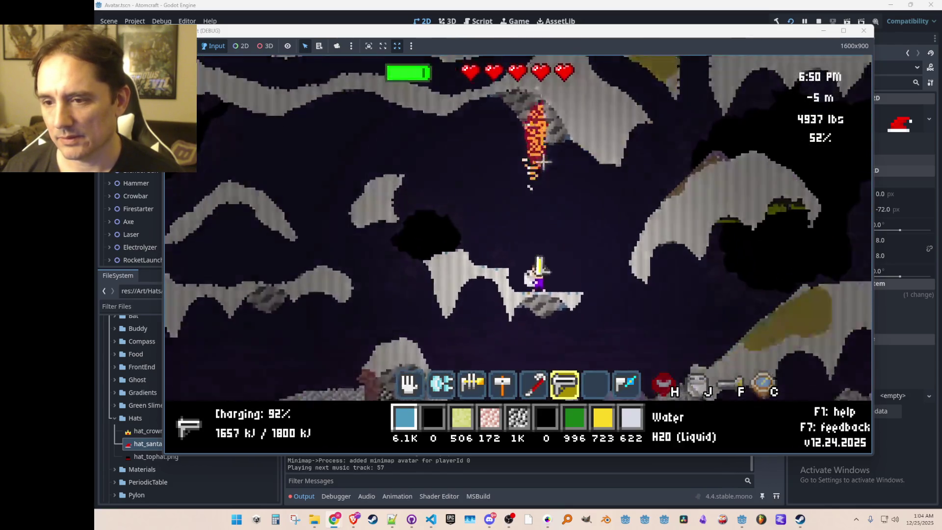
{"action": "key", "text": "w"}
{"action": "key", "text": "w"}
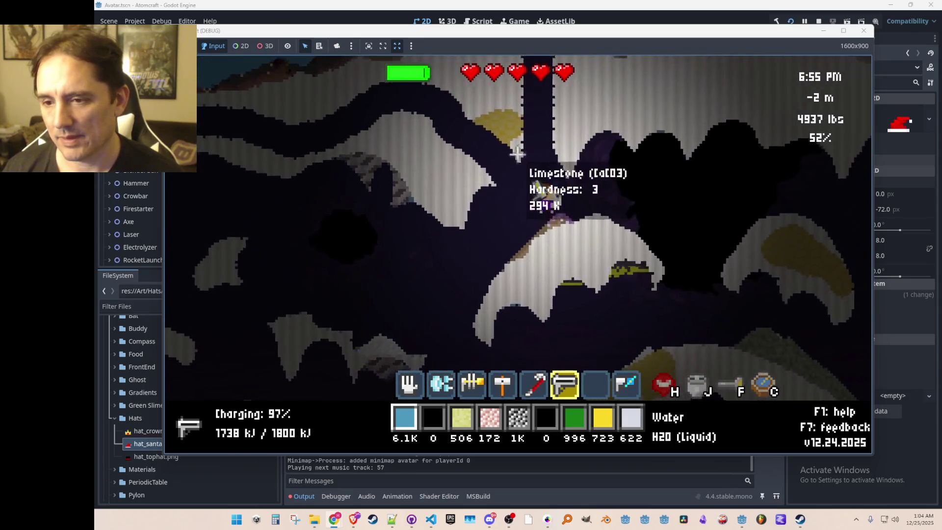
{"action": "key", "text": "w"}
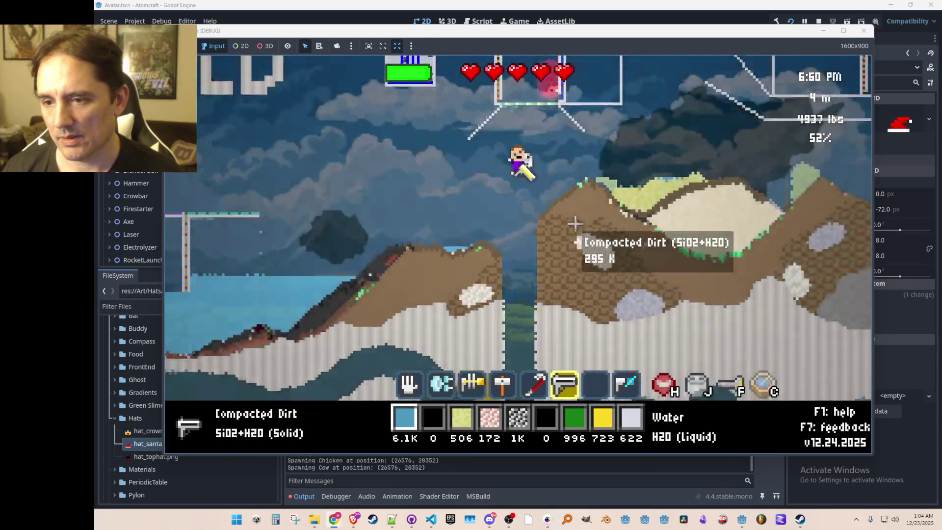
{"action": "key", "text": "w"}
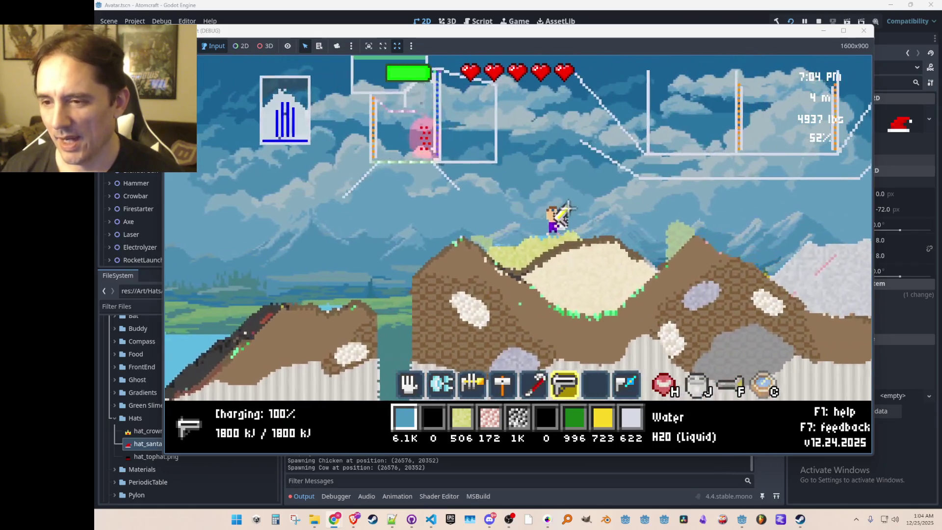
{"action": "key", "text": "w"}
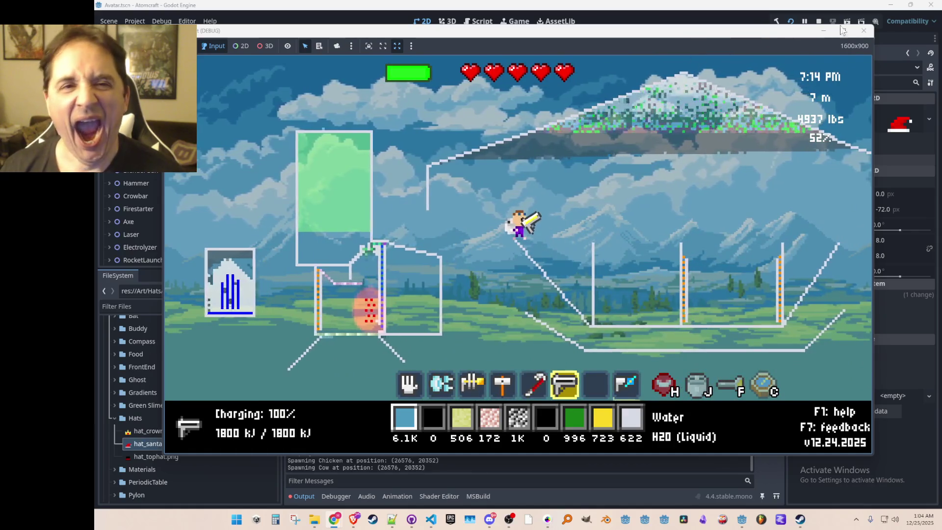
{"action": "left_click", "coordinate": [821, 21]}
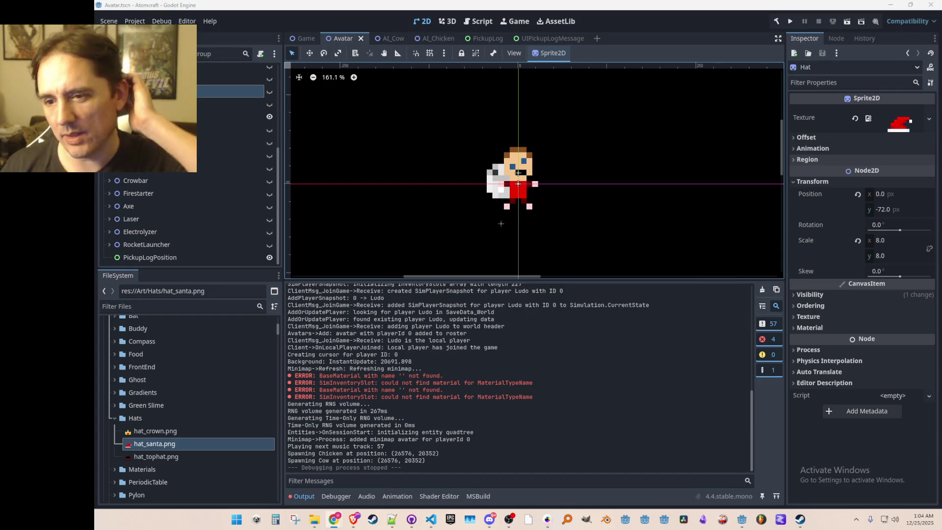
Zoom the Avatar scene canvas, then switch over to Pro Motion NG
{"action": "scroll", "coordinate": [557, 199], "scroll_direction": "down", "scroll_amount": 1}
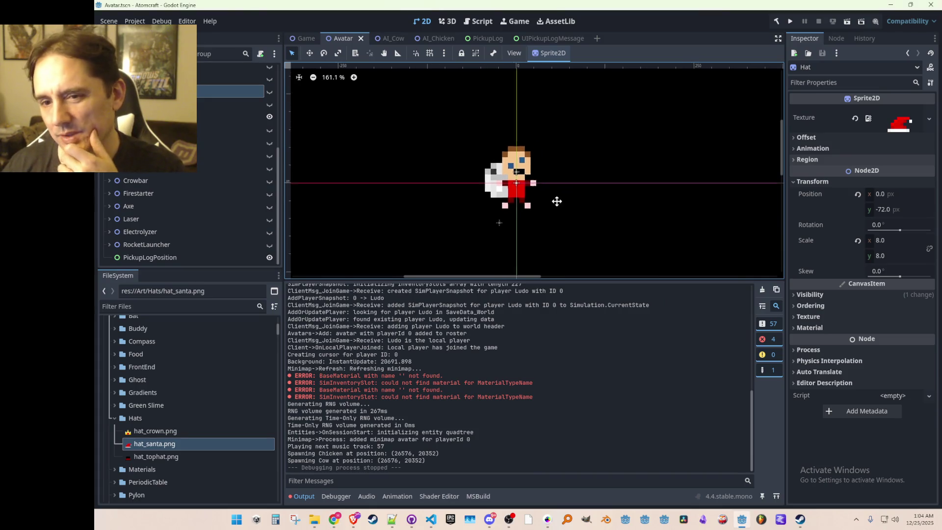
{"action": "scroll", "coordinate": [557, 202], "scroll_direction": "up", "scroll_amount": 2}
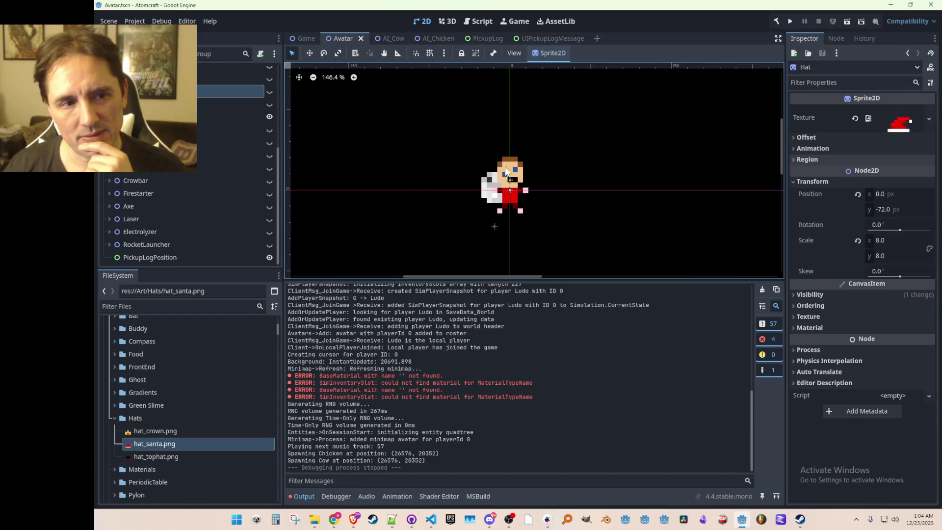
{"action": "left_click", "coordinate": [549, 522]}
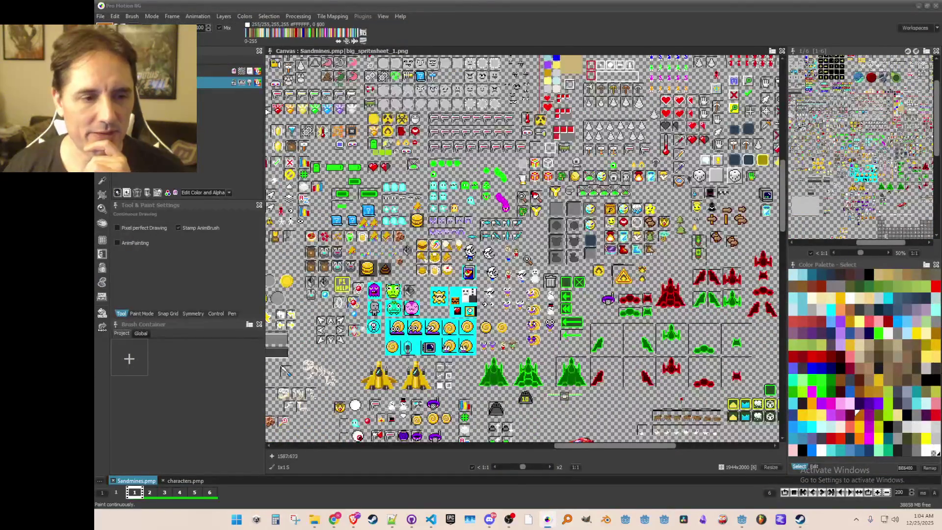
Pan and zoom across the big_spritesheet_1 canvas toward the character sprites
{"action": "scroll", "coordinate": [522, 248], "scroll_direction": "down", "scroll_amount": 3}
{"action": "scroll", "coordinate": [523, 248], "scroll_direction": "up", "scroll_amount": 3}
{"action": "scroll", "coordinate": [490, 245], "scroll_direction": "down", "scroll_amount": 2}
{"action": "scroll", "coordinate": [491, 245], "scroll_direction": "up", "scroll_amount": 3}
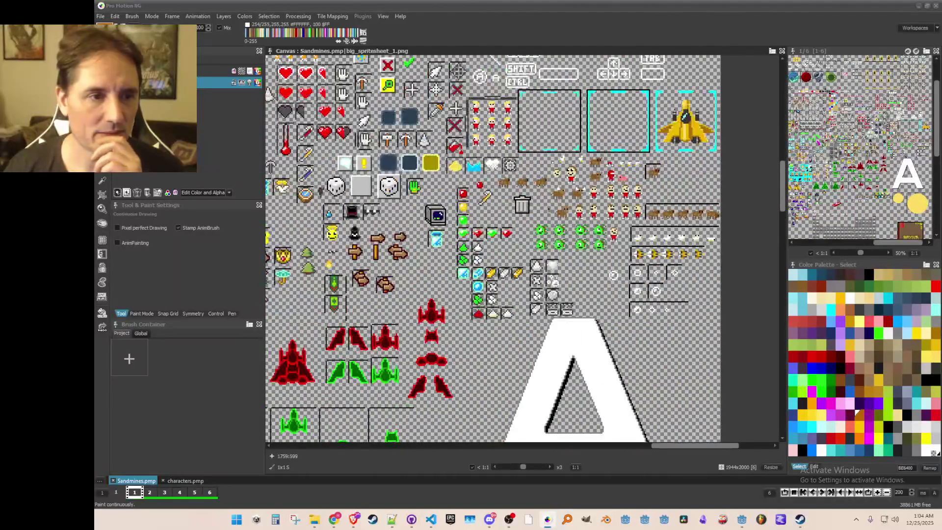
{"action": "mouse_move", "coordinate": [392, 245]}
{"action": "left_mouse_down"}
{"action": "mouse_move", "coordinate": [571, 267]}
{"action": "mouse_move", "coordinate": [763, 162]}
{"action": "left_mouse_up"}
{"action": "mouse_move", "coordinate": [343, 294]}
{"action": "left_mouse_down"}
{"action": "mouse_move", "coordinate": [473, 196]}
{"action": "mouse_move", "coordinate": [526, 113]}
{"action": "mouse_move", "coordinate": [728, 240]}
{"action": "left_mouse_up"}
{"action": "scroll", "coordinate": [435, 296], "scroll_direction": "down", "scroll_amount": 1}
{"action": "left_click_drag", "start_coordinate": [436, 98], "coordinate": [435, 339]}
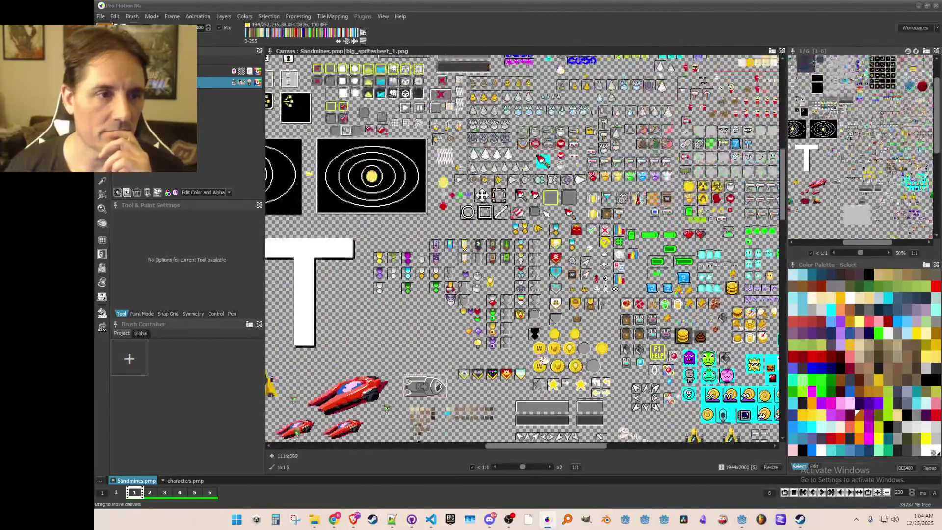
{"action": "mouse_move", "coordinate": [490, 393]}
{"action": "left_mouse_down"}
{"action": "mouse_move", "coordinate": [435, 297]}
{"action": "mouse_move", "coordinate": [681, 311]}
{"action": "left_mouse_up"}
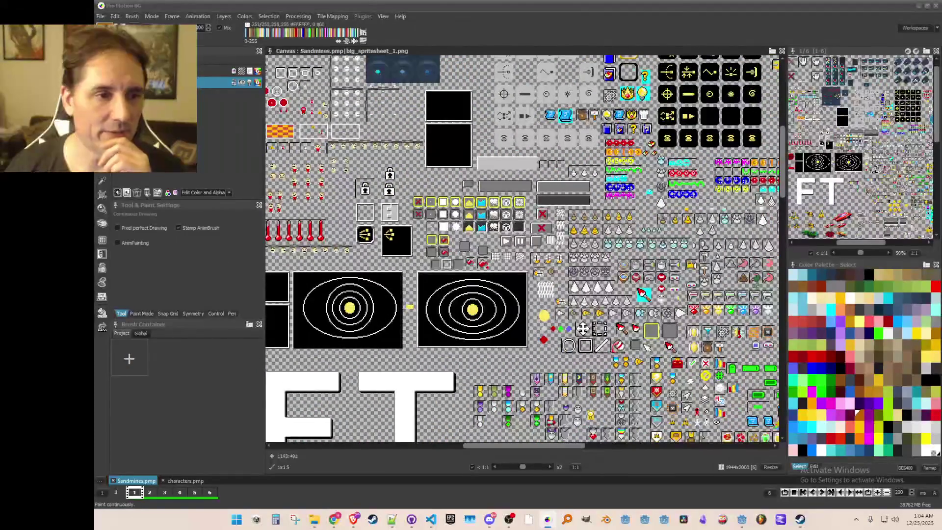
{"action": "left_click_drag", "start_coordinate": [532, 155], "coordinate": [645, 400]}
Brush-grab the avatar head row, adjust the view, then show the desktop
{"action": "key", "text": "d"}
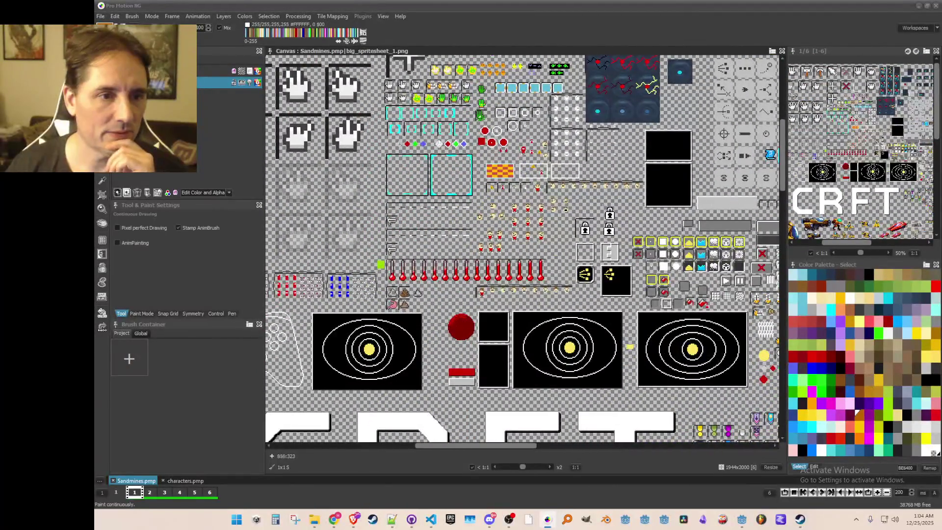
{"action": "scroll", "coordinate": [508, 205], "scroll_direction": "up", "scroll_amount": 1}
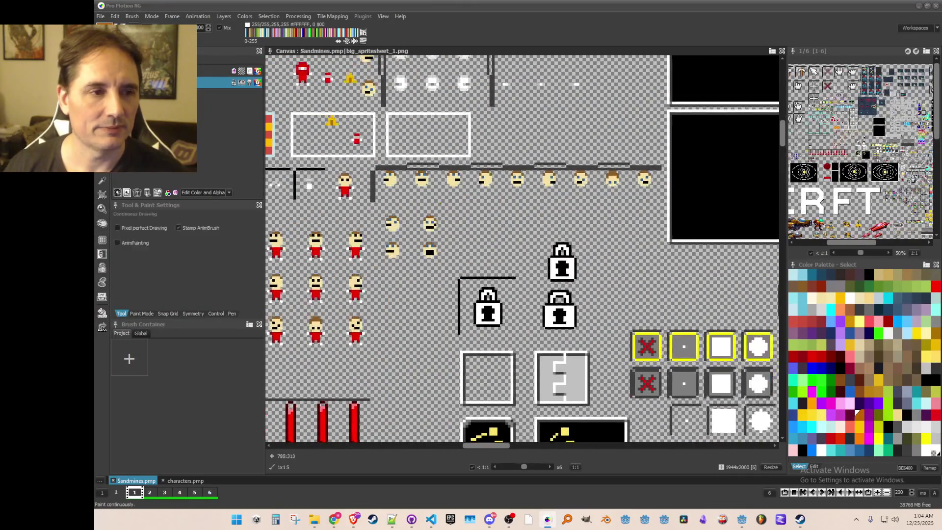
{"action": "key", "text": "b"}
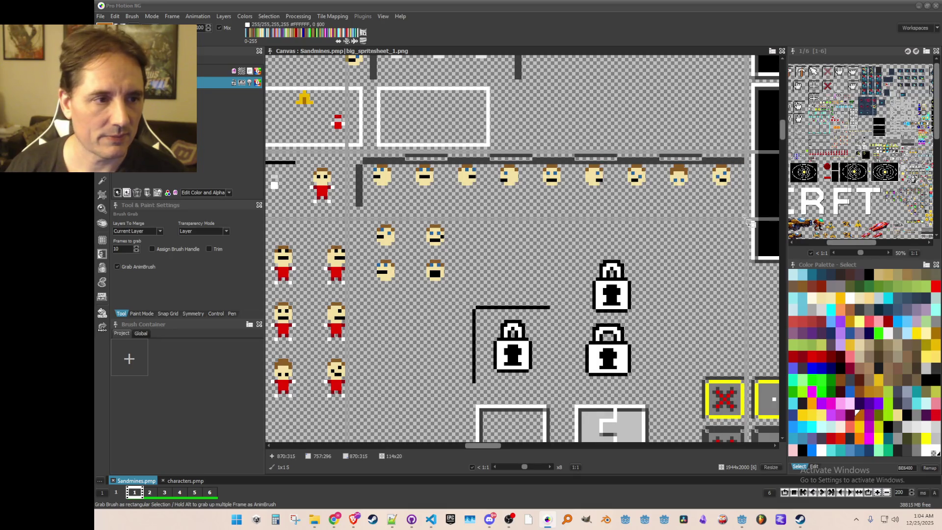
{"action": "scroll", "coordinate": [750, 221], "scroll_direction": "down", "scroll_amount": 2}
{"action": "key", "text": "d"}
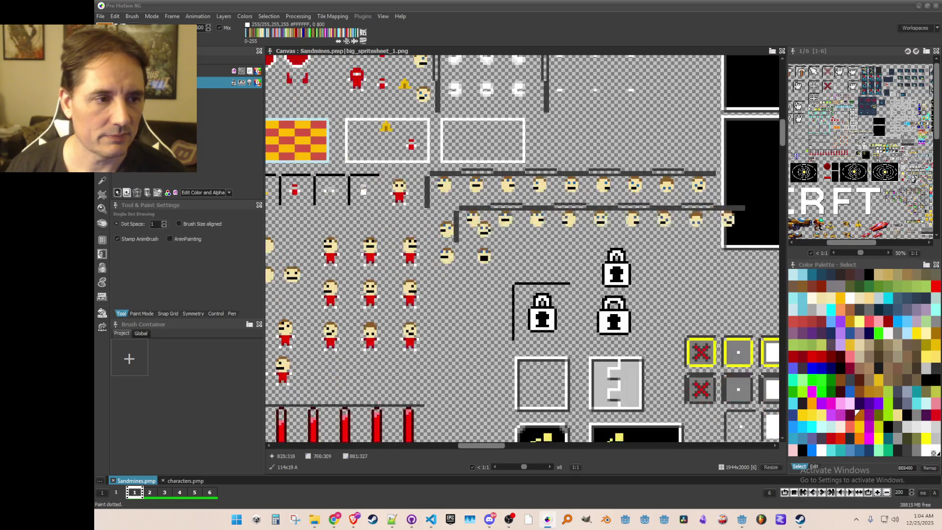
{"action": "scroll", "coordinate": [599, 318], "scroll_direction": "down", "scroll_amount": 4}
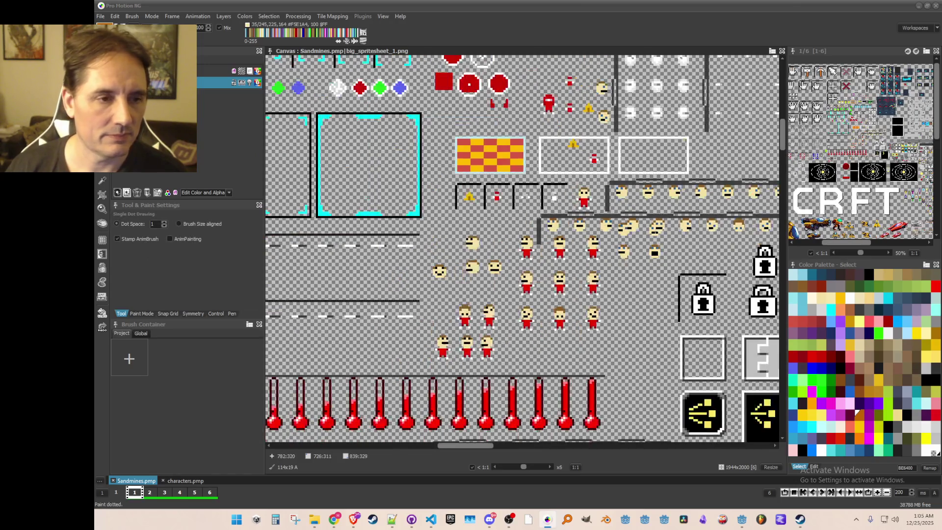
{"action": "key", "text": "b"}
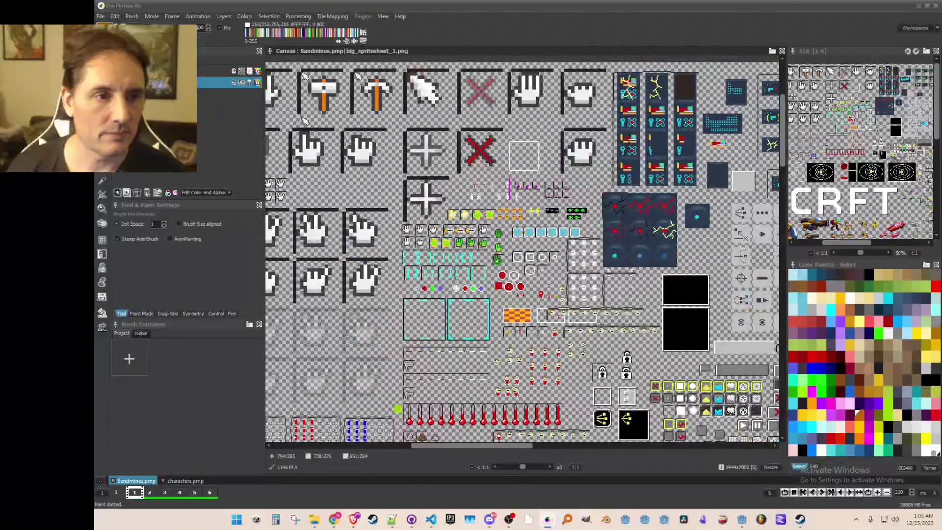
{"action": "mouse_move", "coordinate": [600, 318]}
{"action": "left_mouse_down"}
{"action": "mouse_move", "coordinate": [495, 316]}
{"action": "mouse_move", "coordinate": [472, 288]}
{"action": "mouse_move", "coordinate": [579, 98]}
{"action": "mouse_move", "coordinate": [696, 166]}
{"action": "mouse_move", "coordinate": [922, 152]}
{"action": "mouse_move", "coordinate": [720, 94]}
{"action": "mouse_move", "coordinate": [457, 136]}
{"action": "left_mouse_up"}
{"action": "mouse_move", "coordinate": [565, 145]}
{"action": "left_mouse_down"}
{"action": "mouse_move", "coordinate": [544, 184]}
{"action": "mouse_move", "coordinate": [514, 175]}
{"action": "left_mouse_up"}
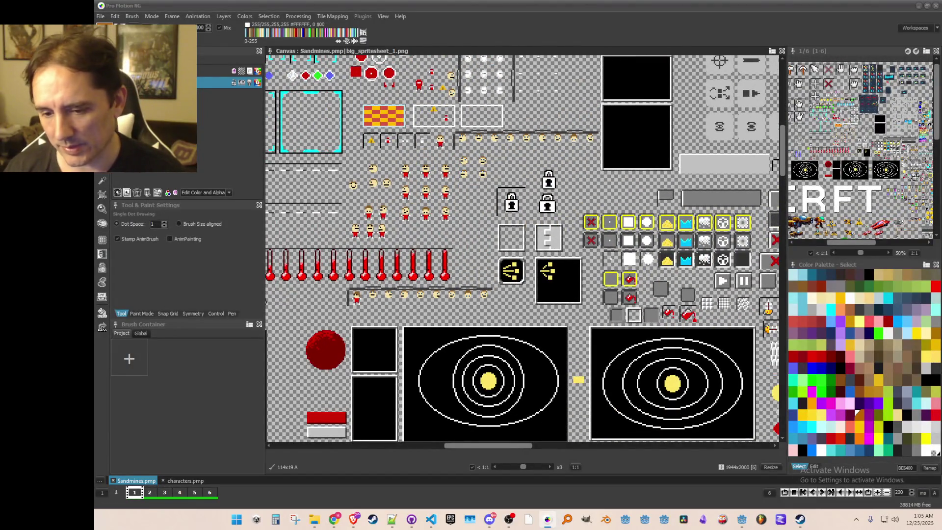
{"action": "key", "text": "super+d"}
{"action": "key", "text": "super+e"}
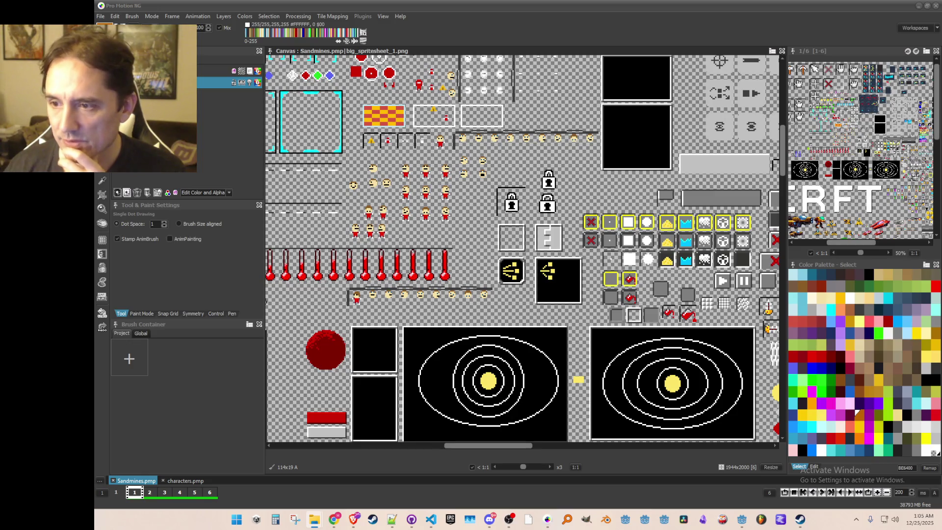
{"action": "key", "text": "ctrl+q"}
Open the heads as avatar_face_new.png, close it and return to the Sandmines sheet
{"action": "left_click", "coordinate": [503, 311]}
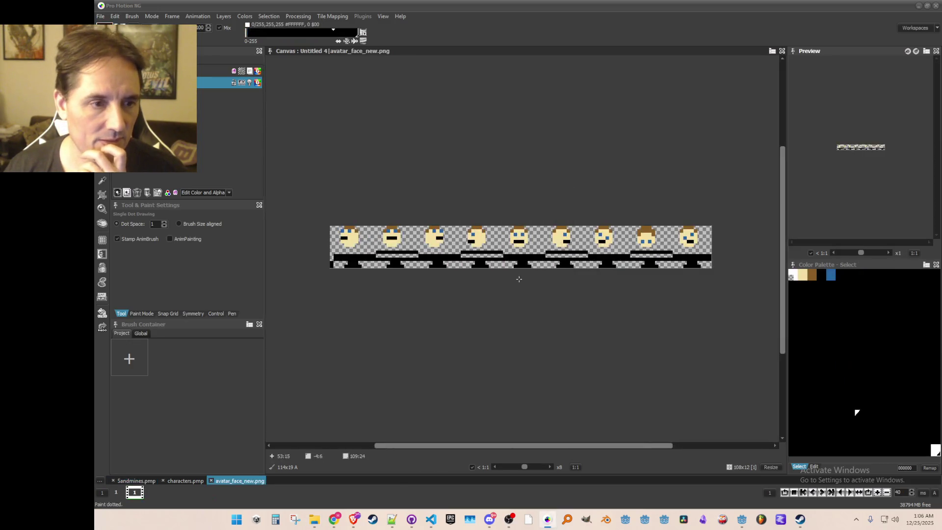
{"action": "left_click", "coordinate": [782, 51]}
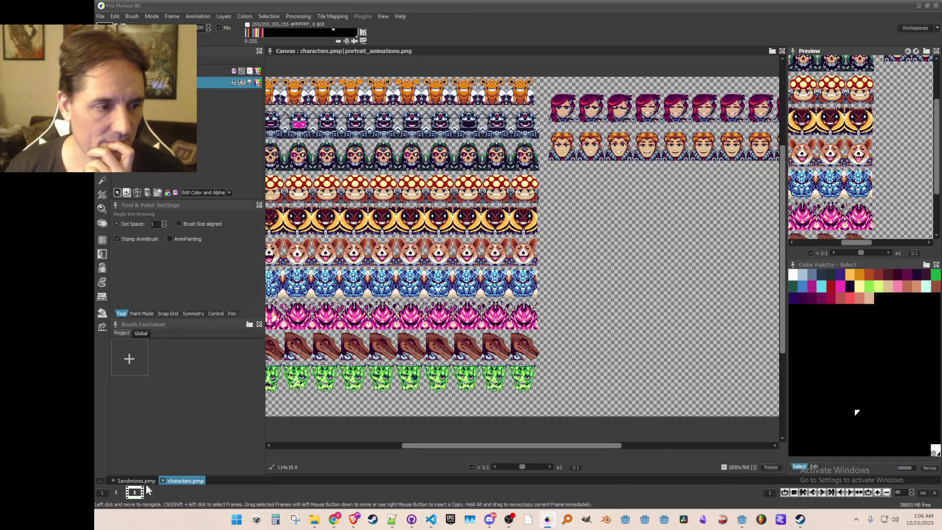
{"action": "left_click", "coordinate": [139, 480]}
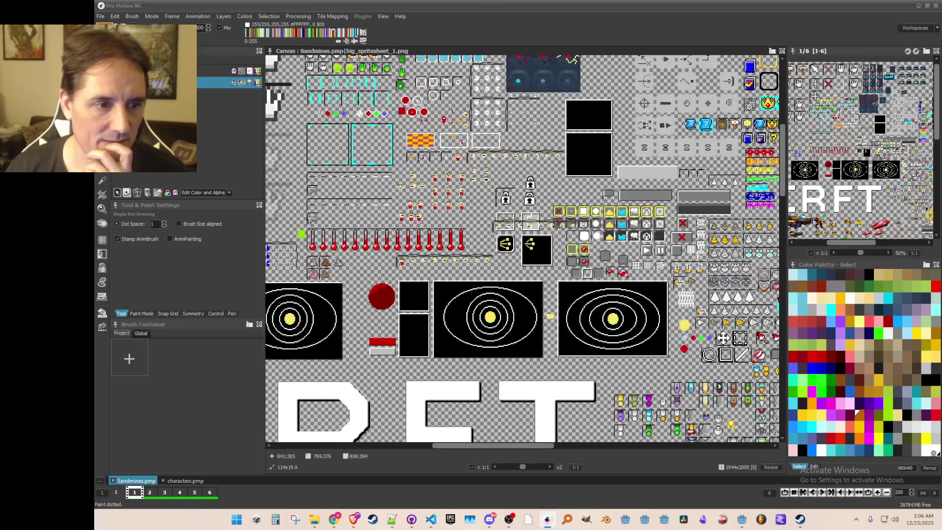
Zoom in on the head row beside the red ship and switch to Brush Grab
{"action": "scroll", "coordinate": [463, 216], "scroll_direction": "up", "scroll_amount": 1}
{"action": "scroll", "coordinate": [515, 294], "scroll_direction": "down", "scroll_amount": 2}
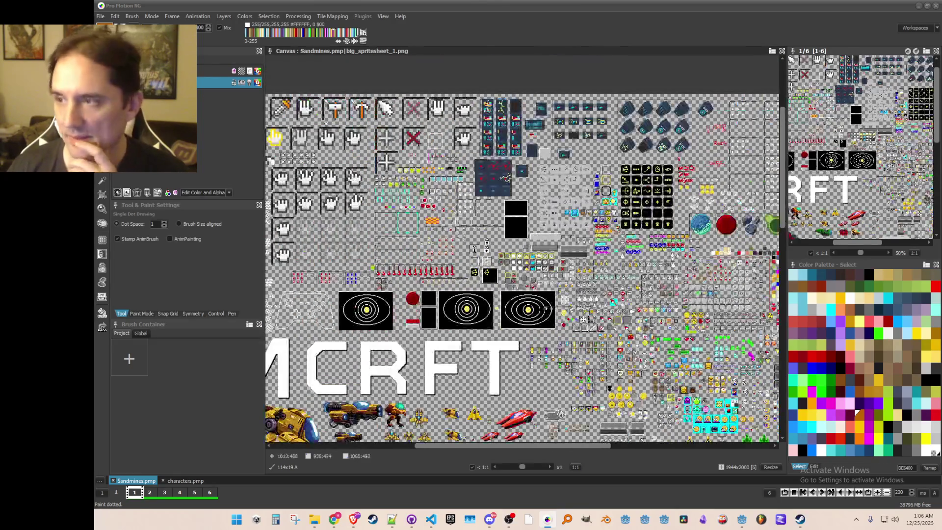
{"action": "scroll", "coordinate": [505, 177], "scroll_direction": "down", "scroll_amount": 5}
{"action": "scroll", "coordinate": [530, 238], "scroll_direction": "up", "scroll_amount": 1}
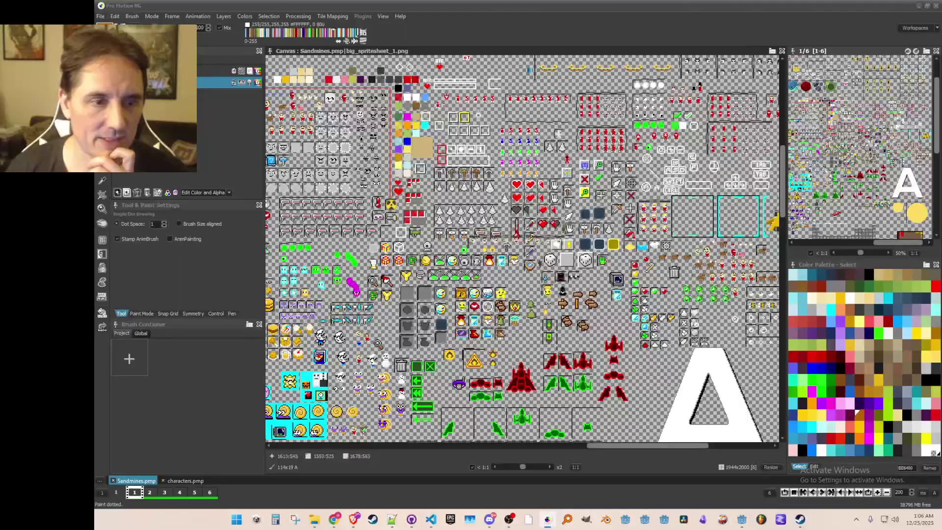
{"action": "scroll", "coordinate": [515, 224], "scroll_direction": "down", "scroll_amount": 10}
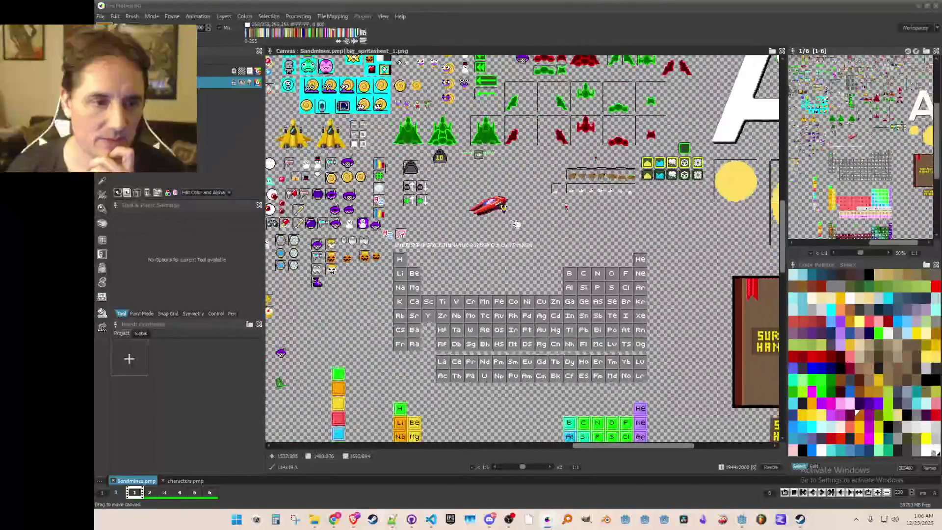
{"action": "scroll", "coordinate": [516, 225], "scroll_direction": "up", "scroll_amount": 3}
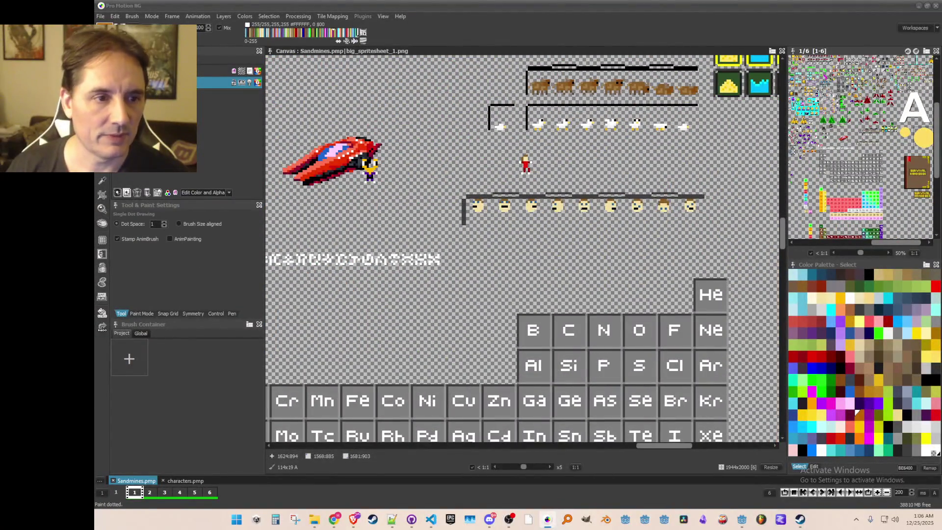
{"action": "key", "text": "b"}
{"action": "scroll", "coordinate": [363, 179], "scroll_direction": "up", "scroll_amount": 2}
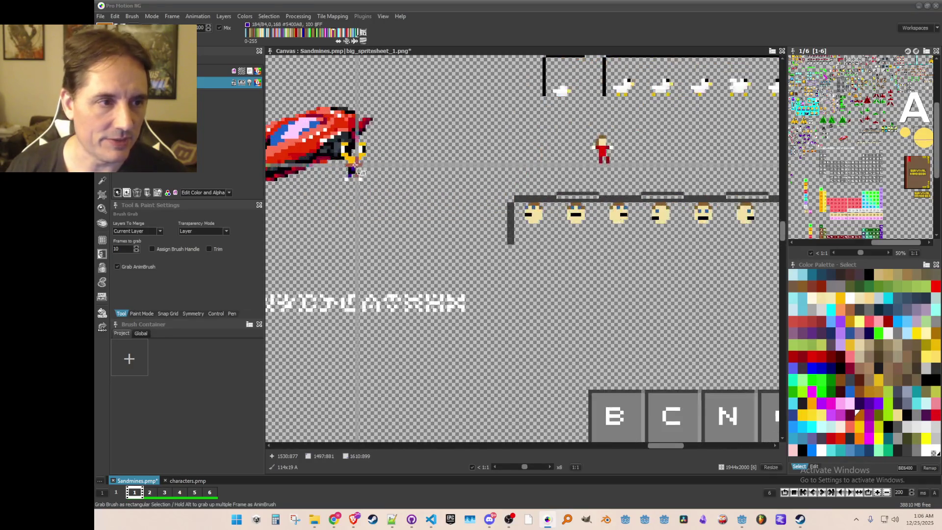
Grab the small character beside the red ship as a brush for the smiley
{"action": "scroll", "coordinate": [360, 171], "scroll_direction": "up", "scroll_amount": 4}
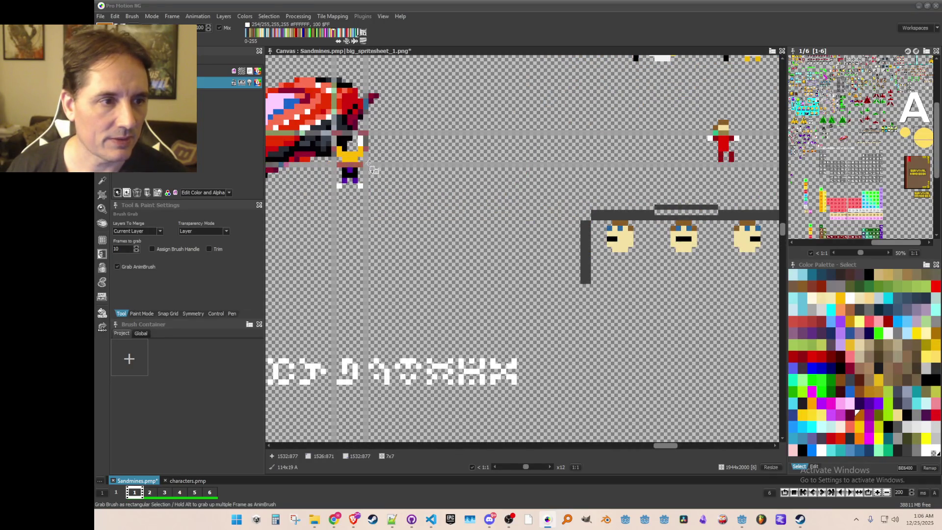
{"action": "left_click_drag", "start_coordinate": [372, 168], "coordinate": [374, 171]}
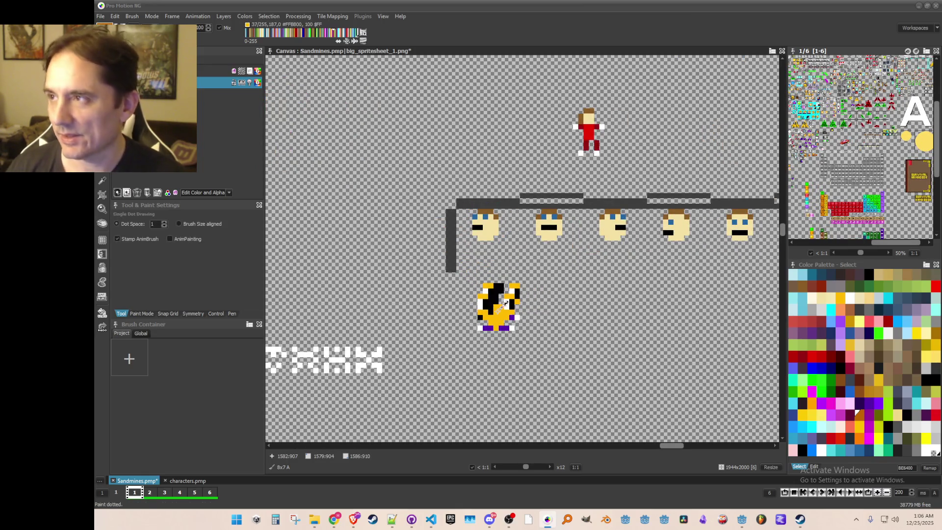
{"action": "key", "text": "."}
{"action": "scroll", "coordinate": [501, 303], "scroll_direction": "up", "scroll_amount": 1}
{"action": "key", "text": "d"}
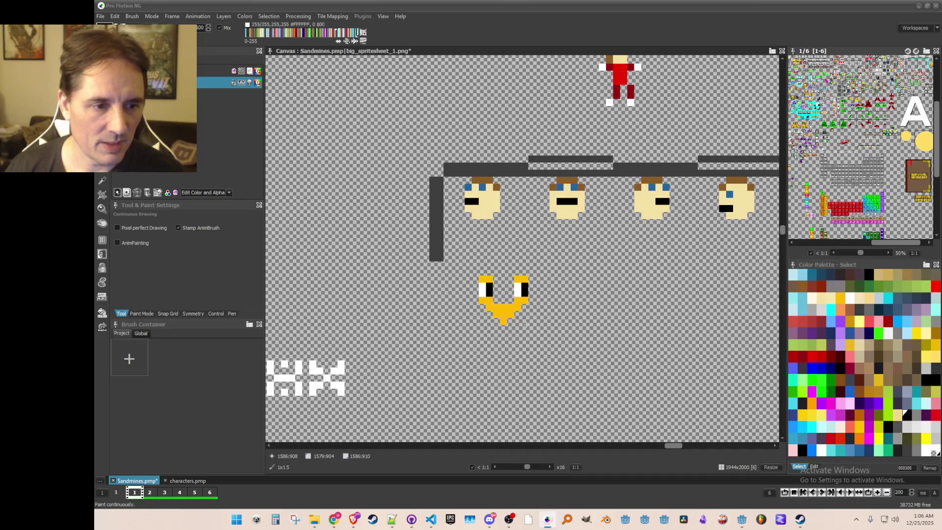
{"action": "key", "text": "s"}
{"action": "key", "text": "shift+b"}
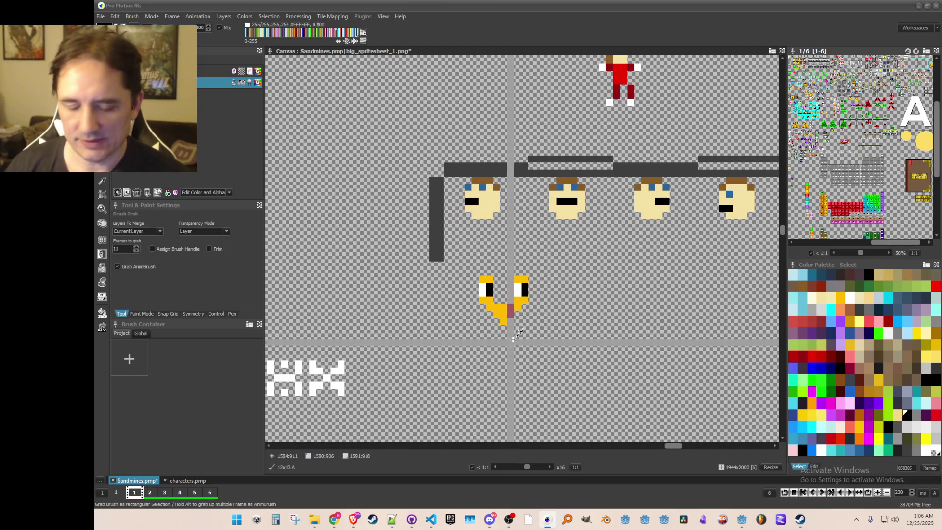
Grab the yellow U-shaped smiley and stamp a second copy of it
{"action": "key", "text": "period"}
{"action": "key", "text": "comma"}
{"action": "key", "text": "d"}
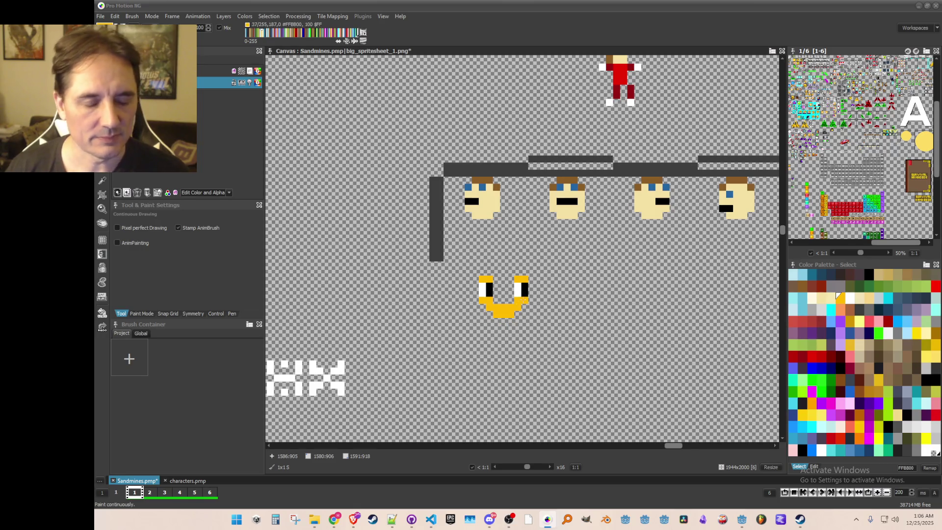
{"action": "key", "text": "b"}
{"action": "left_click_drag", "start_coordinate": [479, 275], "coordinate": [526, 317]}
{"action": "key", "text": "s"}
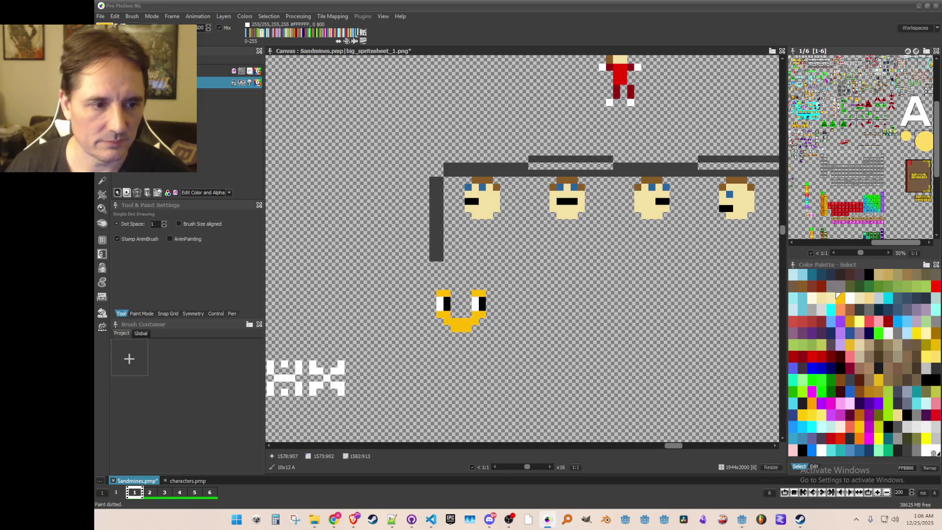
{"action": "scroll", "coordinate": [491, 324], "scroll_direction": "down", "scroll_amount": 1}
{"action": "left_click", "coordinate": [426, 305]}
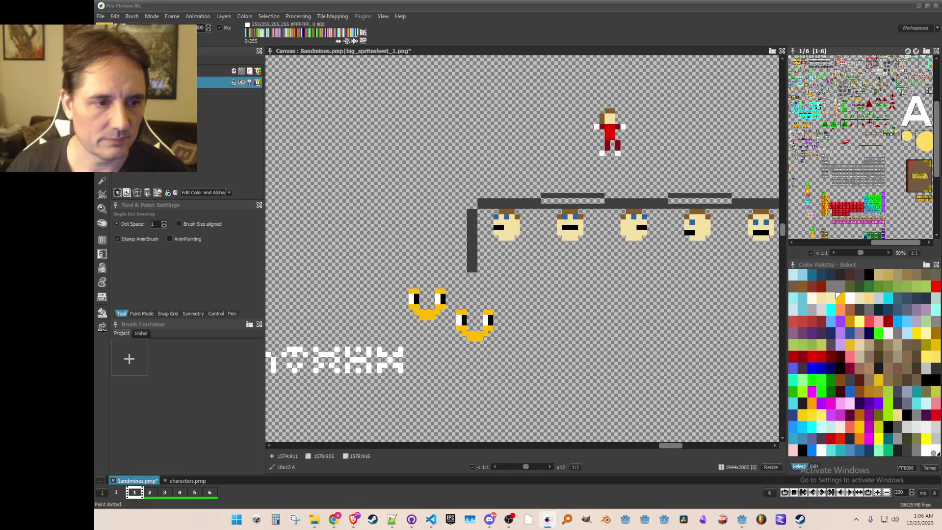
{"action": "scroll", "coordinate": [513, 306], "scroll_direction": "up", "scroll_amount": 1}
Grab the whole second smiley as a brush and stamp another copy below the heads
{"action": "key", "text": "b"}
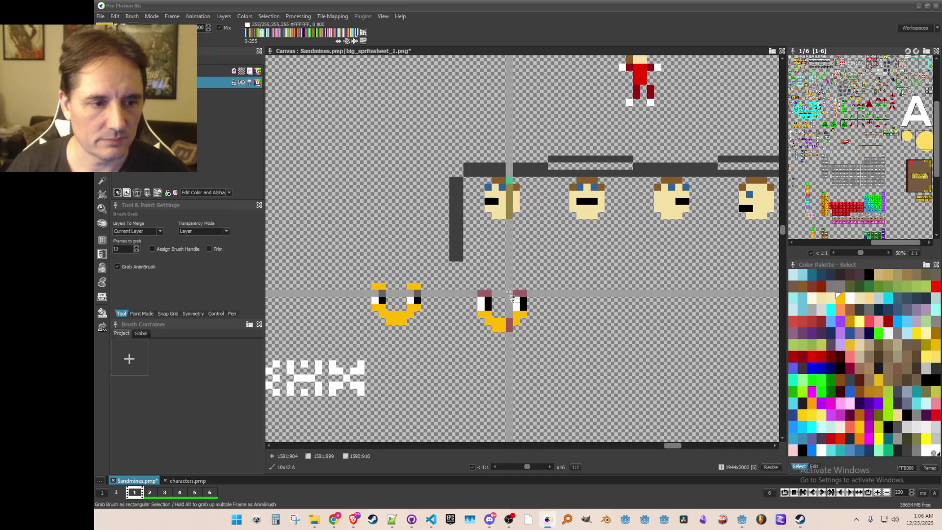
{"action": "left_click_drag", "start_coordinate": [473, 288], "coordinate": [494, 344]}
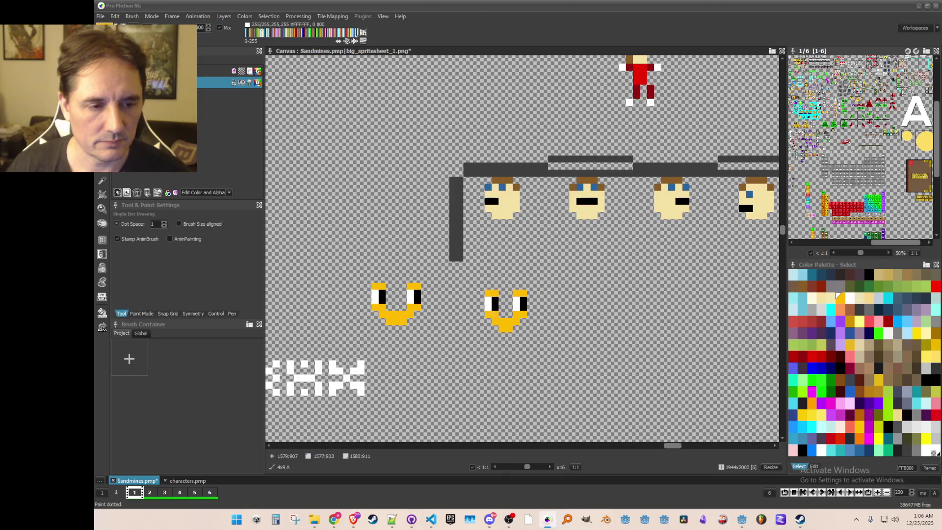
{"action": "key", "text": "b"}
{"action": "left_click_drag", "start_coordinate": [447, 276], "coordinate": [563, 370]}
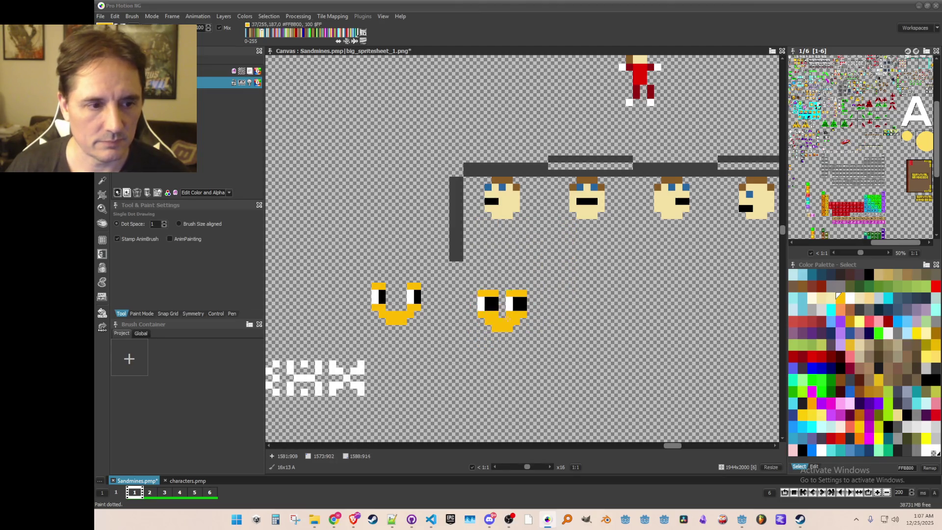
{"action": "key", "text": "b"}
{"action": "left_click", "coordinate": [546, 354]}
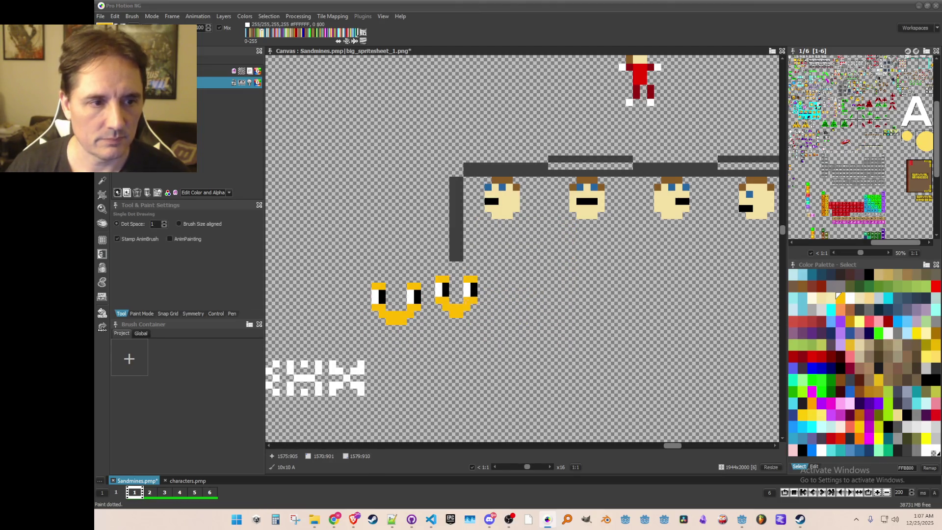
{"action": "left_click", "coordinate": [422, 341]}
{"action": "left_click", "coordinate": [494, 200]}
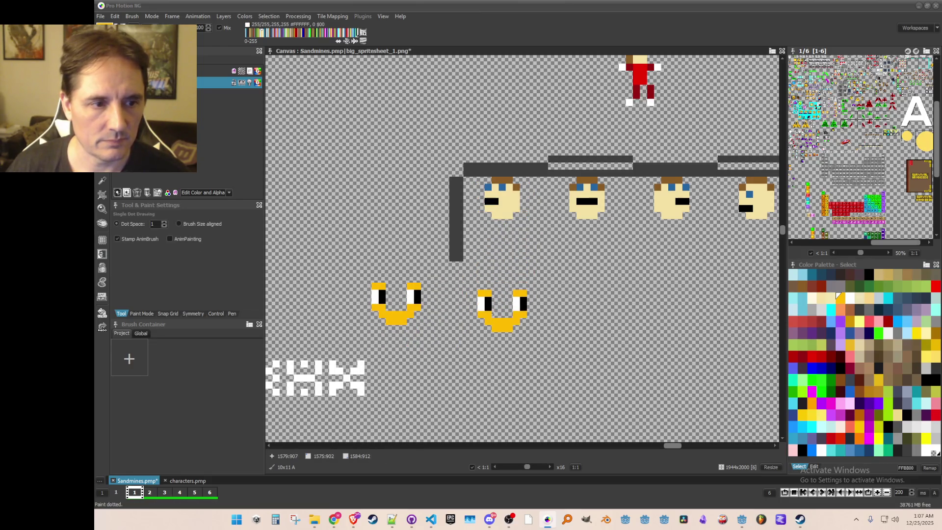
{"action": "scroll", "coordinate": [500, 309], "scroll_direction": "down", "scroll_amount": 3}
{"action": "scroll", "coordinate": [511, 284], "scroll_direction": "down", "scroll_amount": 1}
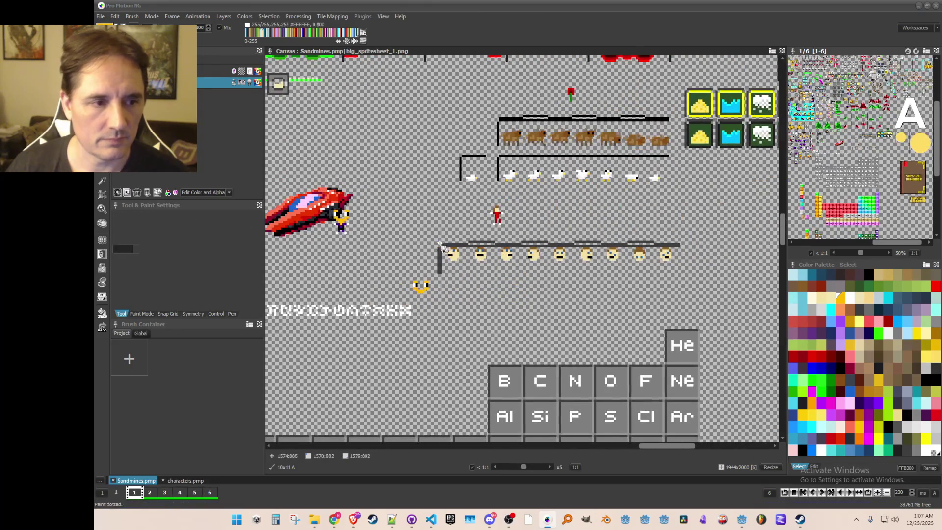
Grab the full head row, stamp the duplicate directly below, and save with Ctrl+S
{"action": "key", "text": "b"}
{"action": "mouse_move", "coordinate": [445, 245]}
{"action": "left_mouse_down"}
{"action": "mouse_move", "coordinate": [690, 288]}
{"action": "mouse_move", "coordinate": [726, 283]}
{"action": "left_mouse_up"}
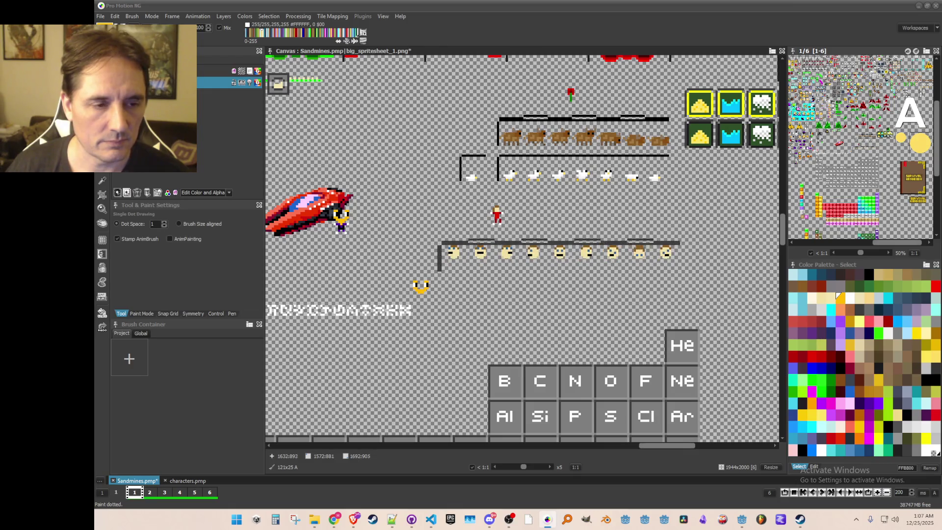
{"action": "left_click", "coordinate": [561, 247]}
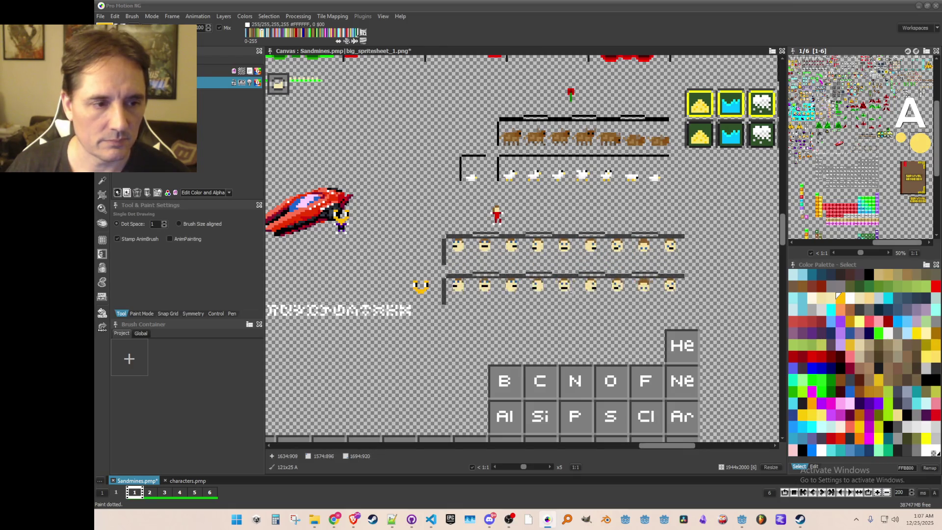
{"action": "left_click", "coordinate": [564, 280]}
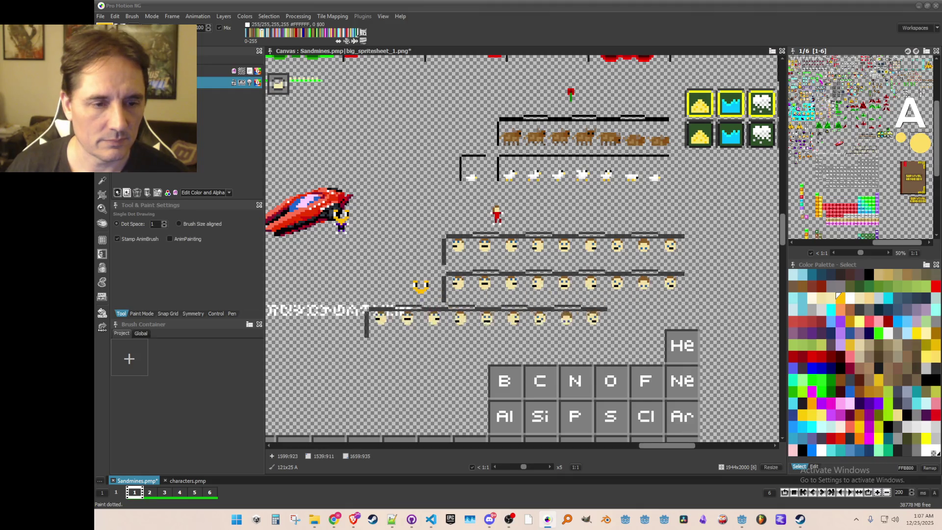
{"action": "scroll", "coordinate": [441, 314], "scroll_direction": "up", "scroll_amount": 4}
{"action": "key", "text": "b"}
{"action": "key", "text": "ctrl+s"}
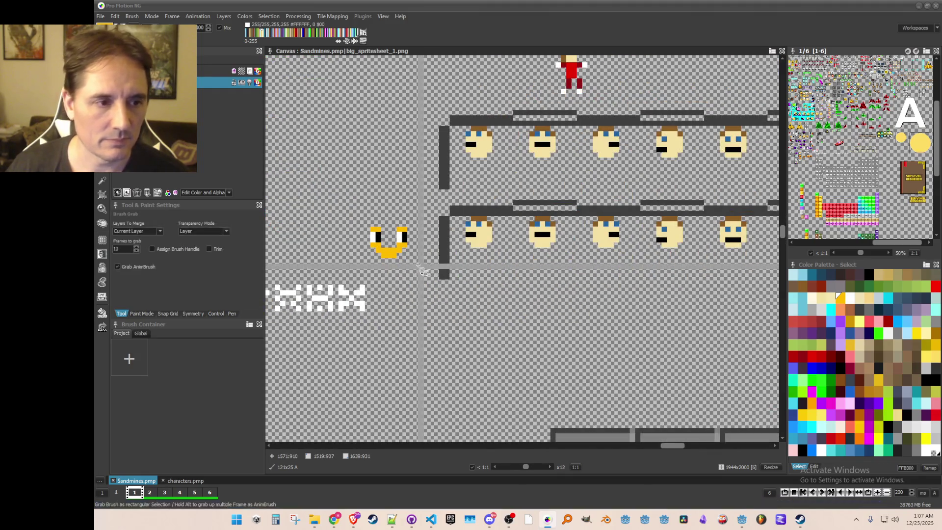
{"action": "scroll", "coordinate": [446, 280], "scroll_direction": "up", "scroll_amount": 1}
Grab the yellow smiley and stamp it over the fourth head of the lower row
{"action": "mouse_move", "coordinate": [346, 213]}
{"action": "left_mouse_down"}
{"action": "mouse_move", "coordinate": [420, 294]}
{"action": "mouse_move", "coordinate": [432, 293]}
{"action": "left_mouse_up"}
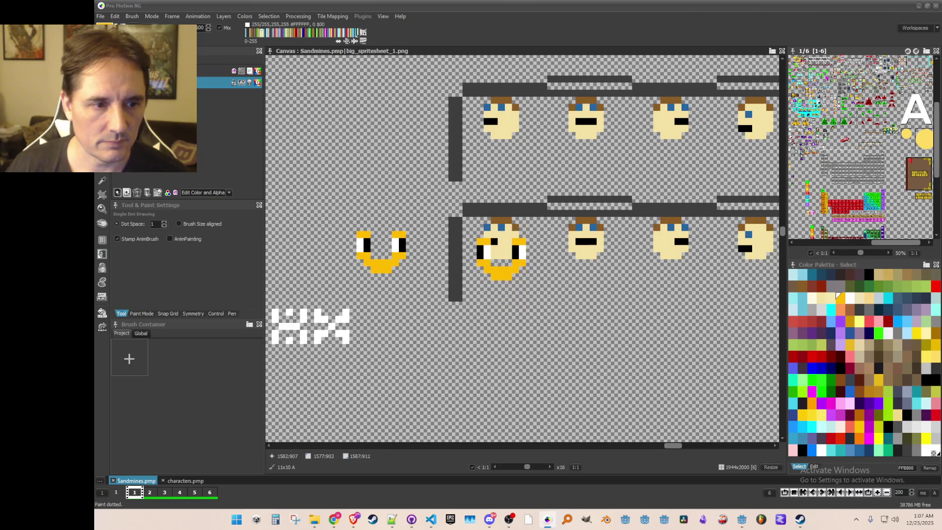
{"action": "scroll", "coordinate": [501, 255], "scroll_direction": "down", "scroll_amount": 1}
{"action": "left_click_drag", "start_coordinate": [410, 248], "coordinate": [276, 236]}
{"action": "scroll", "coordinate": [560, 250], "scroll_direction": "up", "scroll_amount": 1}
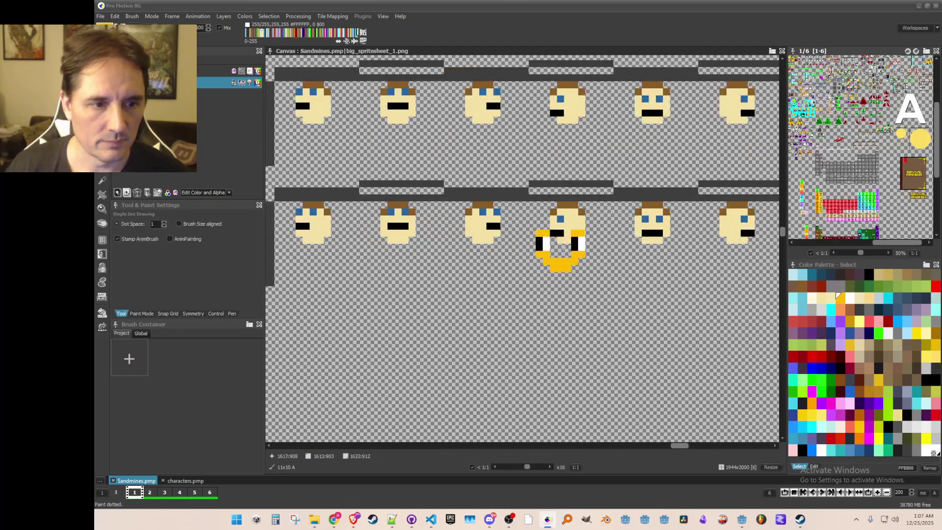
{"action": "left_click", "coordinate": [566, 223]}
{"action": "scroll", "coordinate": [566, 224], "scroll_direction": "up", "scroll_amount": 1}
{"action": "key", "text": "b"}
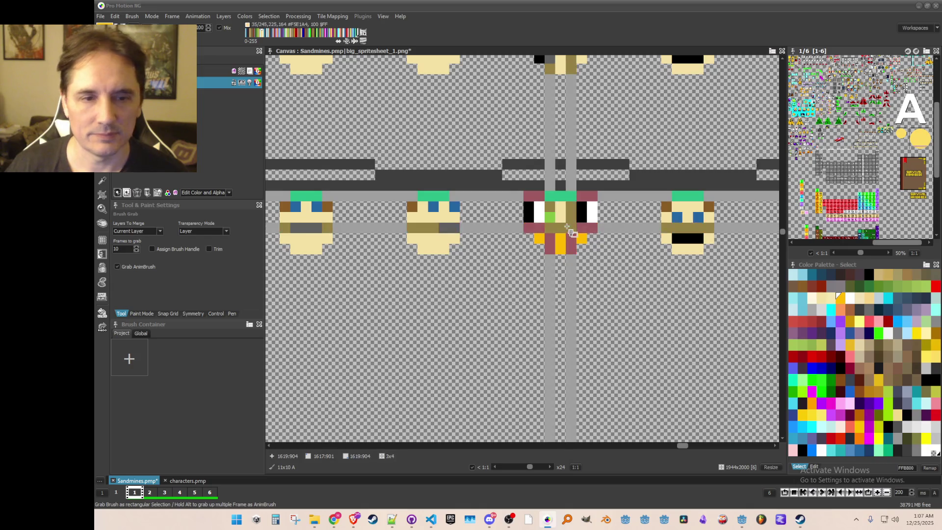
{"action": "left_click_drag", "start_coordinate": [570, 232], "coordinate": [570, 231]}
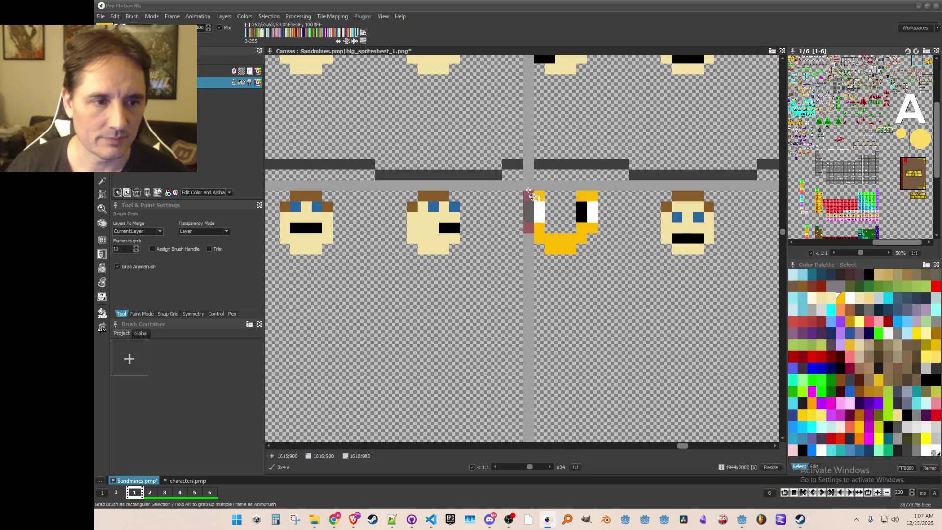
Save the sprite sheet with Ctrl+S and switch to picking colours from the canvas
{"action": "scroll", "coordinate": [595, 254], "scroll_direction": "down", "scroll_amount": 2}
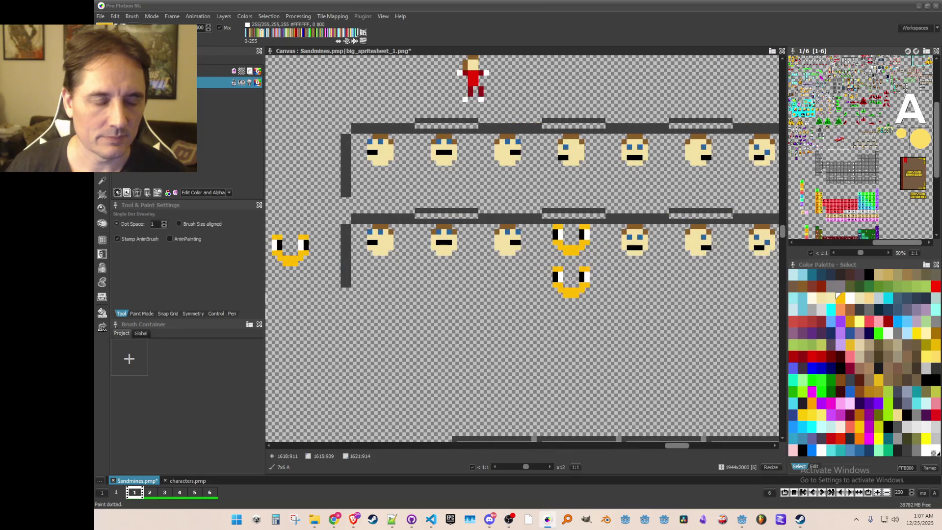
{"action": "key", "text": "ctrl+s"}
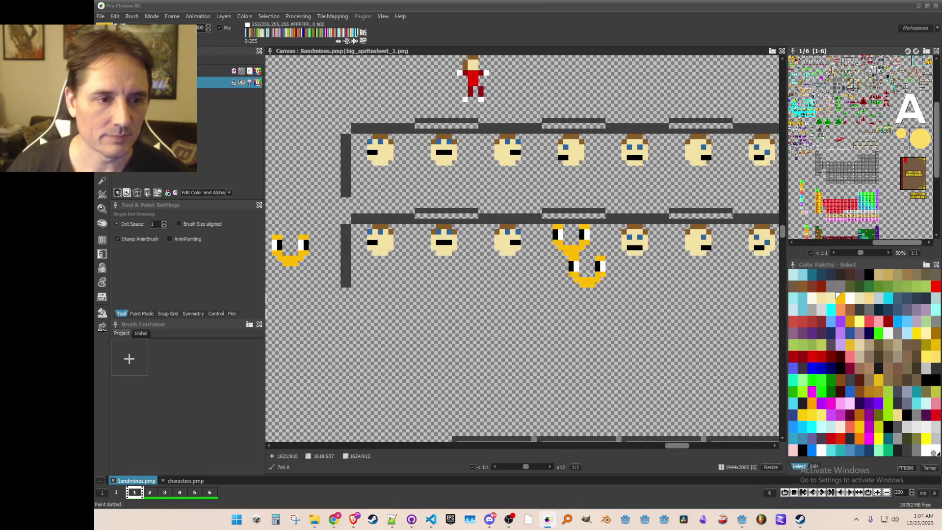
{"action": "scroll", "coordinate": [571, 275], "scroll_direction": "up", "scroll_amount": 1}
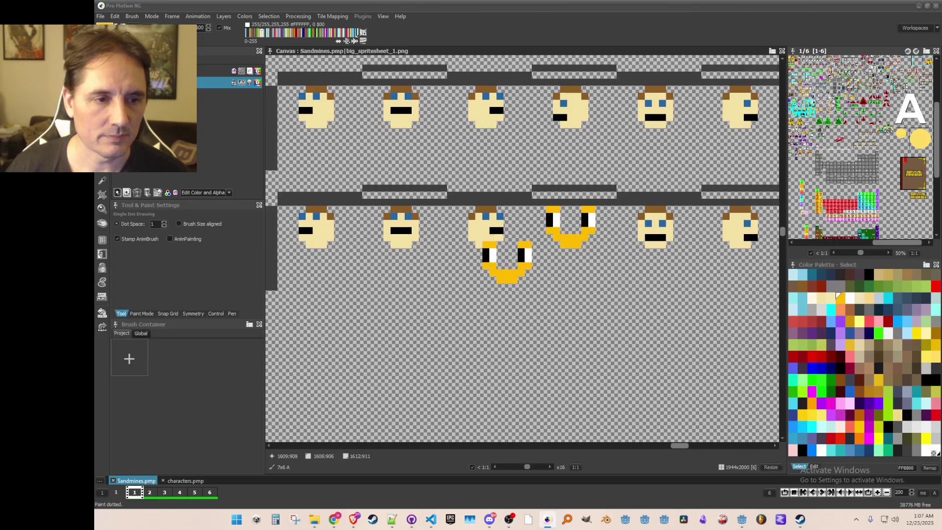
{"action": "scroll", "coordinate": [527, 289], "scroll_direction": "up", "scroll_amount": 2}
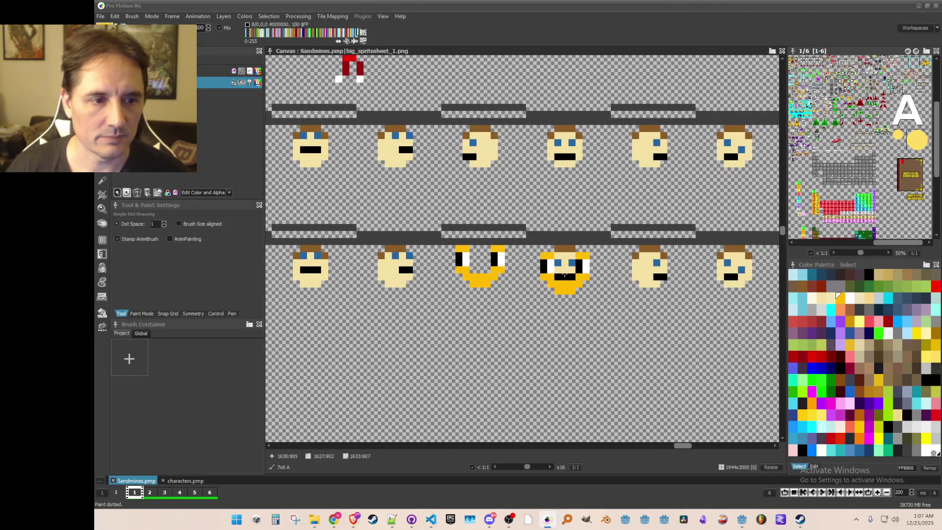
{"action": "scroll", "coordinate": [564, 270], "scroll_direction": "down", "scroll_amount": 1}
{"action": "scroll", "coordinate": [511, 252], "scroll_direction": "down", "scroll_amount": 2}
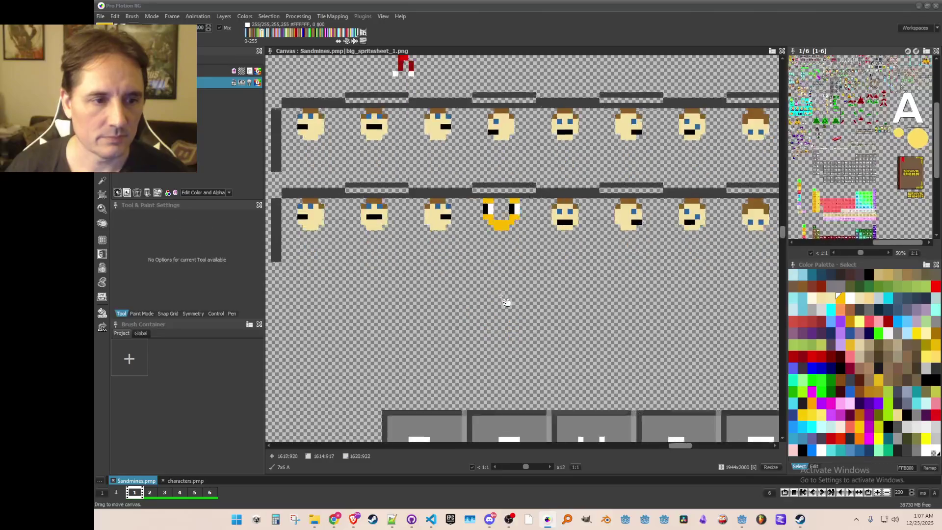
{"action": "key", "text": "comma"}
{"action": "scroll", "coordinate": [554, 288], "scroll_direction": "up", "scroll_amount": 1}
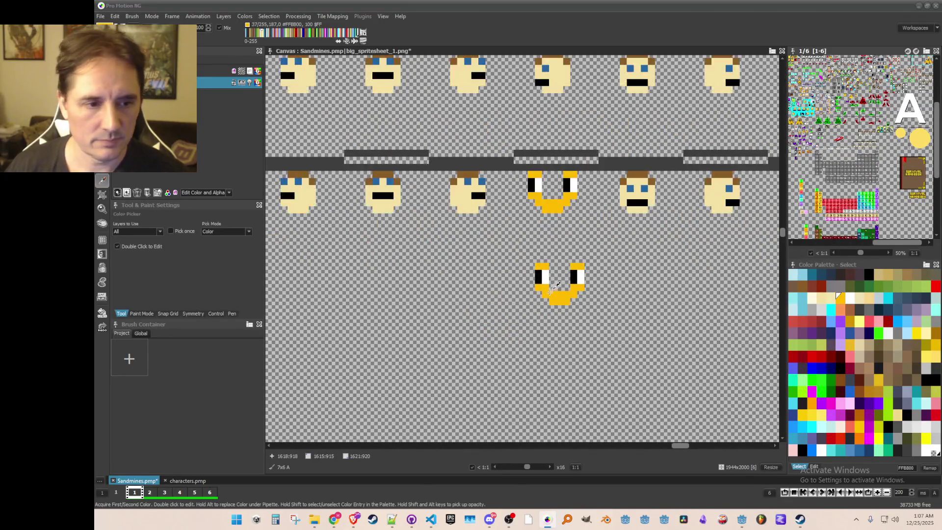
Repaint both of the spare smiley's eyes with white picked from its eye
{"action": "left_click", "coordinate": [543, 275]}
{"action": "left_click", "coordinate": [580, 273]}
{"action": "left_click", "coordinate": [580, 281]}
{"action": "key", "text": "k"}
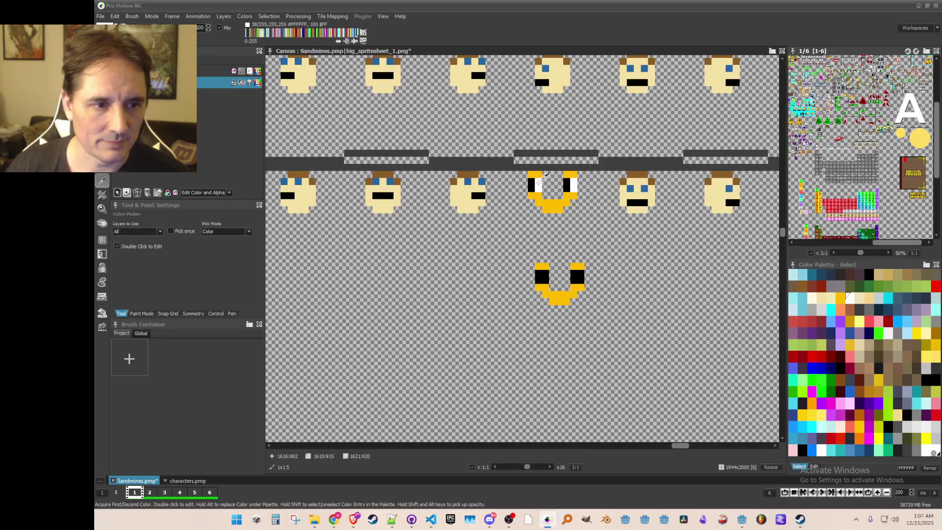
{"action": "key", "text": "d"}
{"action": "left_click", "coordinate": [540, 275]}
{"action": "left_click", "coordinate": [579, 273]}
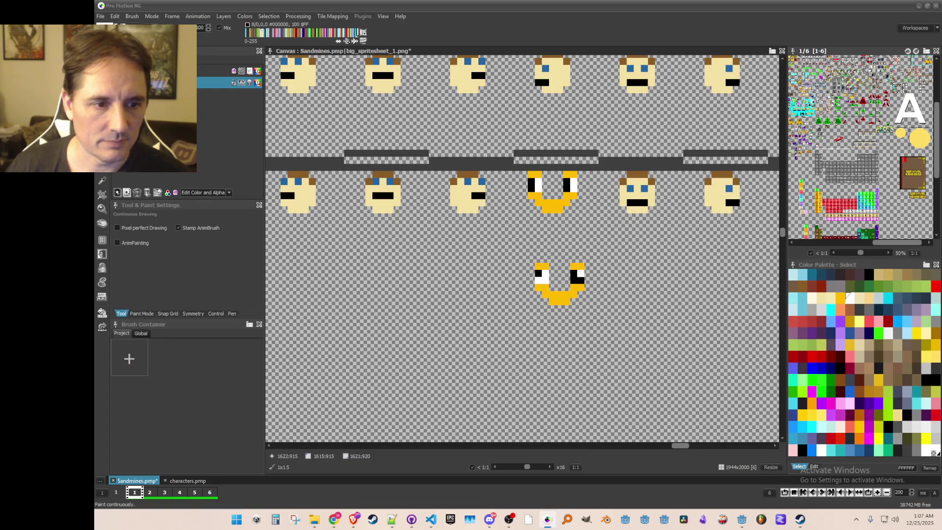
Grab the spare yellow smiley as a brush and bring the lower-left head into view
{"action": "scroll", "coordinate": [558, 316], "scroll_direction": "down", "scroll_amount": 1}
{"action": "key", "text": "b"}
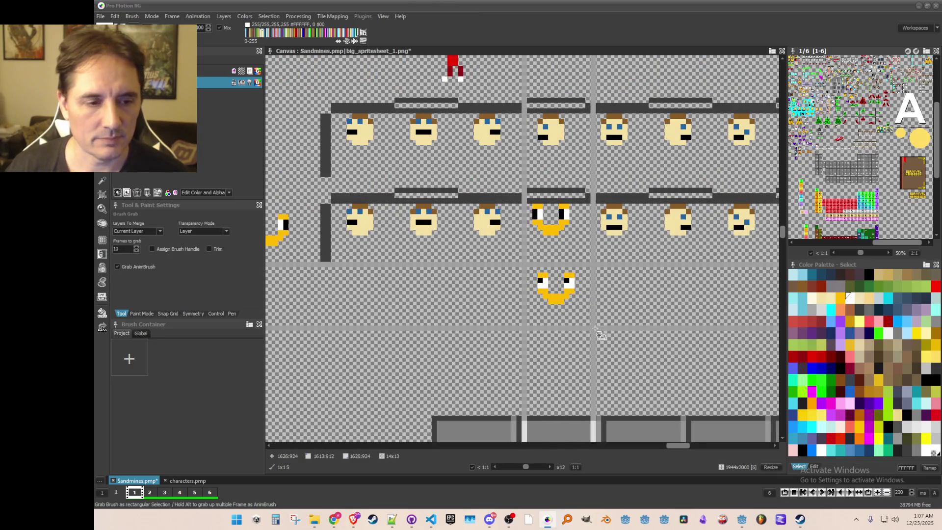
{"action": "left_click_drag", "start_coordinate": [536, 271], "coordinate": [576, 305]}
{"action": "scroll", "coordinate": [422, 263], "scroll_direction": "up", "scroll_amount": 1}
{"action": "mouse_move", "coordinate": [364, 256]}
{"action": "left_mouse_down"}
{"action": "mouse_move", "coordinate": [427, 278]}
{"action": "mouse_move", "coordinate": [432, 251]}
{"action": "left_mouse_up"}
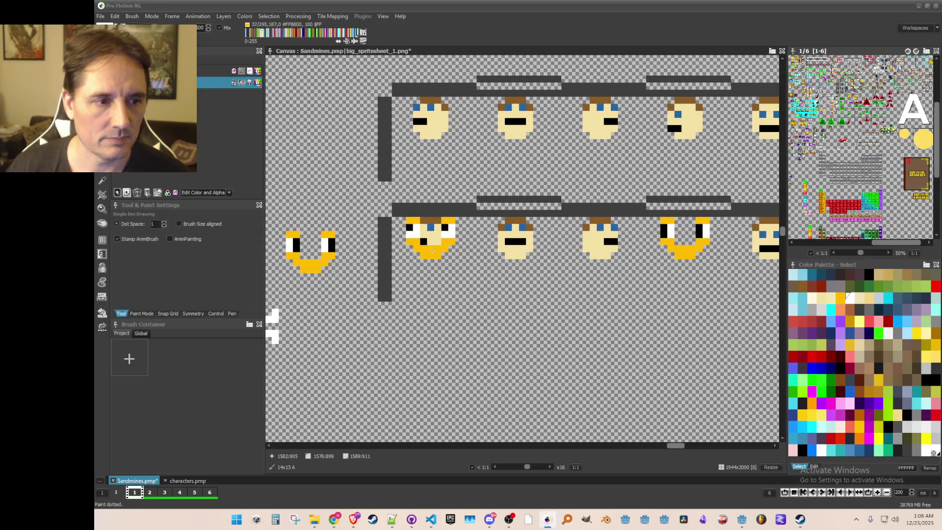
Stamp the smiley over the lower row's first head, grab more smiley pieces, and save
{"action": "left_click", "coordinate": [432, 249]}
{"action": "key", "text": "b"}
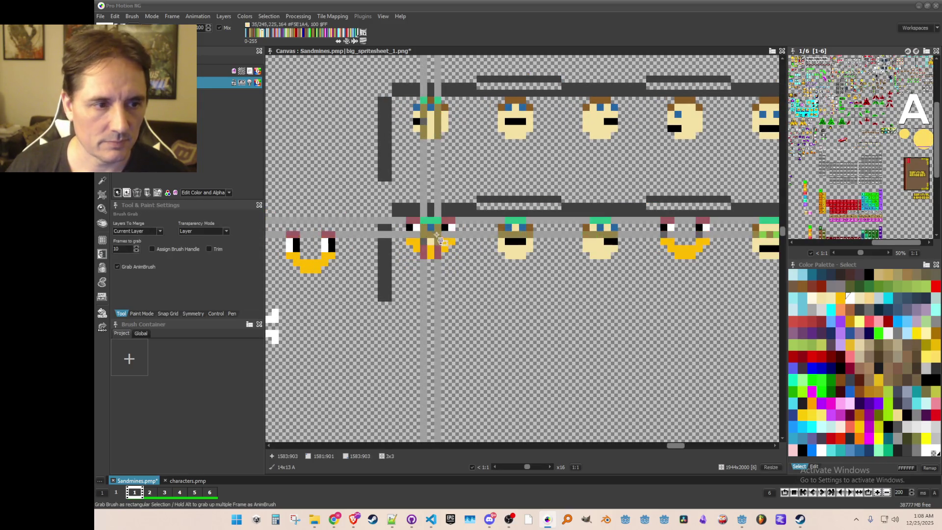
{"action": "left_click_drag", "start_coordinate": [440, 240], "coordinate": [440, 247]}
{"action": "key", "text": "b"}
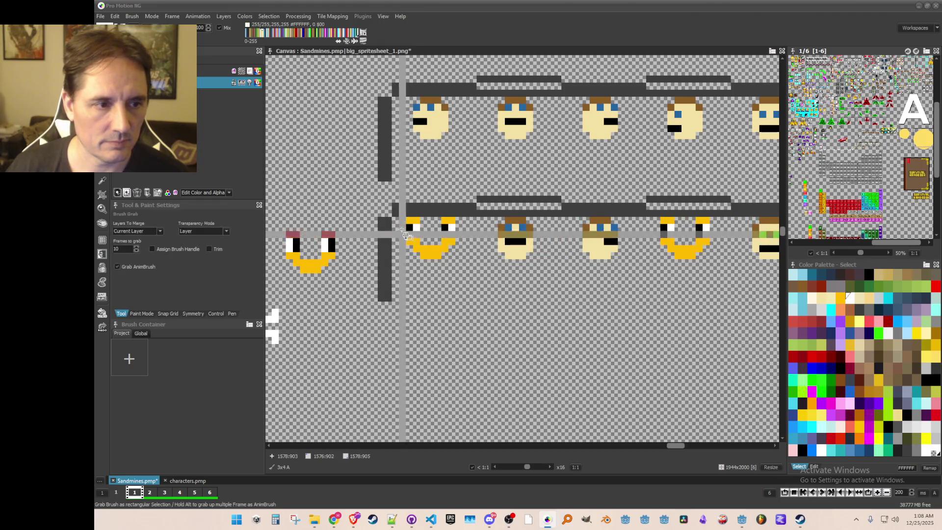
{"action": "mouse_move", "coordinate": [405, 220]}
{"action": "left_mouse_down"}
{"action": "mouse_move", "coordinate": [422, 260]}
{"action": "mouse_move", "coordinate": [483, 279]}
{"action": "left_mouse_up"}
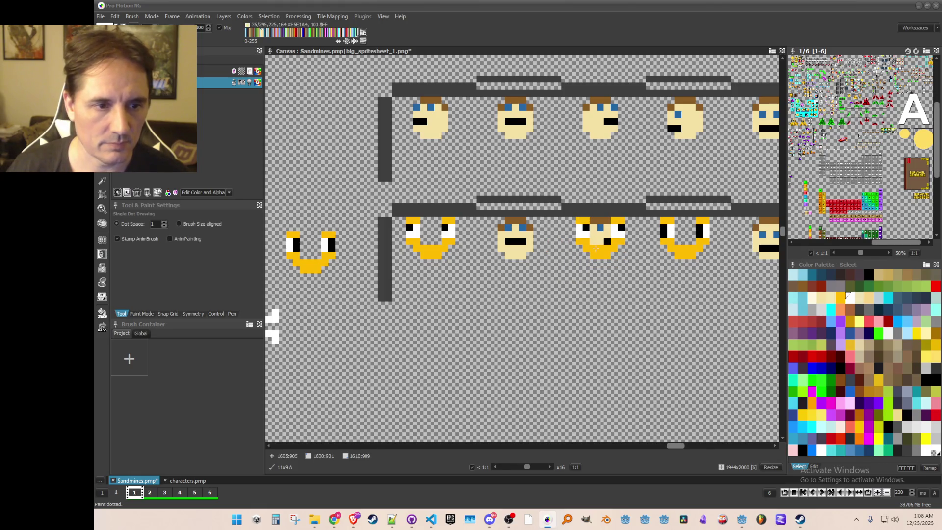
{"action": "key", "text": "b"}
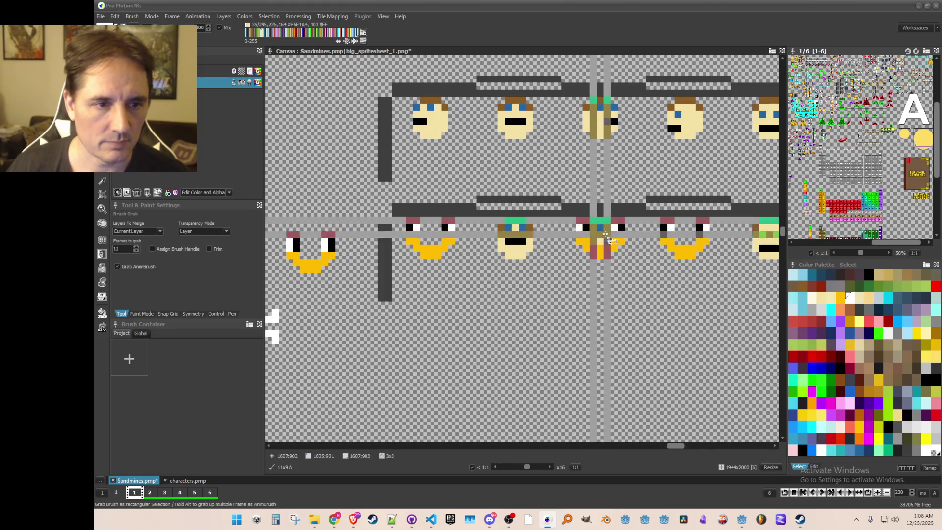
{"action": "left_click_drag", "start_coordinate": [606, 233], "coordinate": [620, 255]}
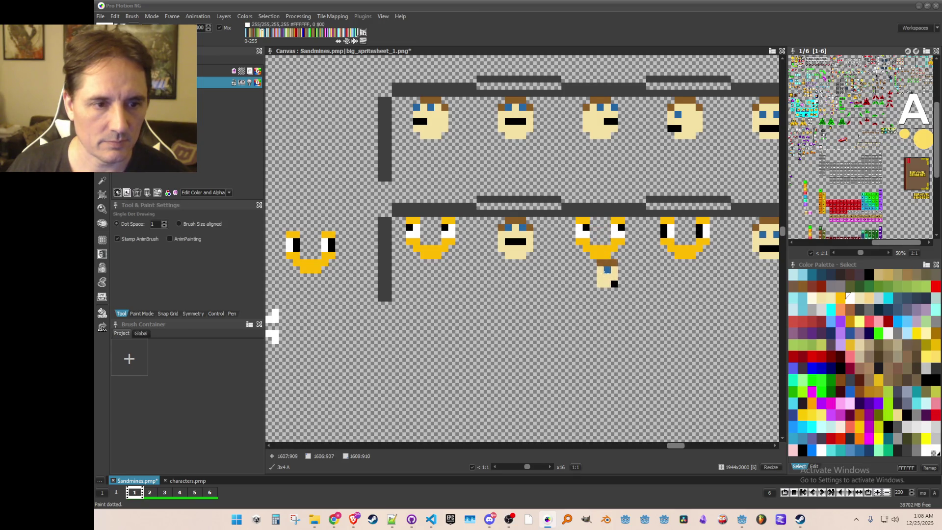
{"action": "key", "text": "ctrl+s"}
Grab the yellow U smiley and a small skin-coloured patch as brushes
{"action": "key", "text": "b"}
{"action": "left_click_drag", "start_coordinate": [636, 227], "coordinate": [682, 266]}
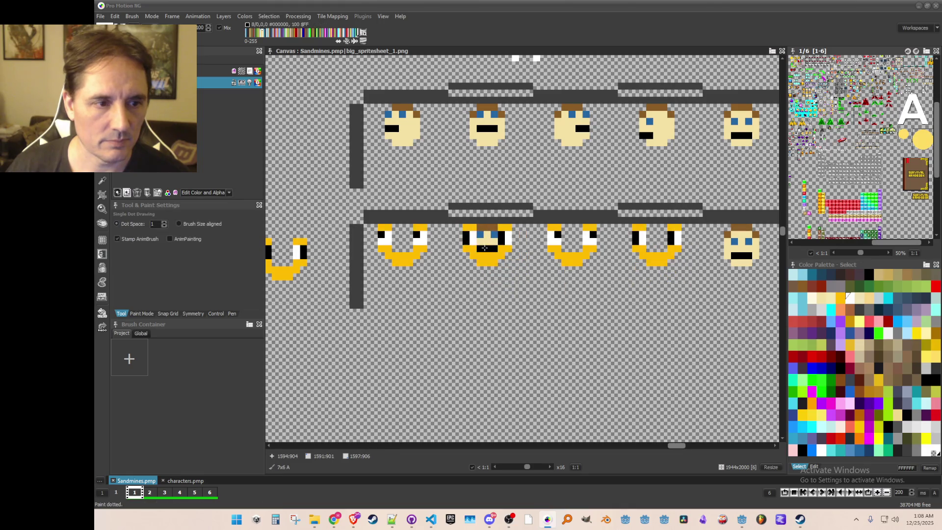
{"action": "key", "text": "b"}
{"action": "mouse_move", "coordinate": [478, 227]}
{"action": "left_mouse_down"}
{"action": "mouse_move", "coordinate": [492, 248]}
{"action": "mouse_move", "coordinate": [473, 242]}
{"action": "left_mouse_up"}
{"action": "key", "text": "b"}
Repaint both eyes of the second smiley and save the sprite sheet
{"action": "left_click", "coordinate": [469, 236]}
{"action": "left_click", "coordinate": [504, 236]}
{"action": "scroll", "coordinate": [504, 236], "scroll_direction": "down", "scroll_amount": 1}
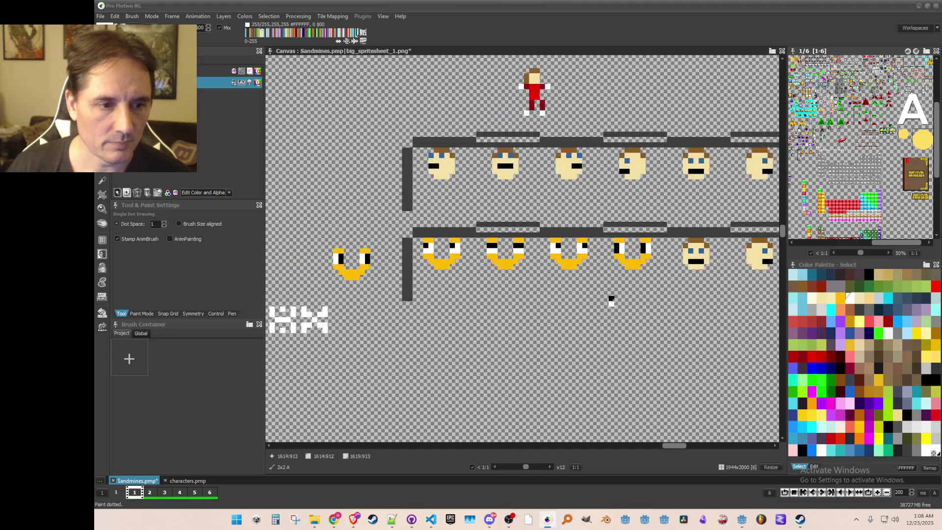
{"action": "key", "text": "ctrl+s"}
{"action": "scroll", "coordinate": [513, 296], "scroll_direction": "down", "scroll_amount": 1}
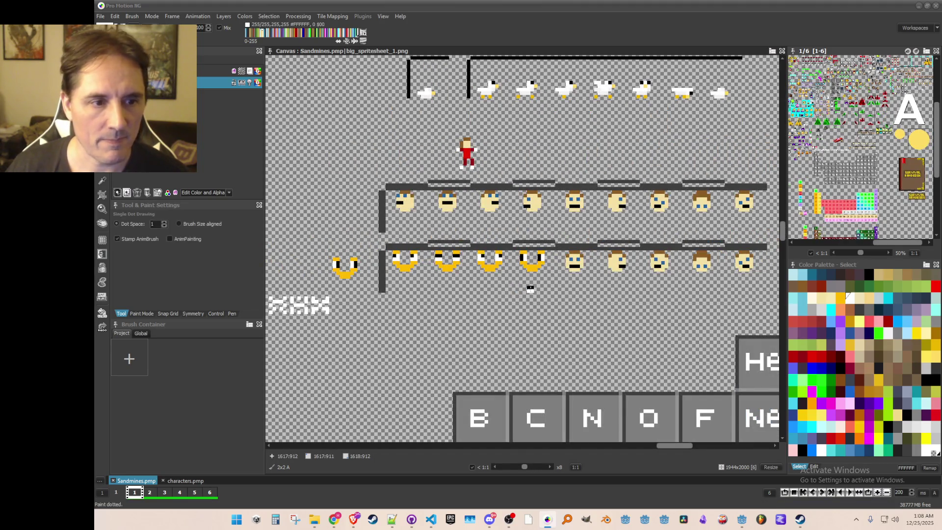
{"action": "scroll", "coordinate": [530, 289], "scroll_direction": "up", "scroll_amount": 1}
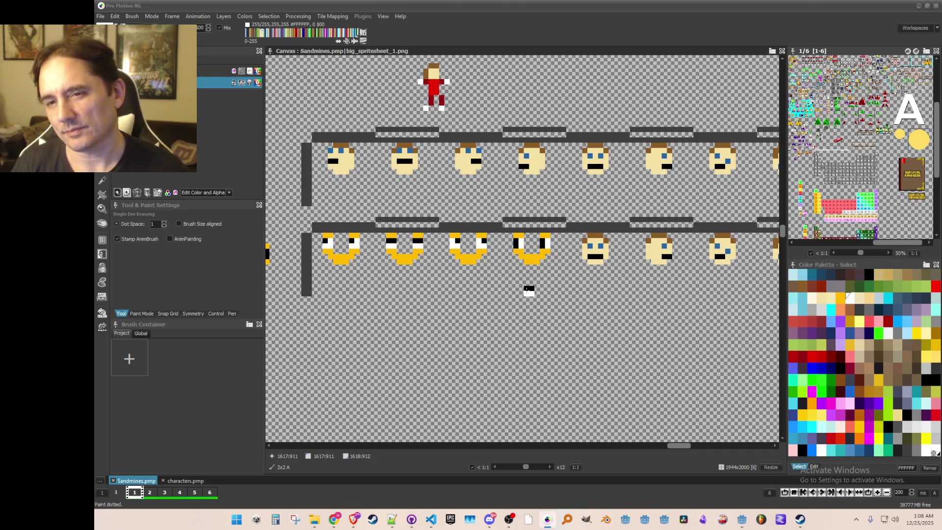
{"action": "key", "text": "alt+Tab"}
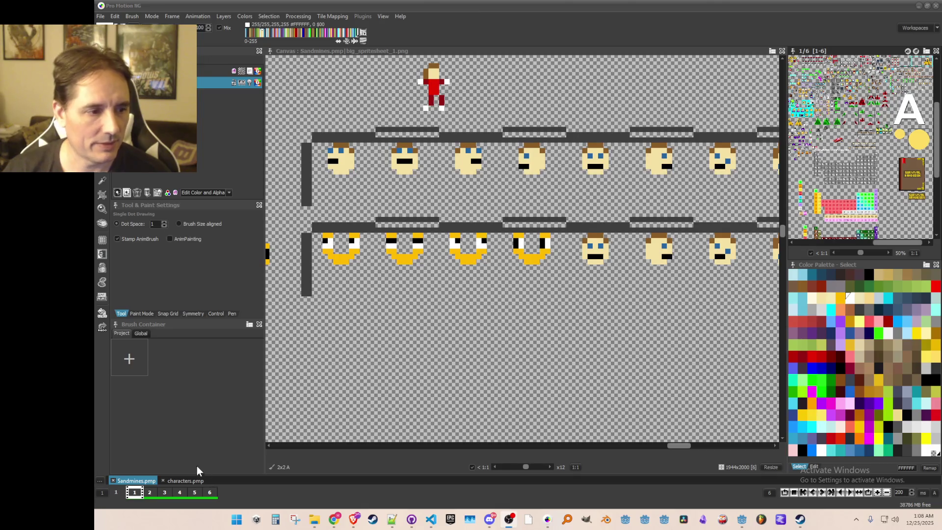
{"action": "left_click", "coordinate": [180, 479]}
{"action": "key", "text": "plus"}
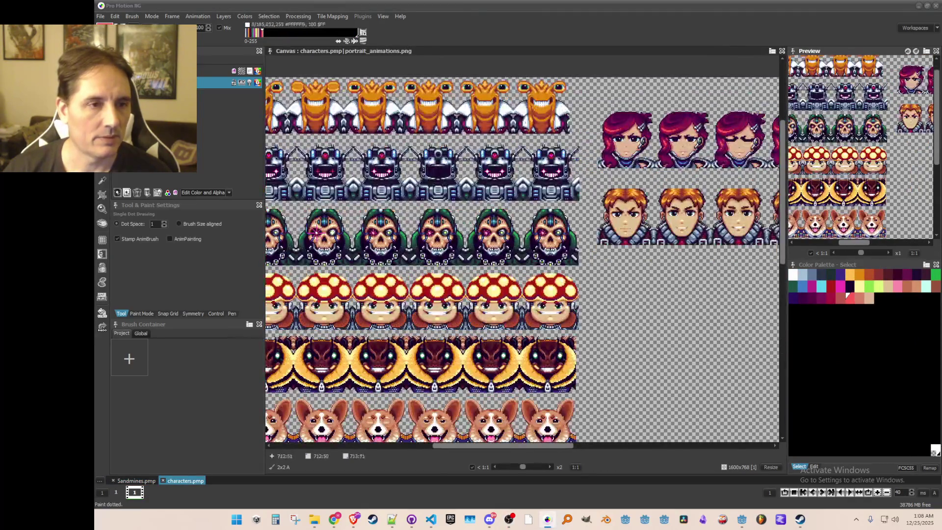
{"action": "left_click", "coordinate": [132, 481]}
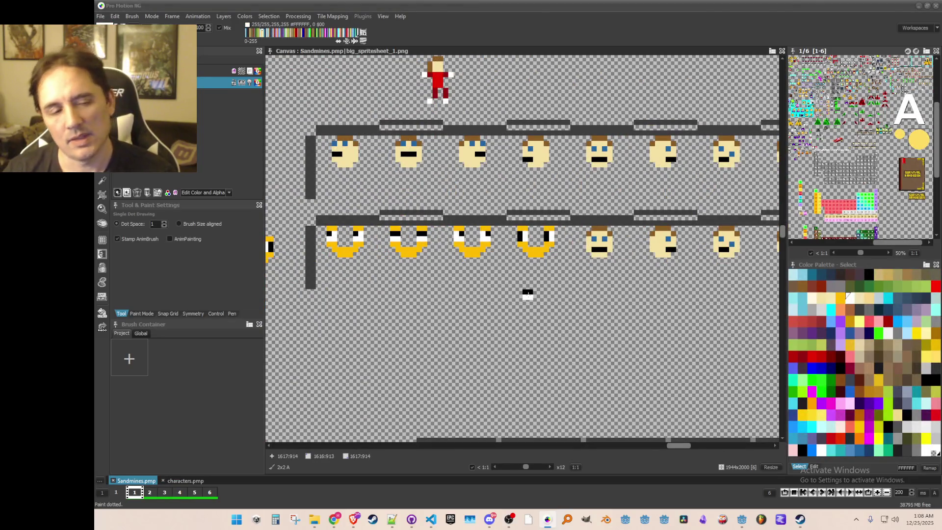
{"action": "key", "text": "period"}
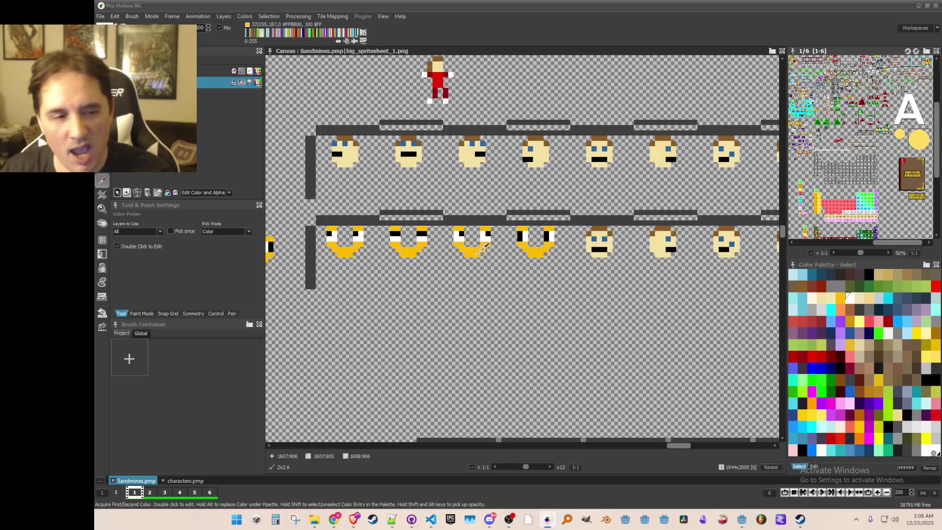
{"action": "scroll", "coordinate": [479, 251], "scroll_direction": "up", "scroll_amount": 1}
{"action": "key", "text": "d"}
{"action": "mouse_move", "coordinate": [470, 252]}
{"action": "left_mouse_down"}
{"action": "mouse_move", "coordinate": [479, 253]}
{"action": "mouse_move", "coordinate": [468, 251]}
{"action": "left_mouse_up"}
{"action": "left_click", "coordinate": [463, 246]}
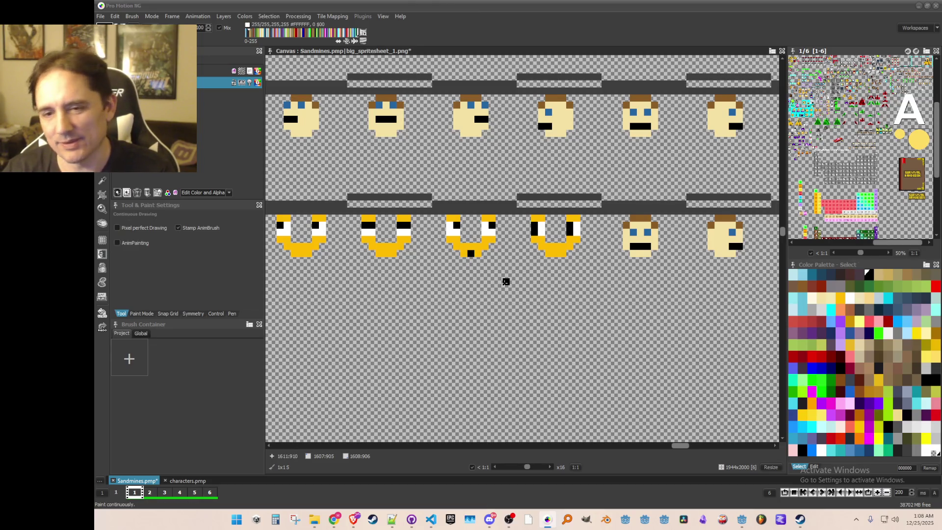
{"action": "scroll", "coordinate": [506, 281], "scroll_direction": "down", "scroll_amount": 1}
{"action": "key", "text": "ctrl+z"}
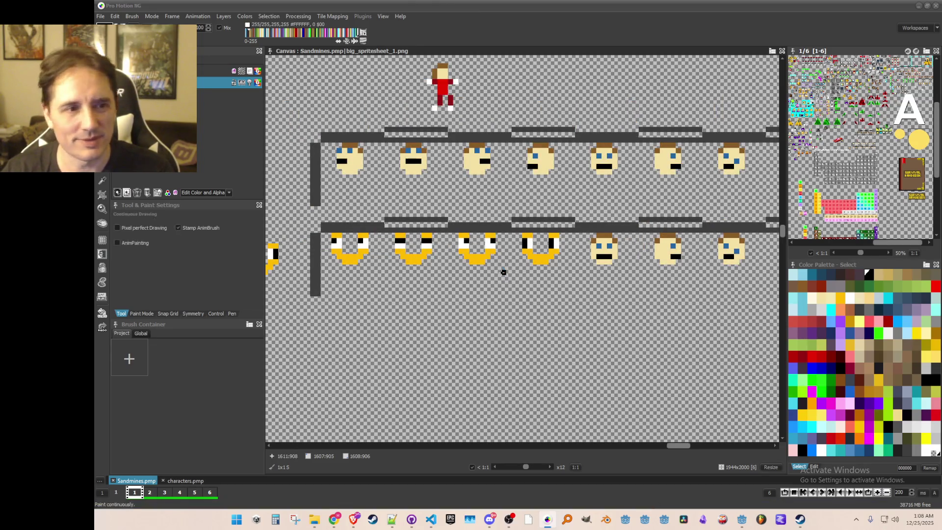
{"action": "scroll", "coordinate": [493, 254], "scroll_direction": "up", "scroll_amount": 1}
{"action": "scroll", "coordinate": [510, 284], "scroll_direction": "down", "scroll_amount": 2}
{"action": "scroll", "coordinate": [511, 287], "scroll_direction": "up", "scroll_amount": 1}
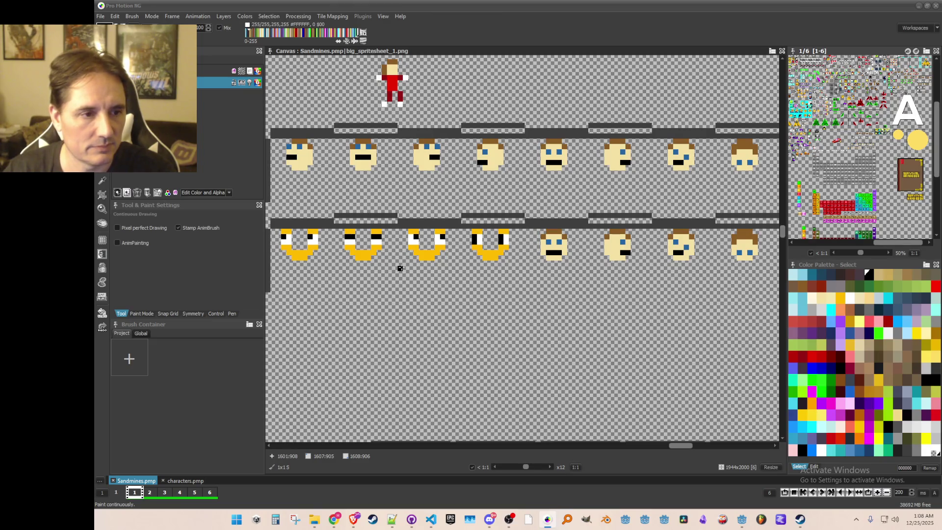
{"action": "key", "text": "b"}
Stamp a grabbed yellow smiley onto the fifth head of the lower row and save
{"action": "left_click_drag", "start_coordinate": [431, 242], "coordinate": [464, 269]}
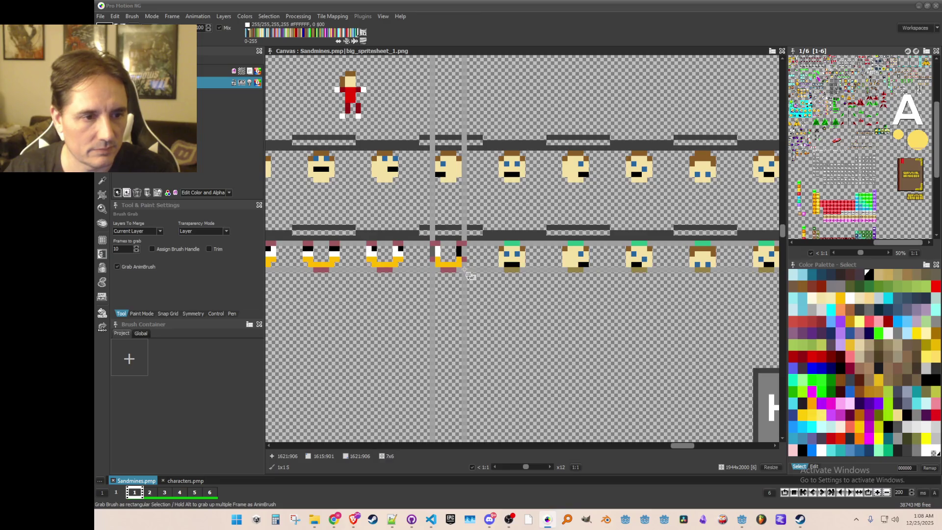
{"action": "left_click", "coordinate": [579, 255]}
{"action": "key", "text": "ctrl+s"}
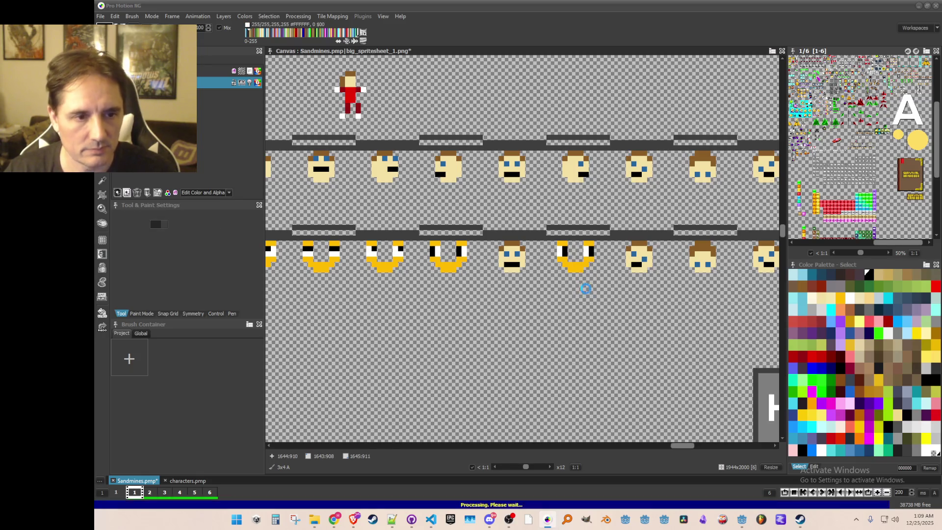
{"action": "key", "text": "b"}
{"action": "scroll", "coordinate": [458, 284], "scroll_direction": "down", "scroll_amount": 1}
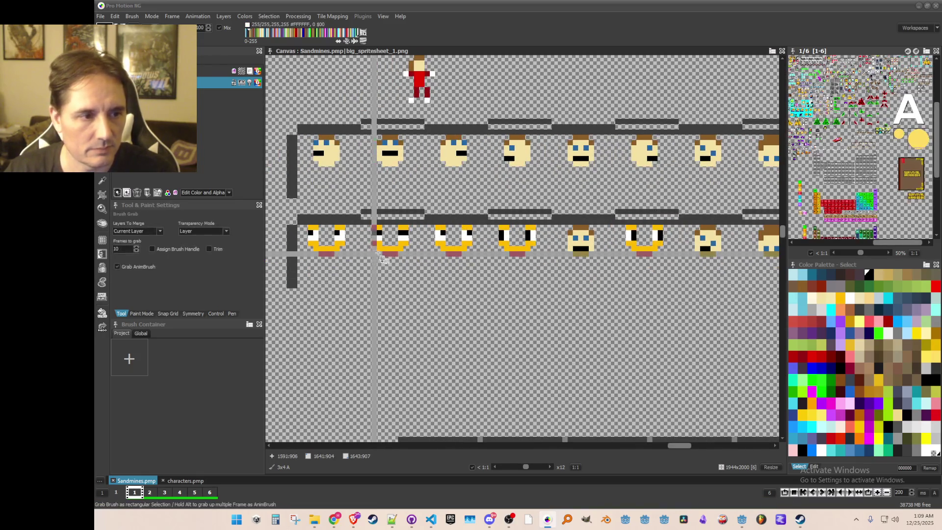
{"action": "scroll", "coordinate": [525, 293], "scroll_direction": "up", "scroll_amount": 1}
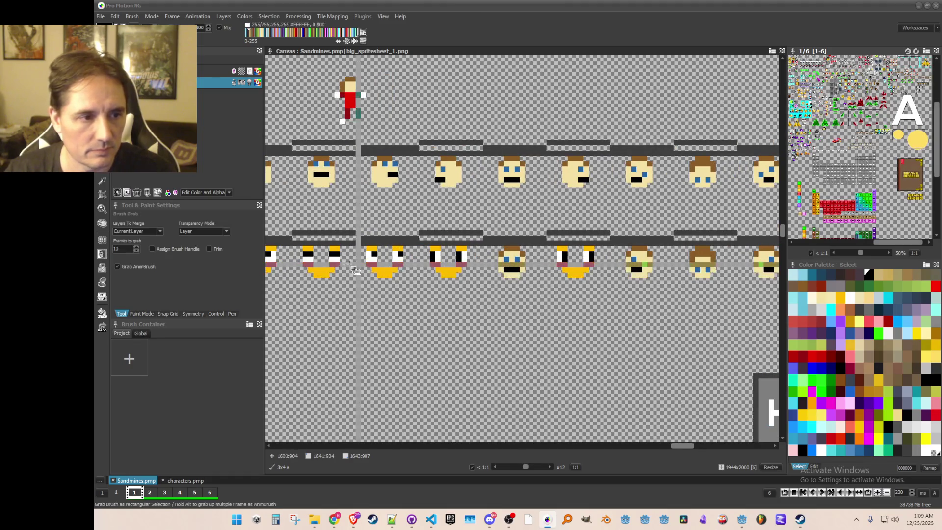
Whiten the third face's right-eye pixel and erase the skin between its eyes, then save
{"action": "left_click_drag", "start_coordinate": [442, 257], "coordinate": [472, 284]}
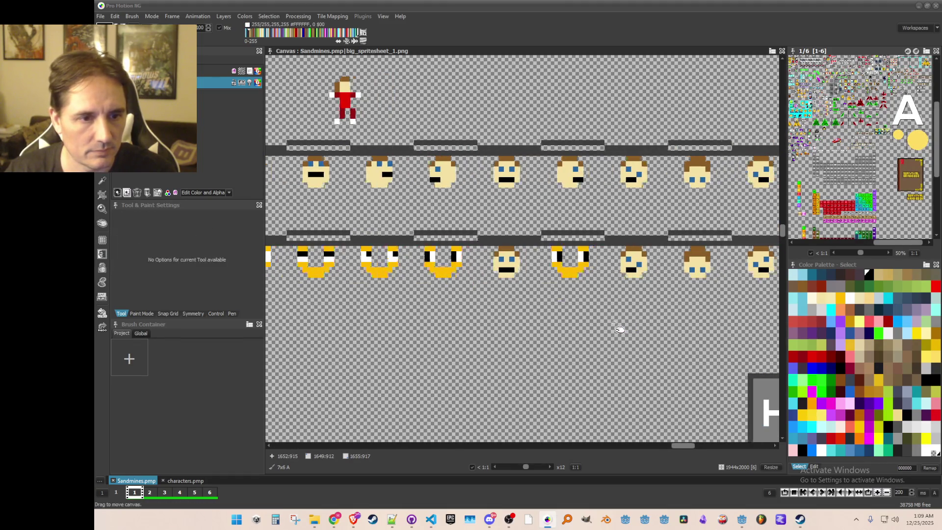
{"action": "left_click_drag", "start_coordinate": [637, 272], "coordinate": [547, 262]}
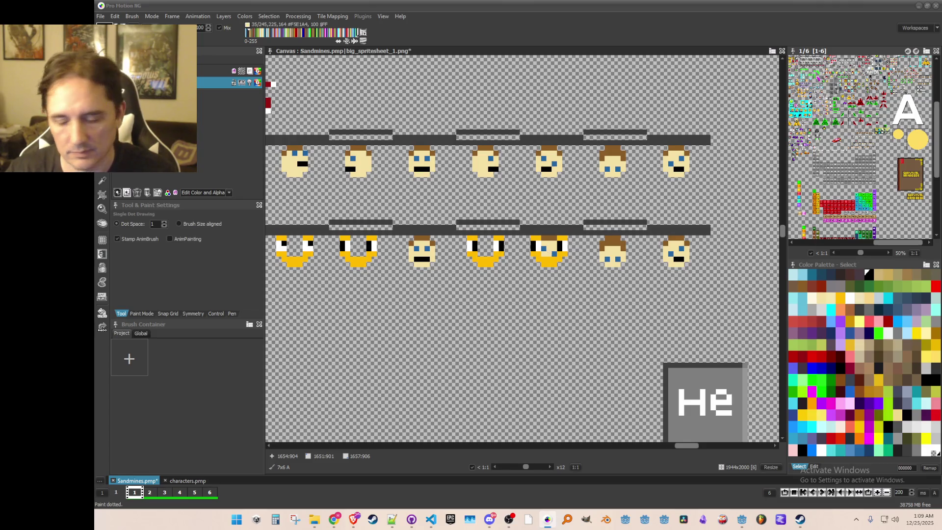
{"action": "scroll", "coordinate": [551, 267], "scroll_direction": "up", "scroll_amount": 1}
{"action": "key", "text": "d"}
{"action": "left_click", "coordinate": [565, 216]}
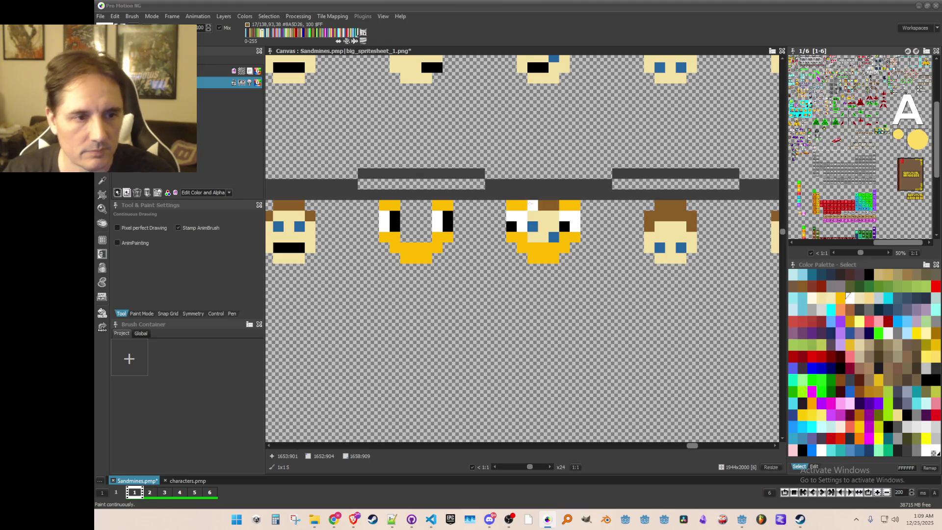
{"action": "key", "text": "b"}
{"action": "left_click_drag", "start_coordinate": [529, 200], "coordinate": [558, 242]}
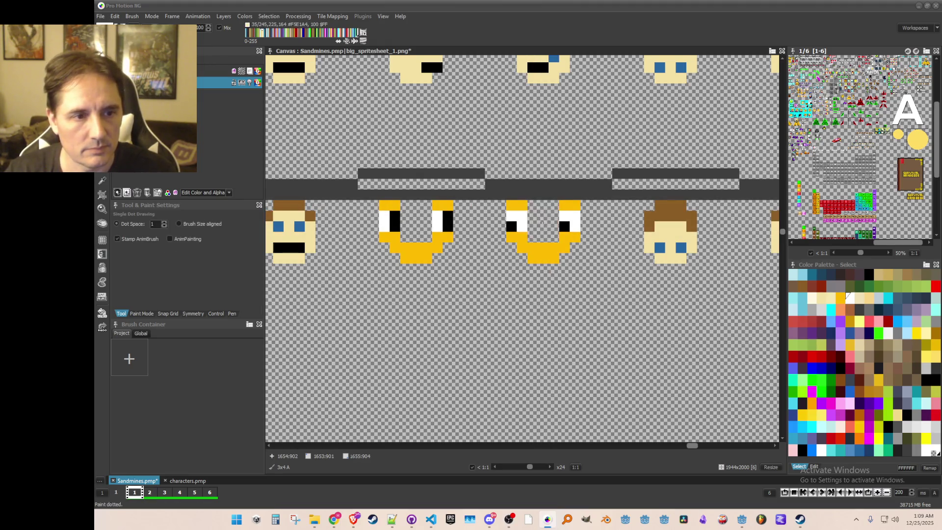
{"action": "scroll", "coordinate": [541, 222], "scroll_direction": "down", "scroll_amount": 1}
{"action": "key", "text": "ctrl+s"}
Capture the fourth smiley face and stamp it over the sixth head
{"action": "key", "text": "b"}
{"action": "left_click_drag", "start_coordinate": [408, 230], "coordinate": [446, 262]}
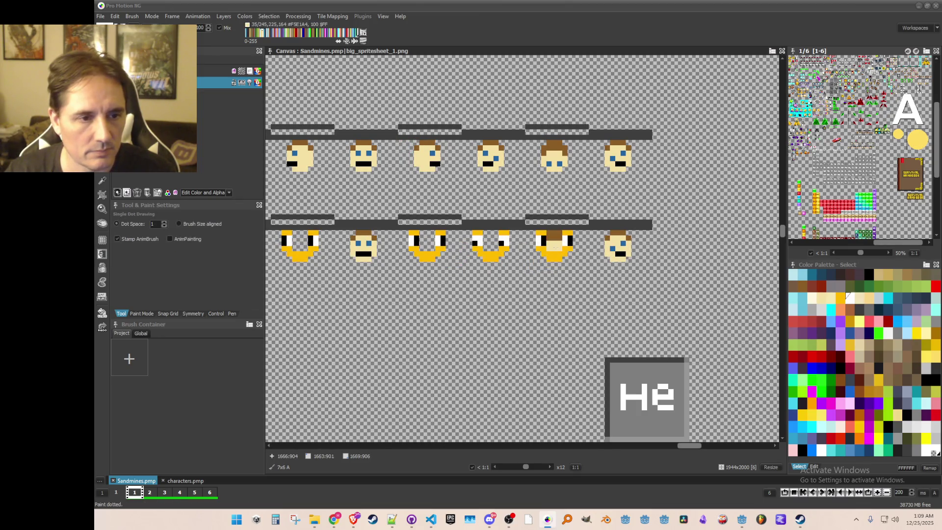
{"action": "key", "text": "Escape"}
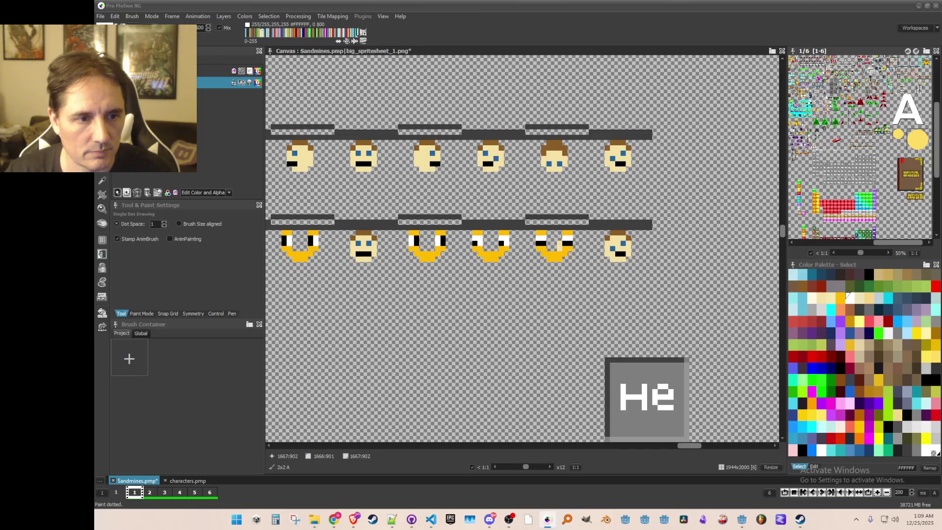
{"action": "key", "text": "ctrl+s"}
{"action": "key", "text": "b"}
{"action": "left_click_drag", "start_coordinate": [477, 231], "coordinate": [503, 256]}
{"action": "left_click", "coordinate": [614, 251]}
Sample the smiley's yellow and the transparent background colour, then save the sheet
{"action": "key", "text": "b"}
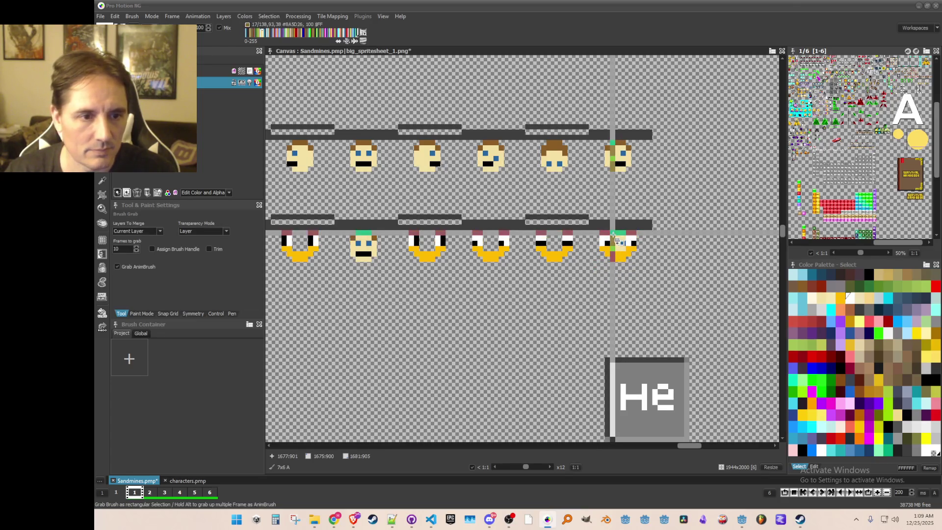
{"action": "key", "text": "comma"}
{"action": "left_click", "coordinate": [619, 253]}
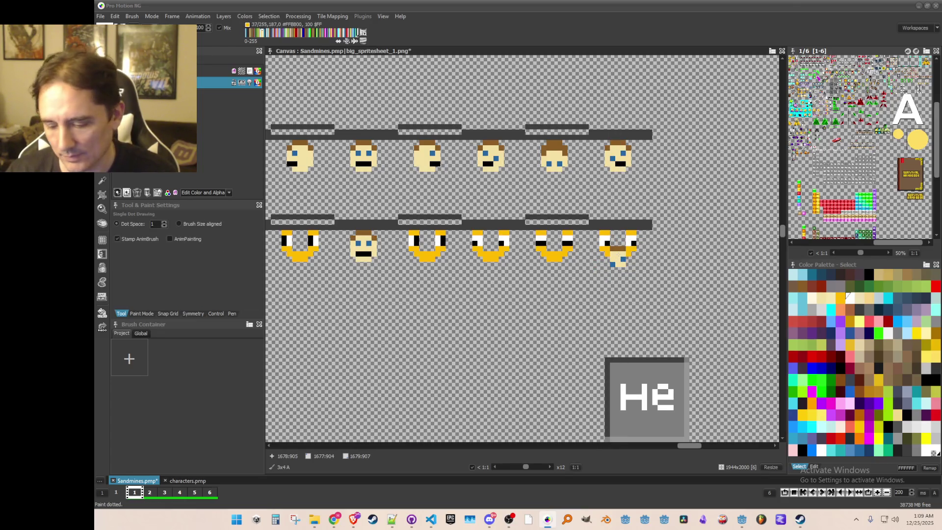
{"action": "left_click", "coordinate": [665, 206]}
{"action": "key", "text": "ctrl+s"}
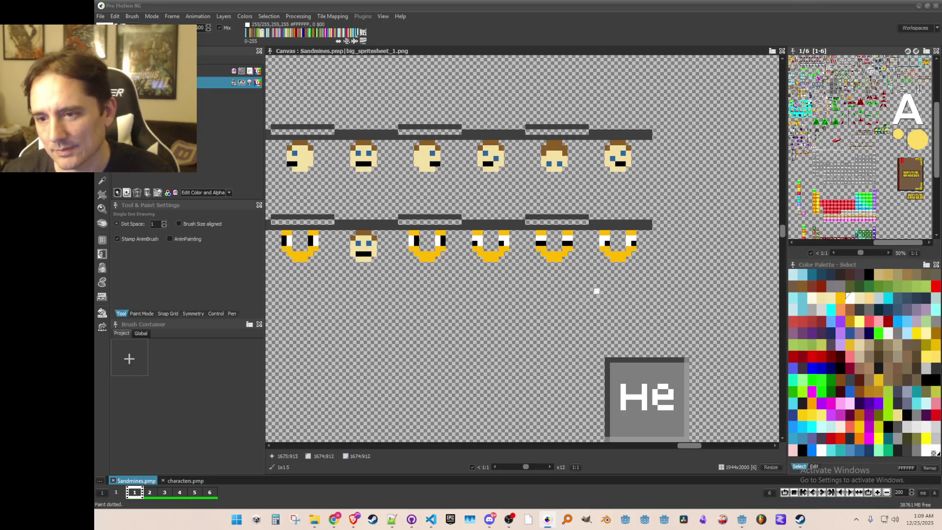
{"action": "scroll", "coordinate": [597, 291], "scroll_direction": "left", "scroll_amount": 2}
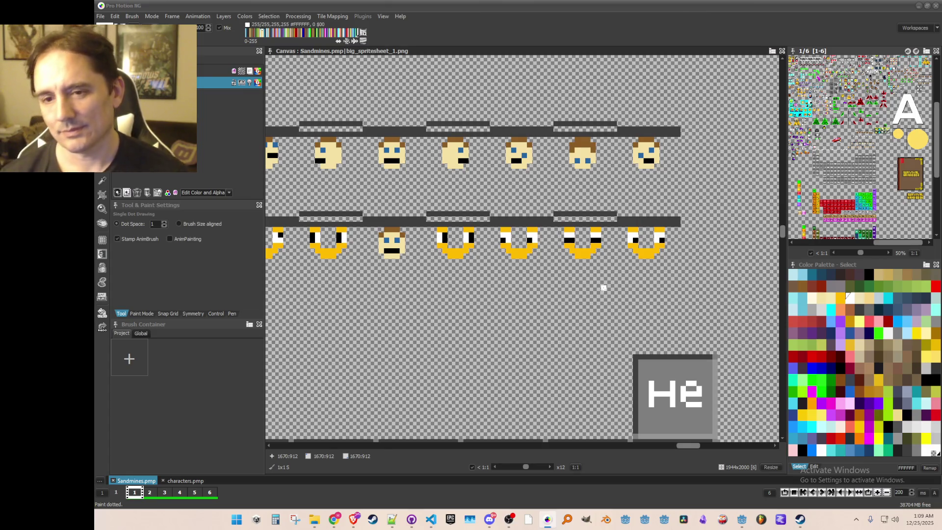
{"action": "scroll", "coordinate": [725, 304], "scroll_direction": "down", "scroll_amount": 1}
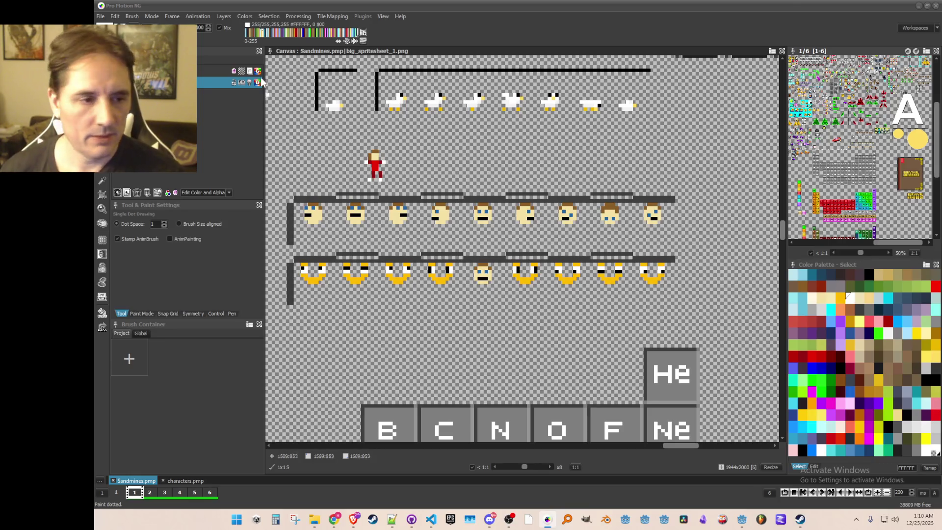
{"action": "scroll", "coordinate": [425, 296], "scroll_direction": "up", "scroll_amount": 4}
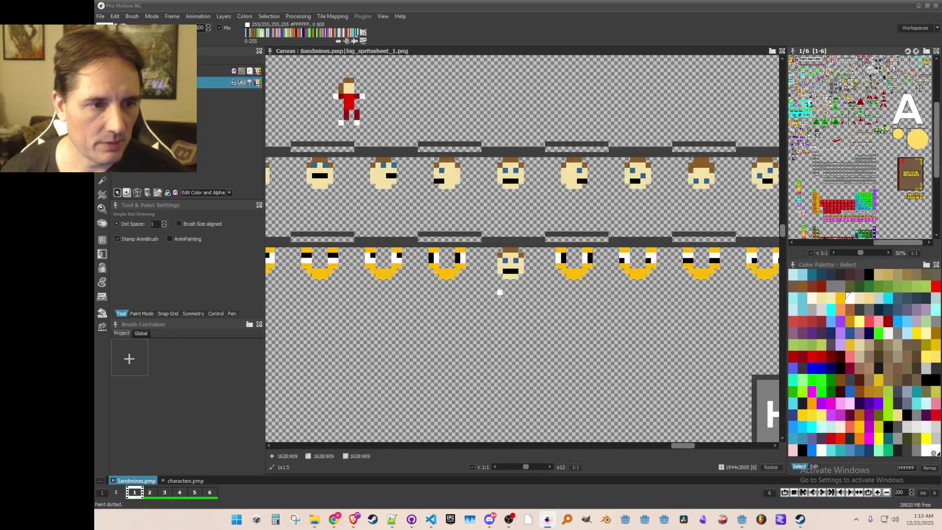
Paint a white pixel in the second smiley's eye and undo a stray yellow pixel
{"action": "key", "text": "d"}
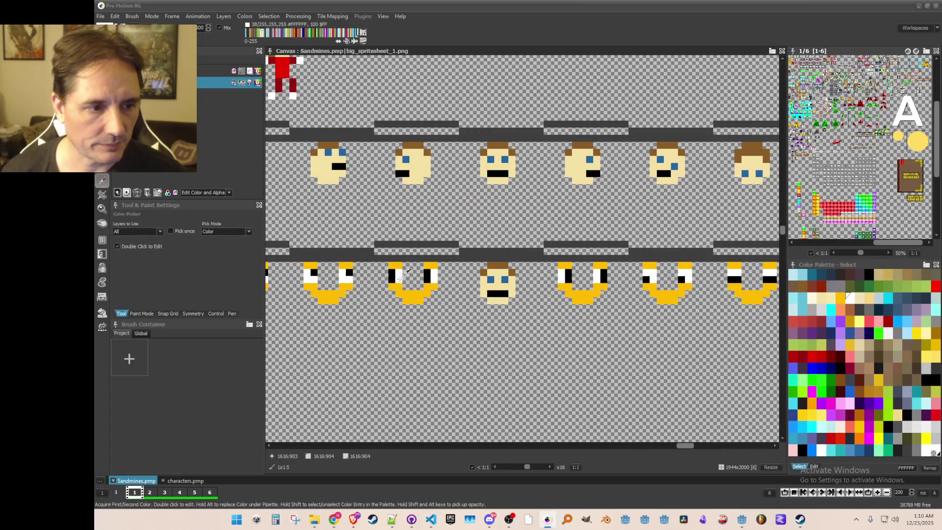
{"action": "left_click", "coordinate": [392, 273]}
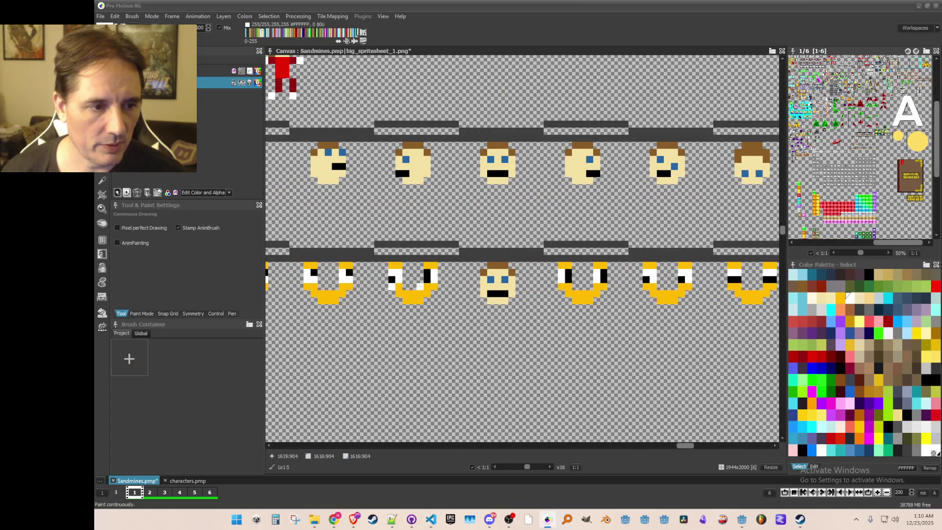
{"action": "left_click", "coordinate": [398, 265], "text": "alt"}
{"action": "left_click", "coordinate": [442, 300]}
{"action": "key", "text": "ctrl+z"}
{"action": "scroll", "coordinate": [437, 294], "scroll_direction": "down", "scroll_amount": 1}
{"action": "scroll", "coordinate": [431, 292], "scroll_direction": "up", "scroll_amount": 1}
Add a black pixel to the second smiley's eye using black picked from the sprite
{"action": "key", "text": "alt"}
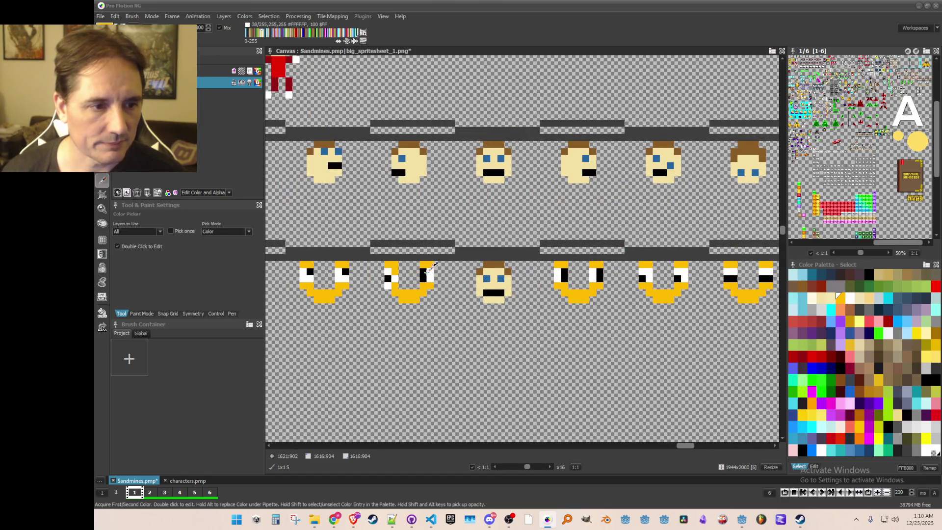
{"action": "left_click", "coordinate": [423, 270], "text": "alt"}
{"action": "left_click", "coordinate": [423, 278]}
{"action": "left_click", "coordinate": [431, 270], "text": "alt"}
{"action": "left_click", "coordinate": [430, 263], "text": "alt"}
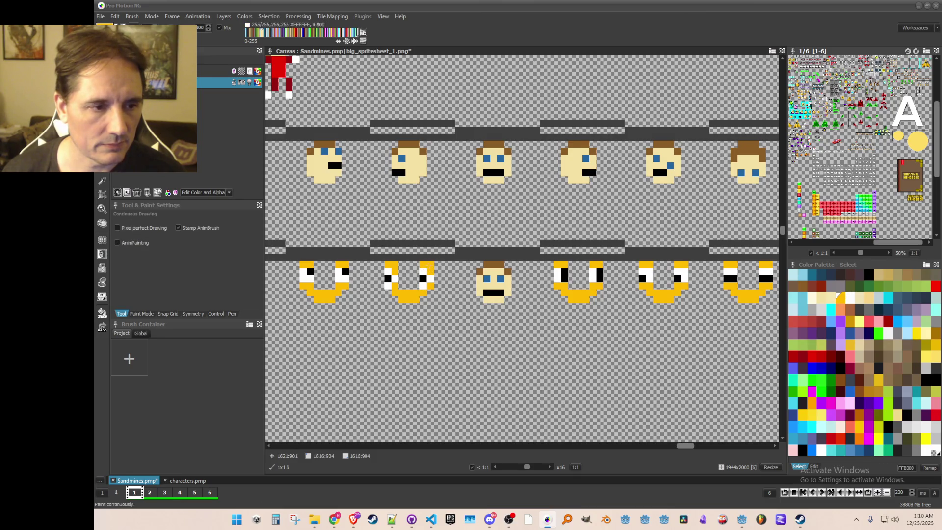
{"action": "scroll", "coordinate": [403, 269], "scroll_direction": "down", "scroll_amount": 1}
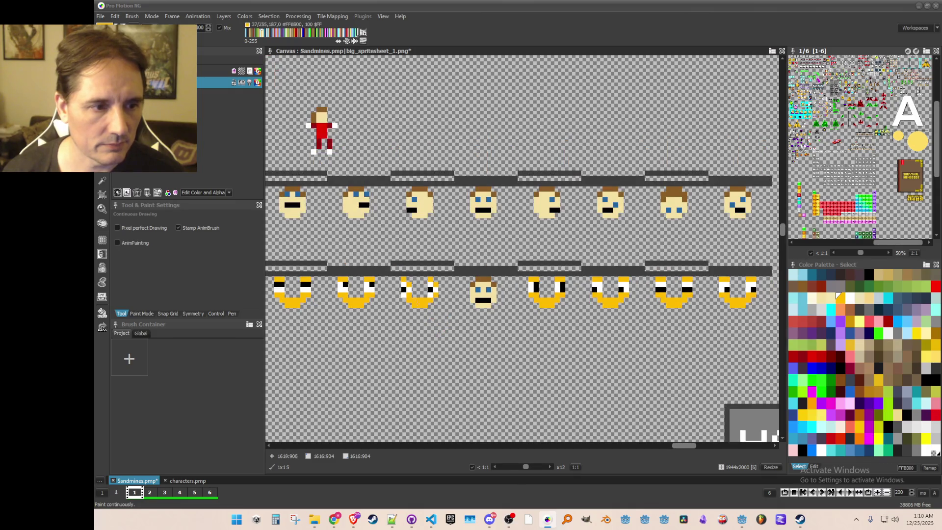
{"action": "scroll", "coordinate": [410, 274], "scroll_direction": "up", "scroll_amount": 1}
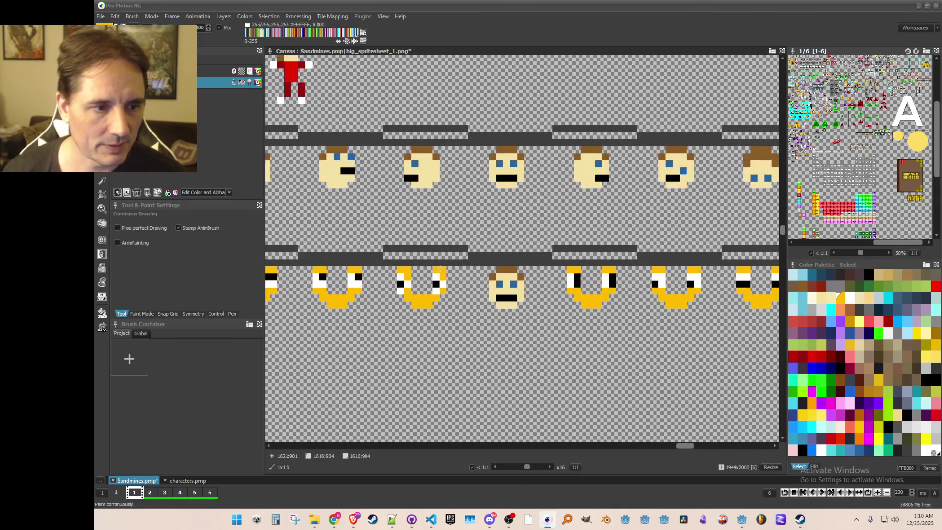
{"action": "scroll", "coordinate": [456, 312], "scroll_direction": "down", "scroll_amount": 1}
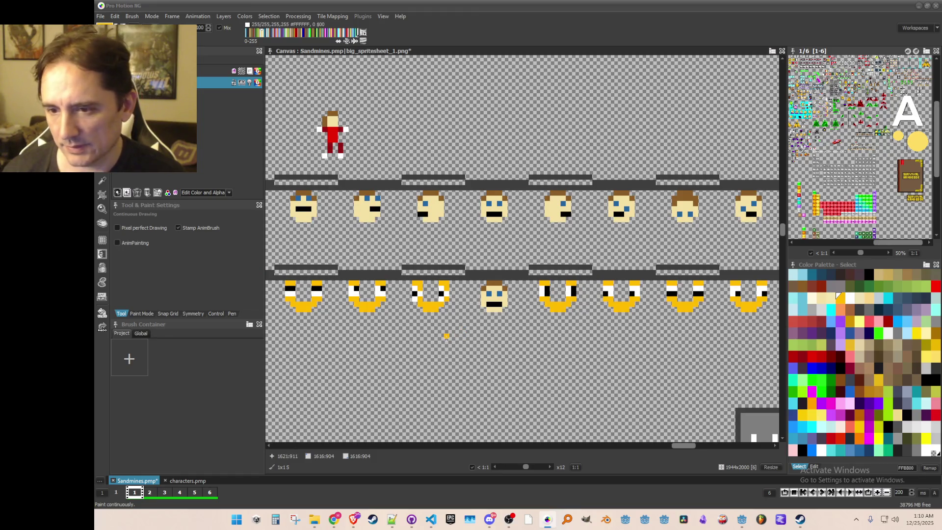
{"action": "scroll", "coordinate": [447, 339], "scroll_direction": "down", "scroll_amount": 1}
{"action": "scroll", "coordinate": [438, 322], "scroll_direction": "up", "scroll_amount": 1}
{"action": "scroll", "coordinate": [431, 320], "scroll_direction": "up", "scroll_amount": 1}
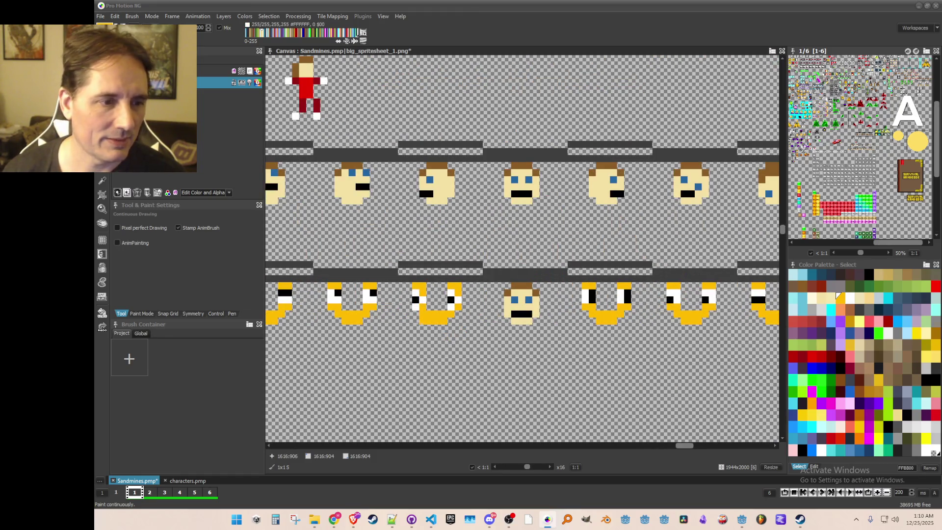
{"action": "scroll", "coordinate": [432, 319], "scroll_direction": "down", "scroll_amount": 1}
{"action": "scroll", "coordinate": [431, 321], "scroll_direction": "up", "scroll_amount": 1}
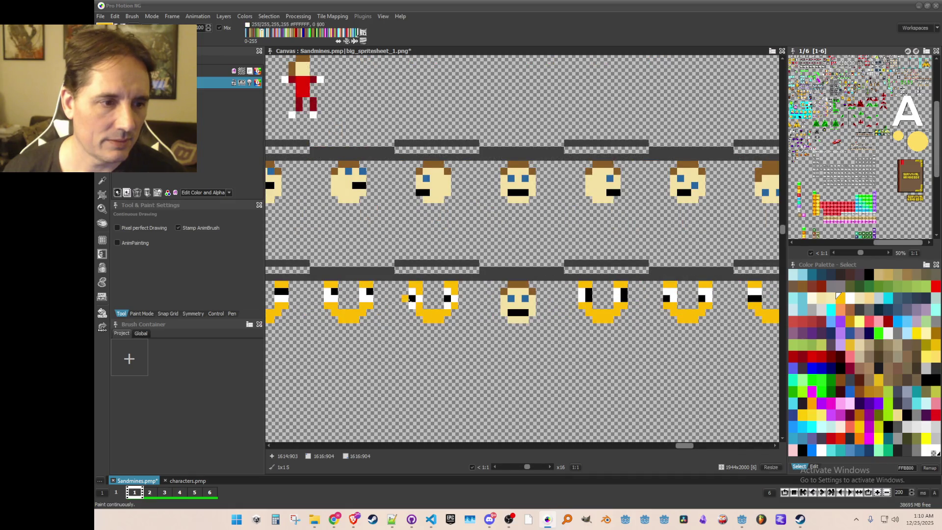
Pick white and yellow from the smileys and set white as the painting colour
{"action": "key", "text": "k"}
{"action": "left_click", "coordinate": [418, 297]}
{"action": "key", "text": "d"}
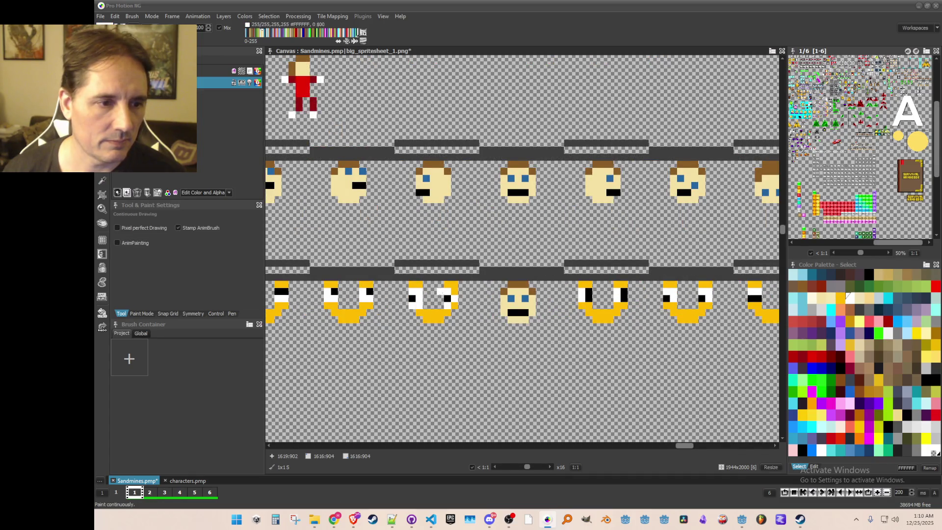
{"action": "scroll", "coordinate": [462, 336], "scroll_direction": "down", "scroll_amount": 1}
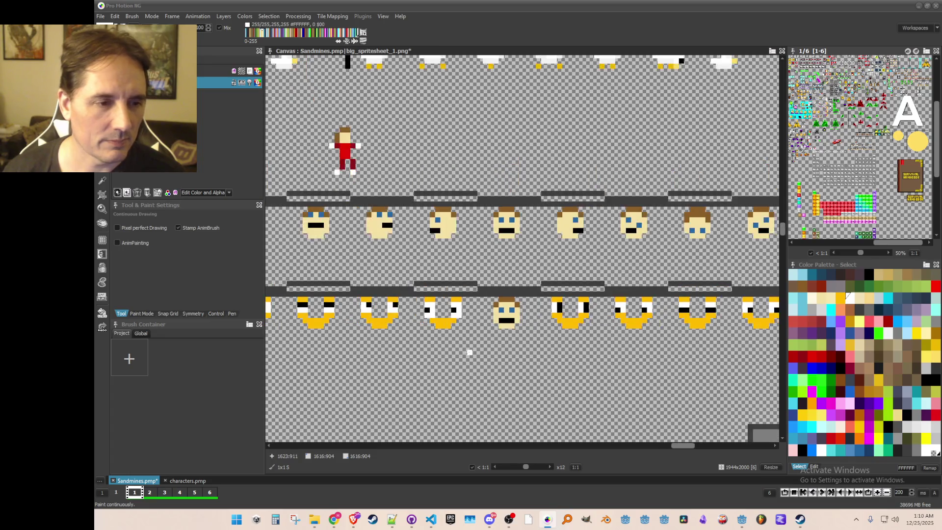
{"action": "scroll", "coordinate": [453, 331], "scroll_direction": "up", "scroll_amount": 1}
{"action": "scroll", "coordinate": [452, 323], "scroll_direction": "down", "scroll_amount": 1}
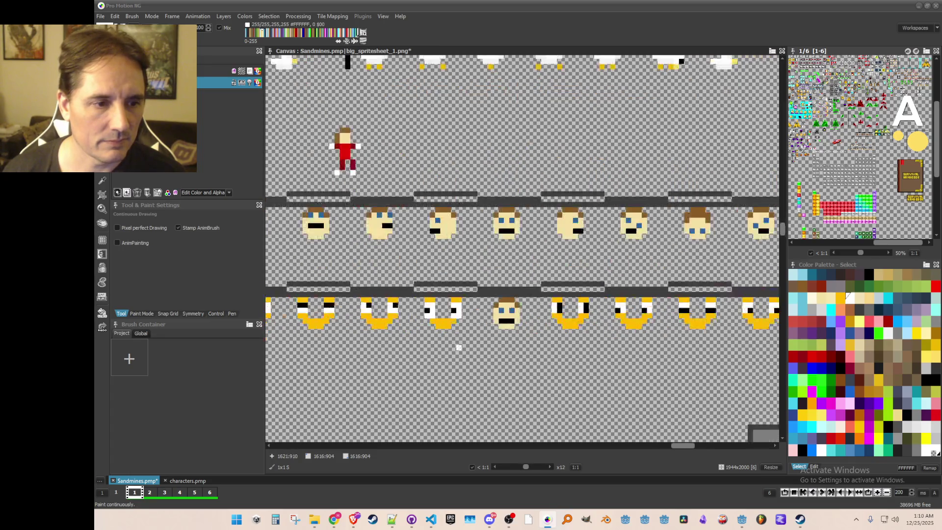
{"action": "scroll", "coordinate": [450, 319], "scroll_direction": "up", "scroll_amount": 1}
{"action": "key", "text": "k"}
{"action": "left_click", "coordinate": [447, 314]}
{"action": "left_click", "coordinate": [838, 295]}
{"action": "key", "text": "d"}
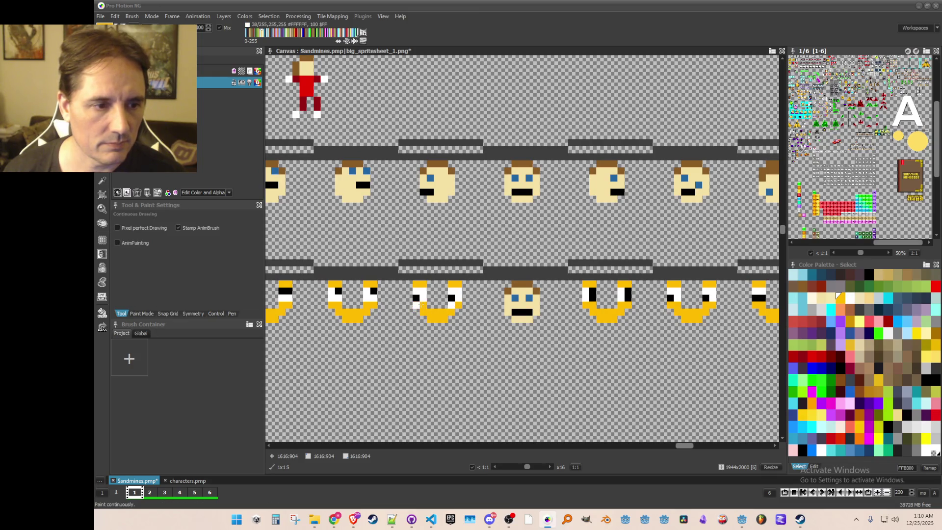
{"action": "scroll", "coordinate": [430, 327], "scroll_direction": "down", "scroll_amount": 2}
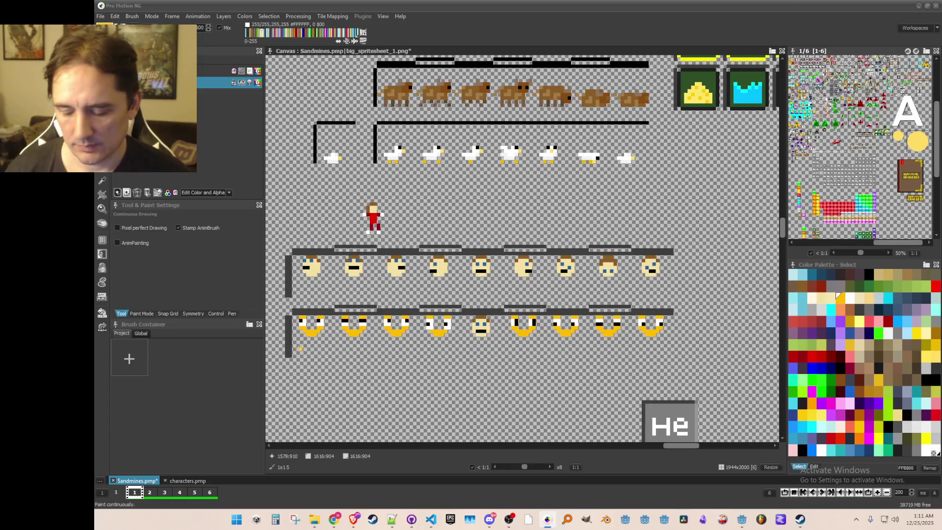
{"action": "scroll", "coordinate": [305, 345], "scroll_direction": "up", "scroll_amount": 1}
{"action": "key", "text": "comma"}
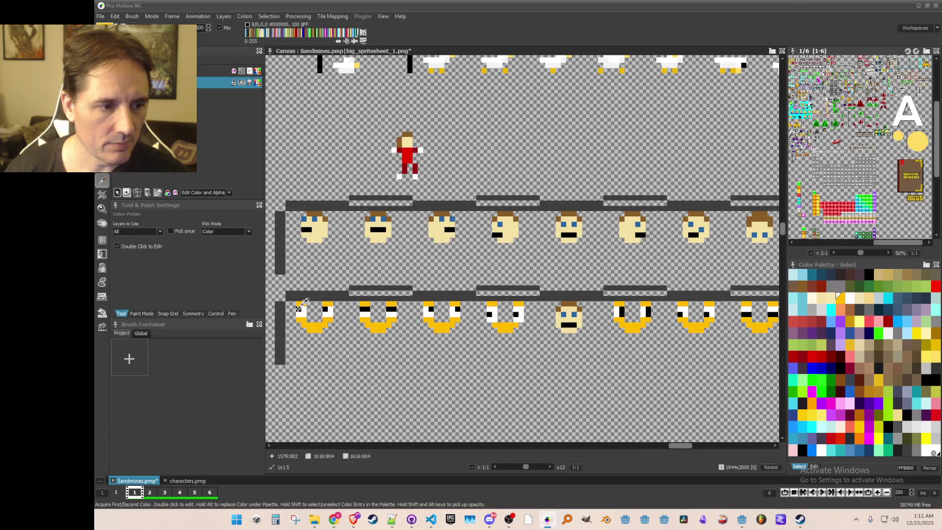
{"action": "left_click", "coordinate": [298, 308]}
{"action": "double_click", "coordinate": [306, 308]}
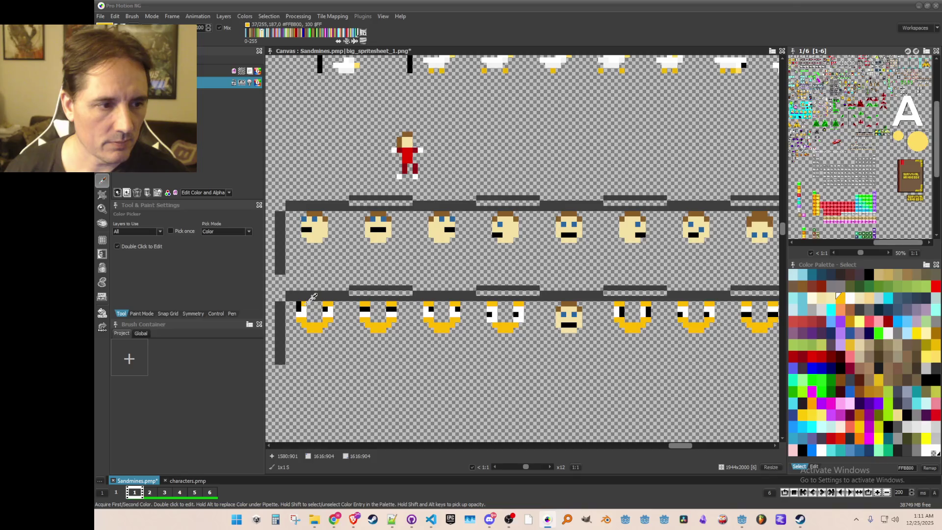
{"action": "left_click", "coordinate": [595, 346]}
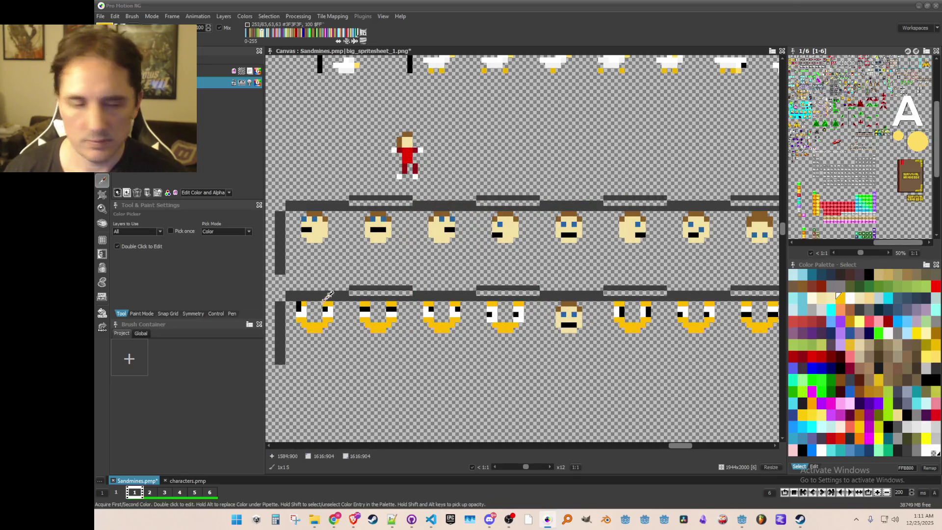
{"action": "left_click", "coordinate": [305, 309]}
{"action": "left_click", "coordinate": [298, 305]}
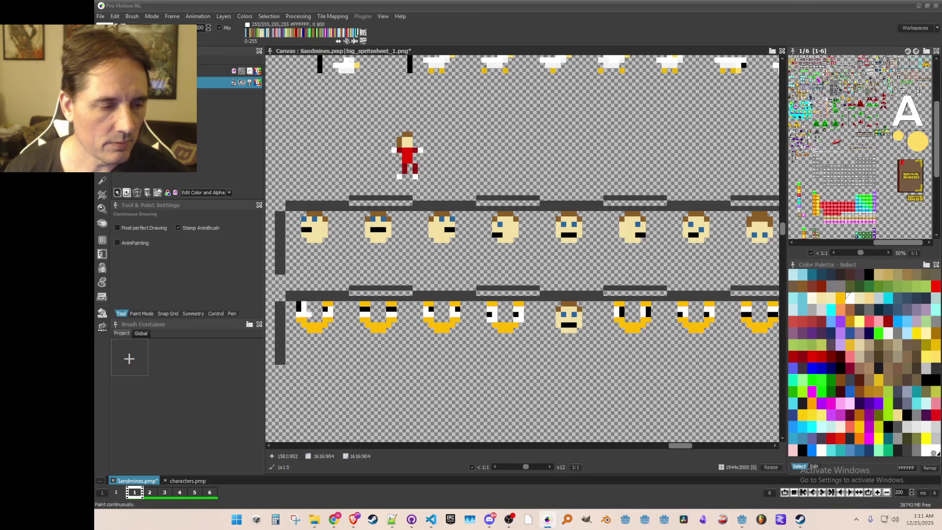
{"action": "key", "text": "k"}
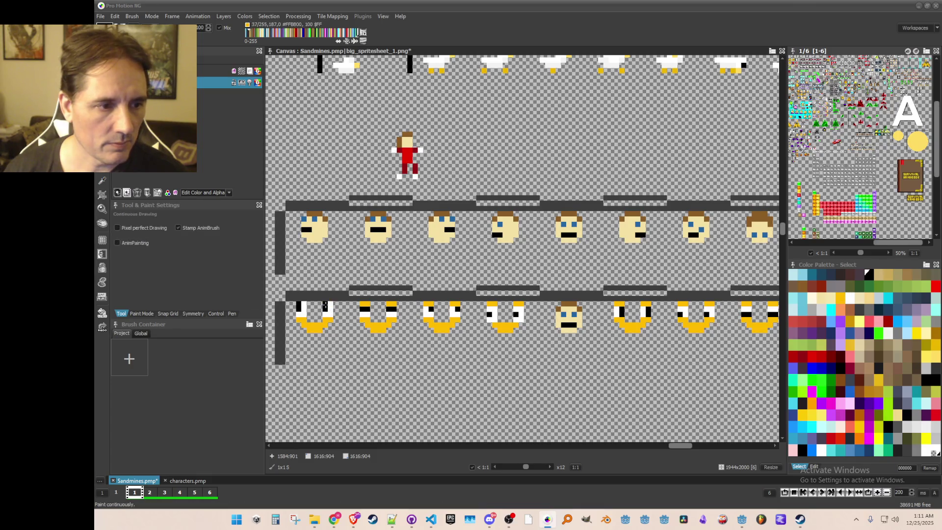
{"action": "left_click", "coordinate": [330, 311]}
{"action": "key", "text": "d"}
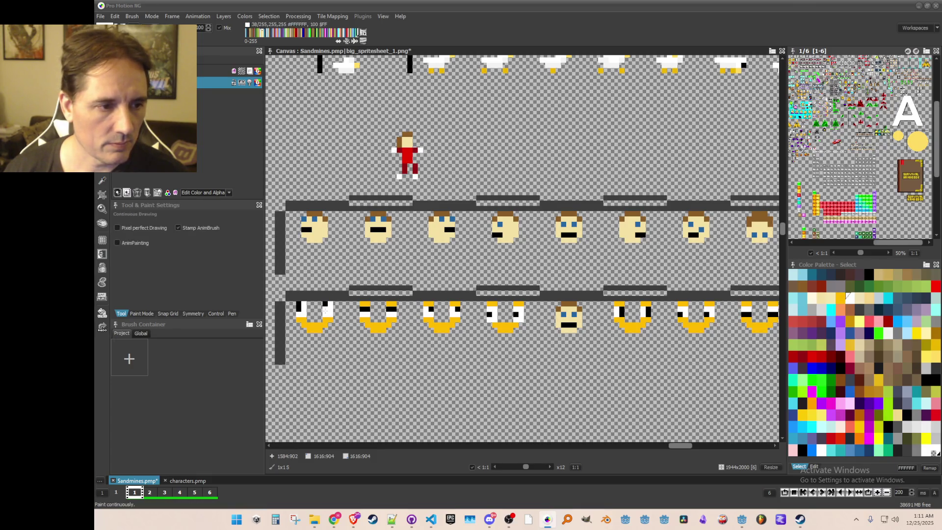
{"action": "scroll", "coordinate": [362, 346], "scroll_direction": "down", "scroll_amount": 2}
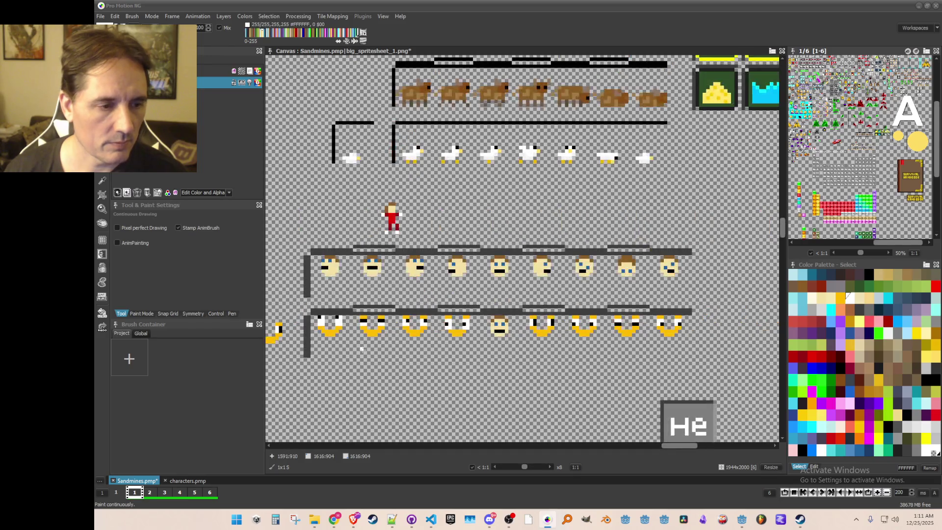
{"action": "scroll", "coordinate": [361, 349], "scroll_direction": "up", "scroll_amount": 2}
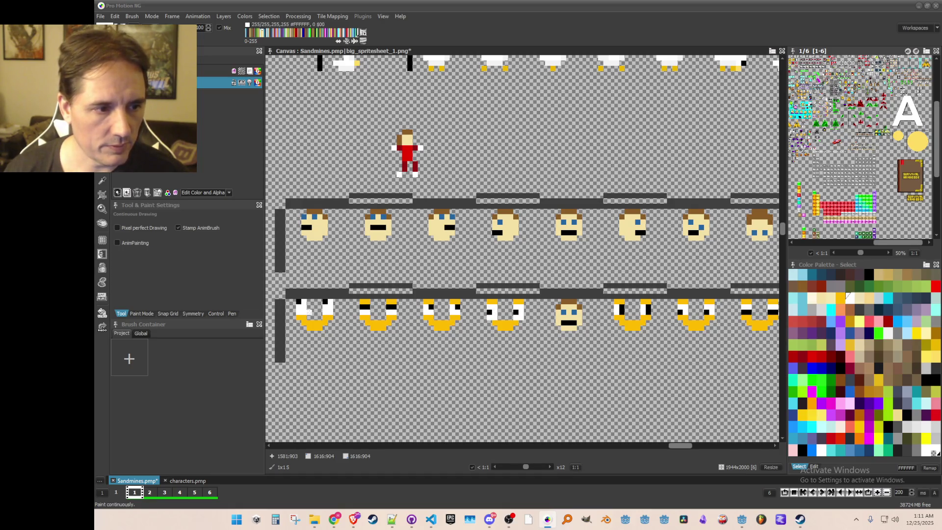
{"action": "scroll", "coordinate": [388, 347], "scroll_direction": "down", "scroll_amount": 2}
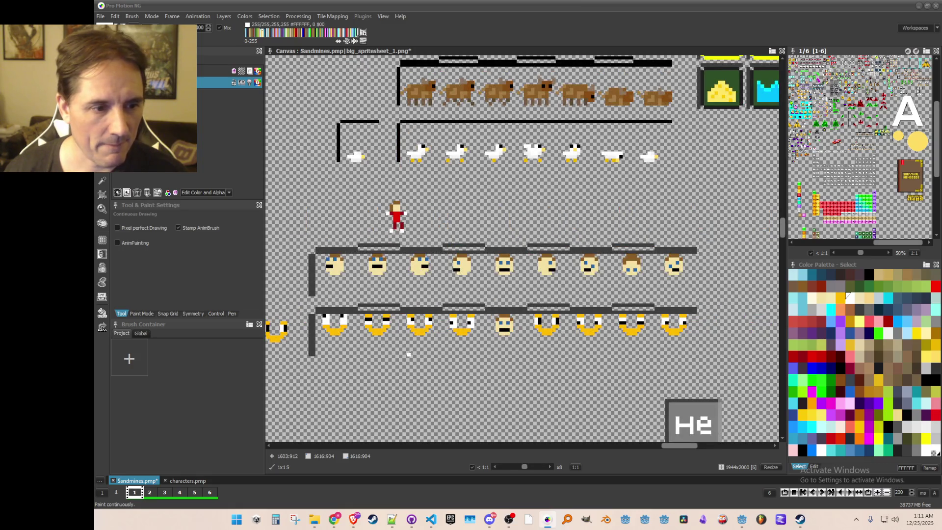
{"action": "scroll", "coordinate": [466, 342], "scroll_direction": "up", "scroll_amount": 2}
{"action": "scroll", "coordinate": [469, 341], "scroll_direction": "down", "scroll_amount": 2}
{"action": "scroll", "coordinate": [491, 343], "scroll_direction": "up", "scroll_amount": 2}
{"action": "scroll", "coordinate": [529, 344], "scroll_direction": "down", "scroll_amount": 2}
{"action": "scroll", "coordinate": [522, 344], "scroll_direction": "up", "scroll_amount": 2}
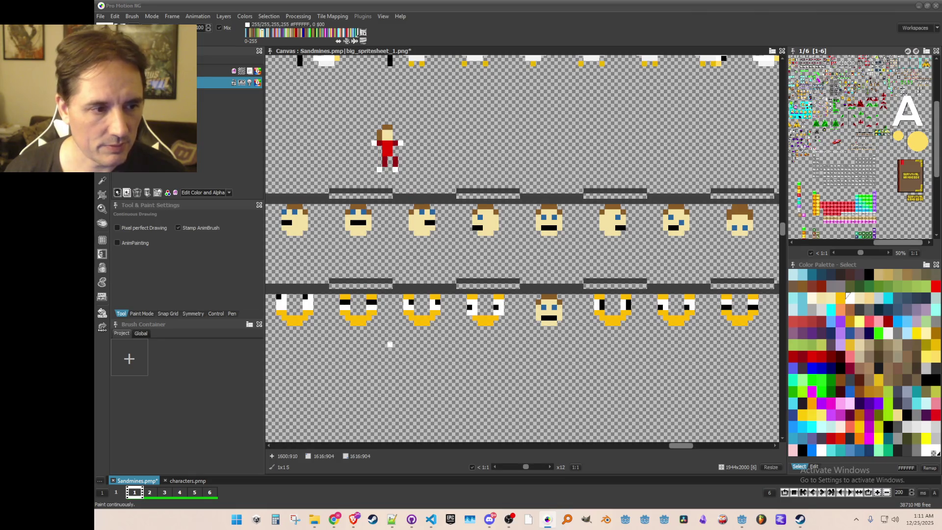
{"action": "left_click_drag", "start_coordinate": [358, 344], "coordinate": [367, 350]}
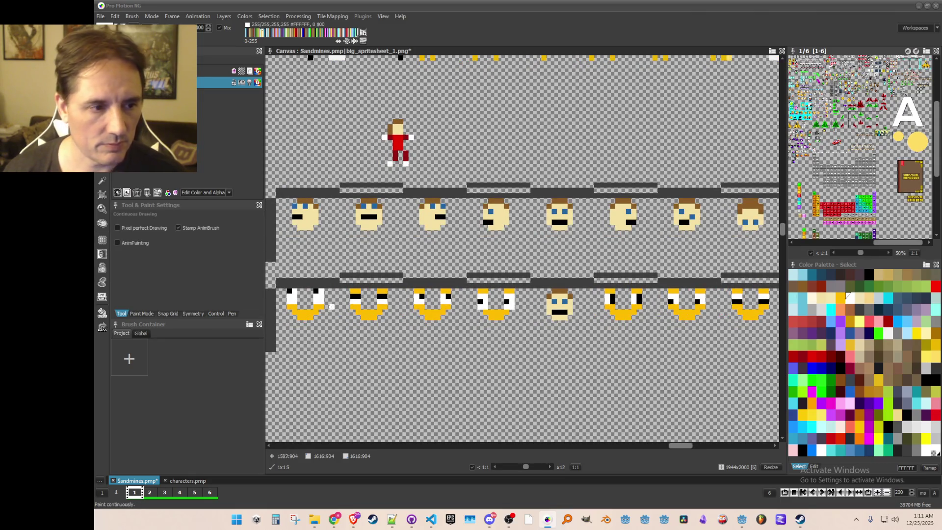
Save the Sandmines sheet and sample the faces' yellow with the Color Picker
{"action": "key", "text": "b"}
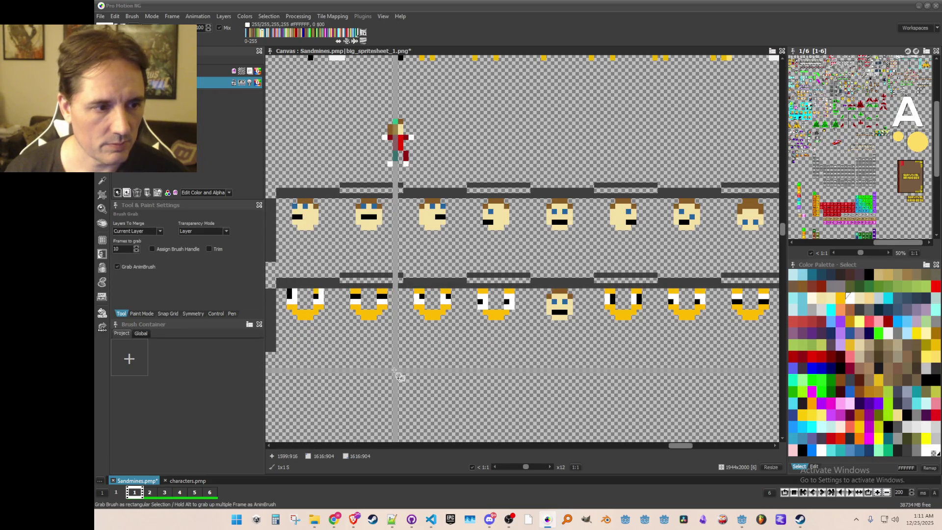
{"action": "key", "text": "ctrl+s"}
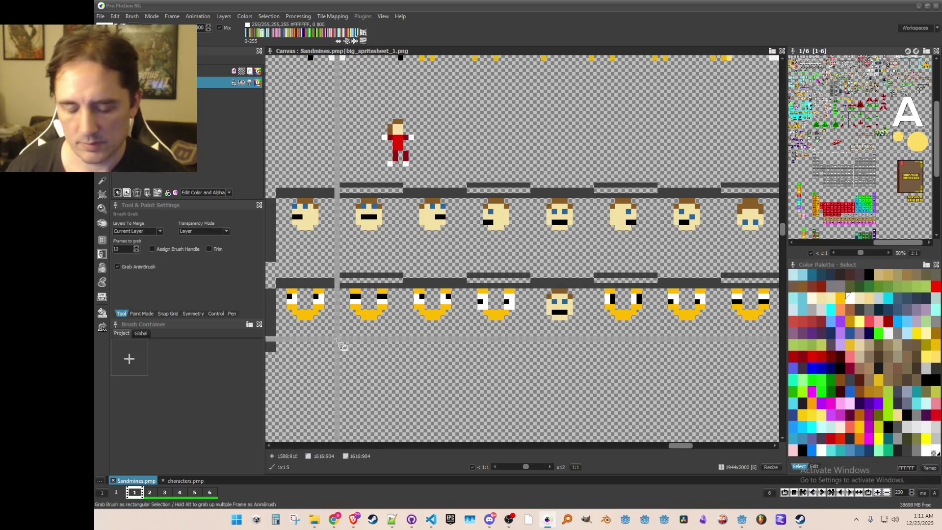
{"action": "key", "text": "k"}
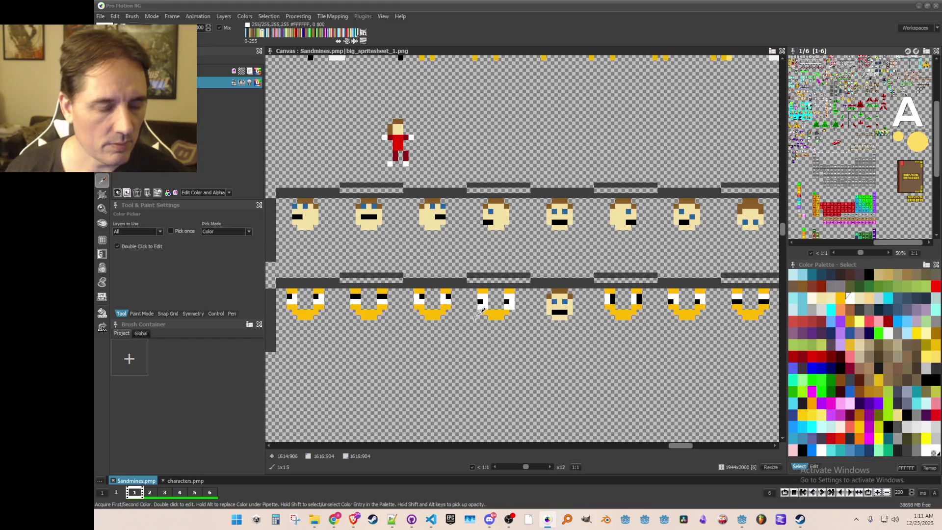
{"action": "left_click", "coordinate": [457, 307]}
Paint three yellow pixels on the first face
{"action": "left_click", "coordinate": [289, 307]}
{"action": "left_click", "coordinate": [293, 306]}
{"action": "left_click", "coordinate": [320, 307]}
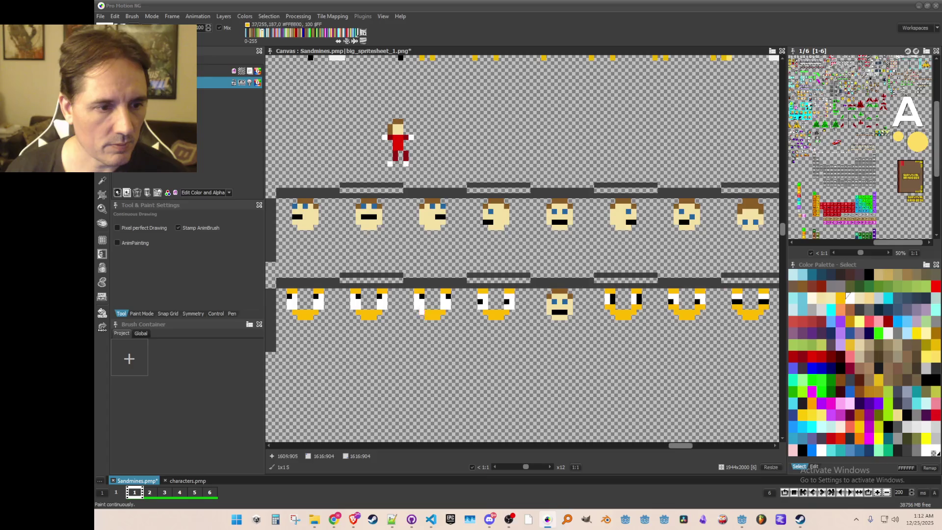
{"action": "scroll", "coordinate": [485, 349], "scroll_direction": "down", "scroll_amount": 1}
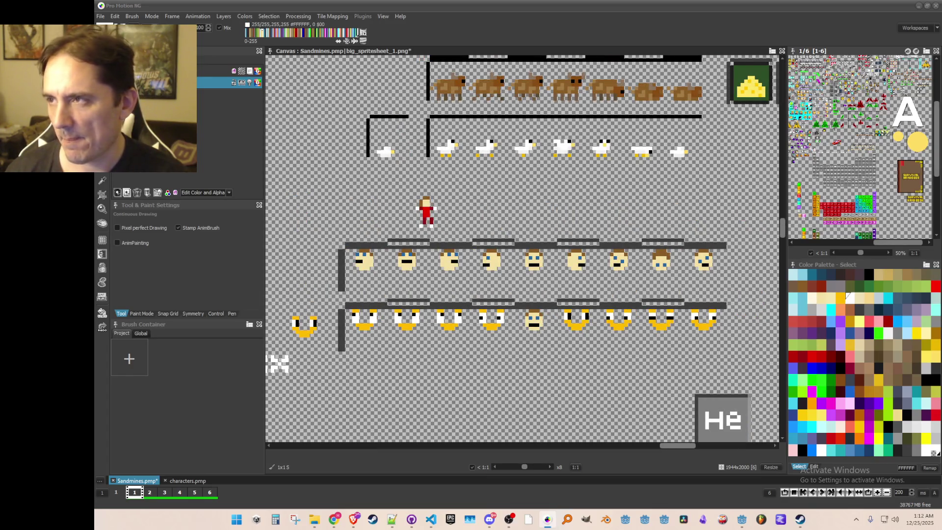
{"action": "left_click_drag", "start_coordinate": [544, 337], "coordinate": [567, 310]}
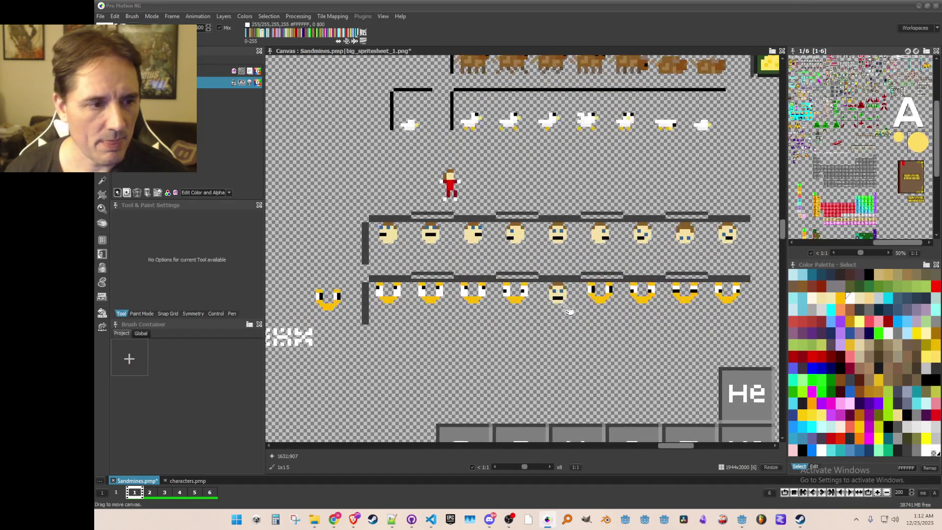
Paint the bottom of the first face's right eye with yellow picked from the face
{"action": "scroll", "coordinate": [368, 310], "scroll_direction": "up", "scroll_amount": 1}
{"action": "scroll", "coordinate": [368, 310], "scroll_direction": "down", "scroll_amount": 1}
{"action": "scroll", "coordinate": [368, 310], "scroll_direction": "up", "scroll_amount": 1}
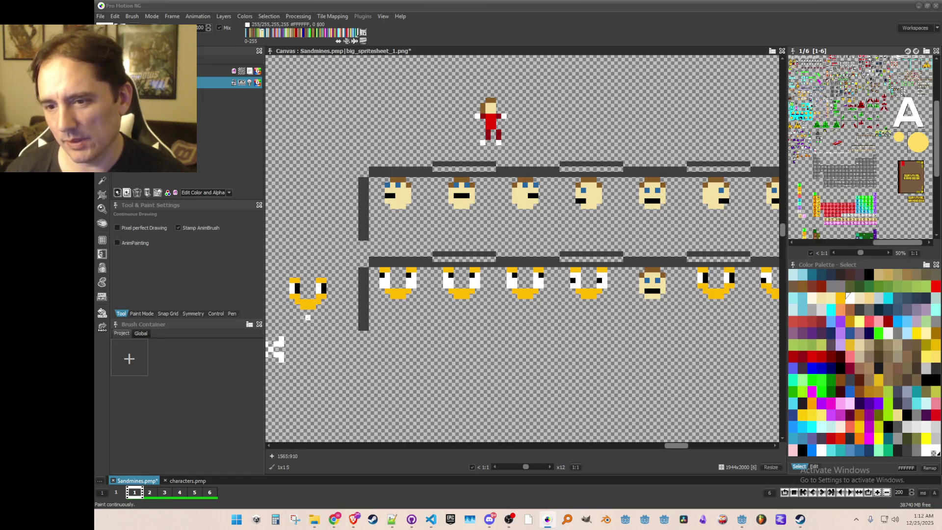
{"action": "scroll", "coordinate": [424, 301], "scroll_direction": "up", "scroll_amount": 1}
{"action": "left_click", "coordinate": [373, 284], "text": "alt"}
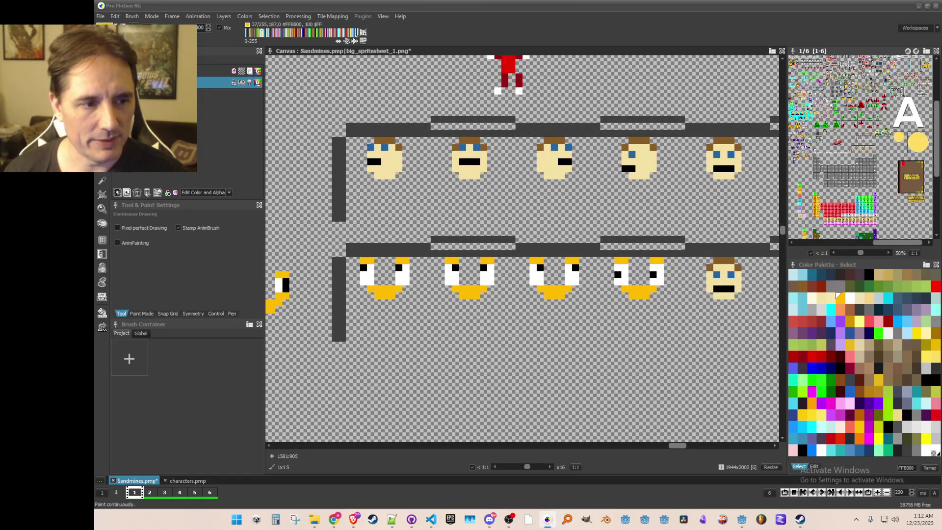
{"action": "left_click", "coordinate": [406, 282]}
{"action": "left_click", "coordinate": [398, 282]}
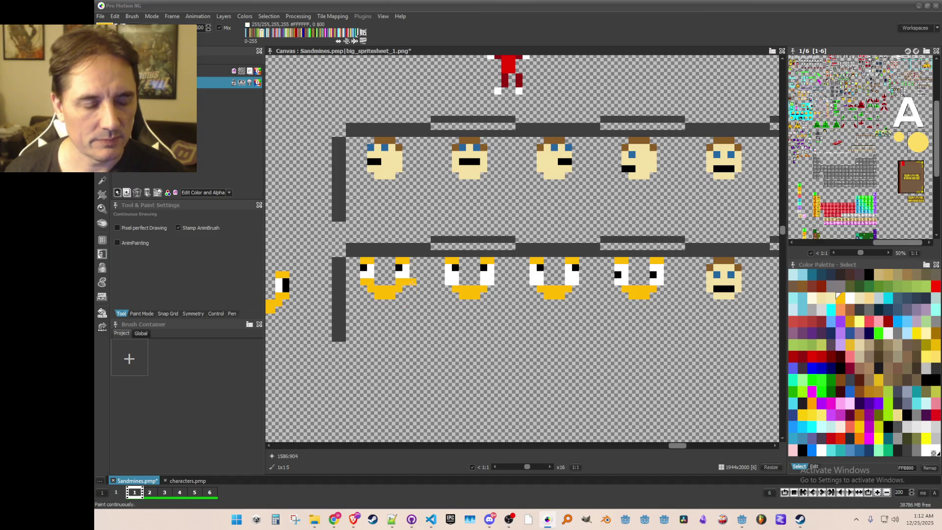
{"action": "left_click", "coordinate": [838, 295]}
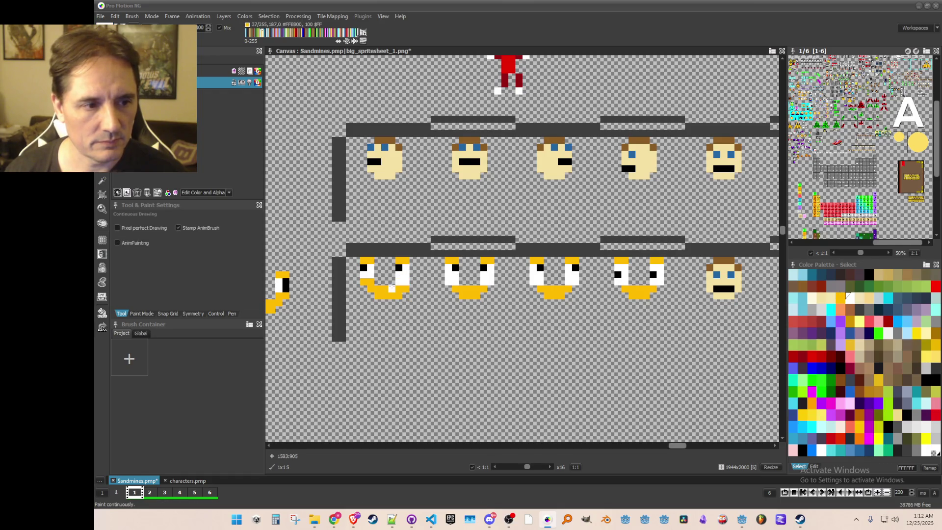
Sample white from the face, then switch the drawing colour back to yellow
{"action": "key", "text": "k"}
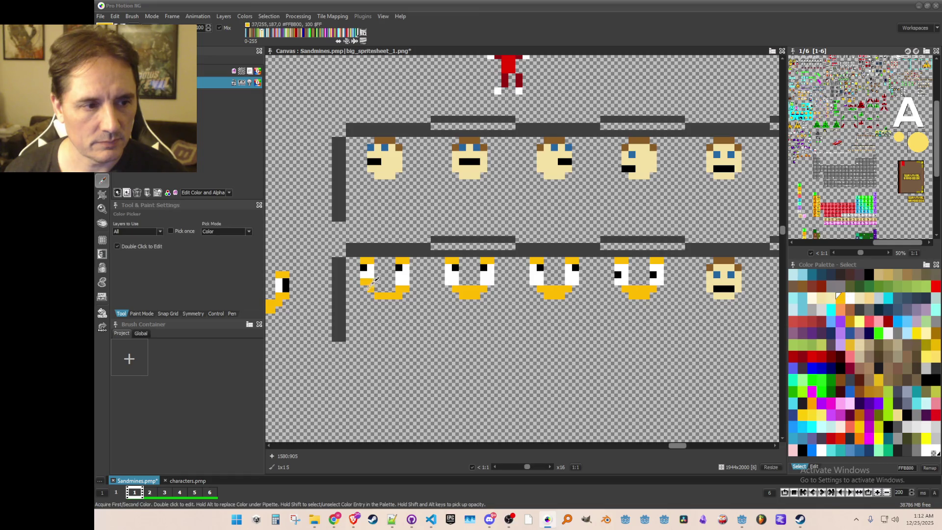
{"action": "key", "text": "d"}
{"action": "key", "text": "k"}
{"action": "left_click", "coordinate": [369, 282]}
{"action": "scroll", "coordinate": [417, 318], "scroll_direction": "down", "scroll_amount": 1}
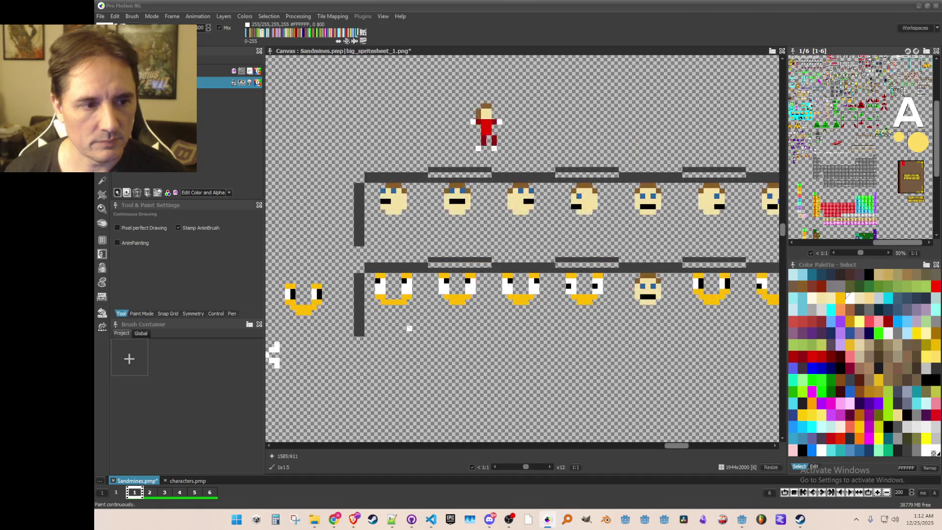
{"action": "scroll", "coordinate": [460, 323], "scroll_direction": "up", "scroll_amount": 1}
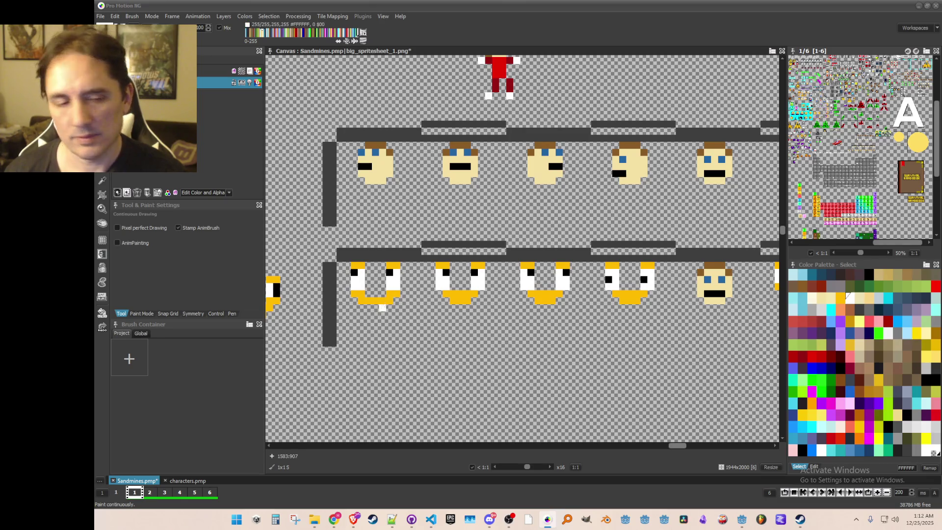
{"action": "key", "text": "k"}
{"action": "left_click", "coordinate": [384, 297]}
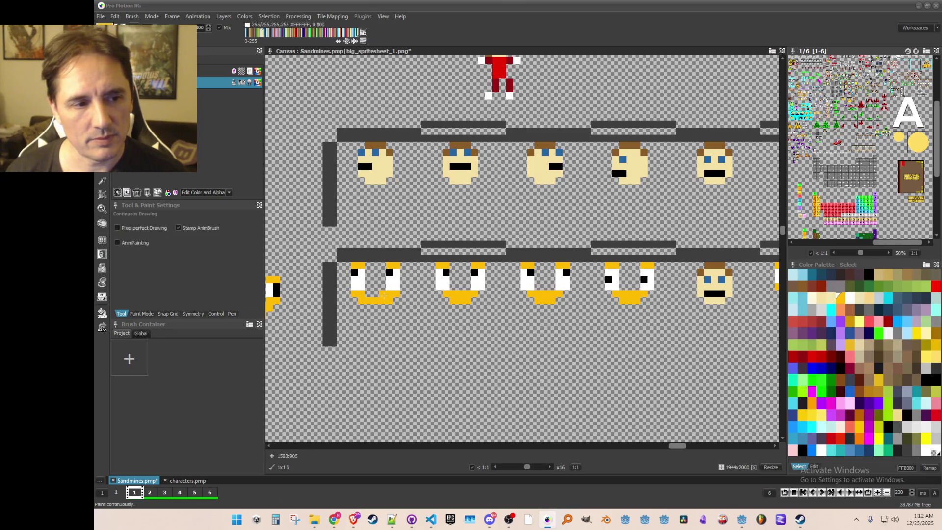
{"action": "scroll", "coordinate": [396, 356], "scroll_direction": "down", "scroll_amount": 2}
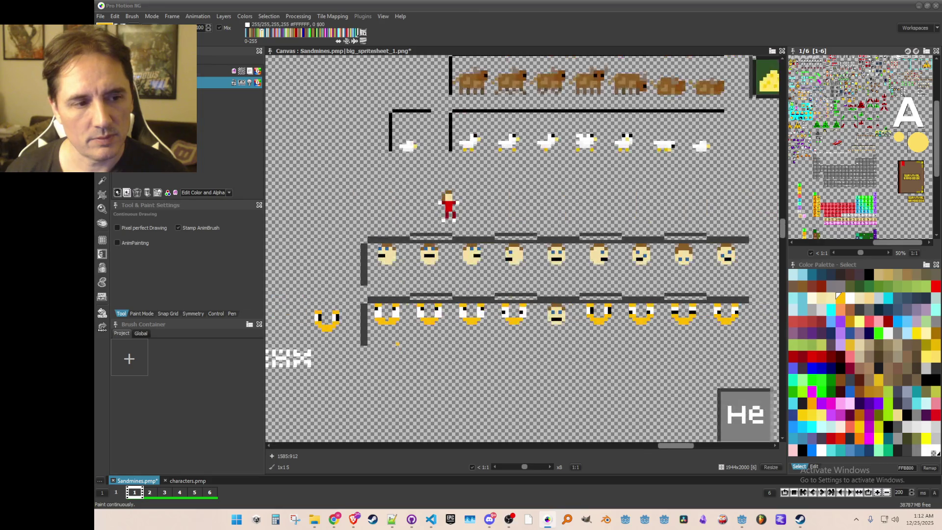
{"action": "scroll", "coordinate": [397, 344], "scroll_direction": "up", "scroll_amount": 1}
{"action": "scroll", "coordinate": [413, 333], "scroll_direction": "down", "scroll_amount": 1}
{"action": "scroll", "coordinate": [413, 334], "scroll_direction": "up", "scroll_amount": 1}
{"action": "left_click_drag", "start_coordinate": [413, 333], "coordinate": [394, 334]}
{"action": "scroll", "coordinate": [390, 328], "scroll_direction": "down", "scroll_amount": 1}
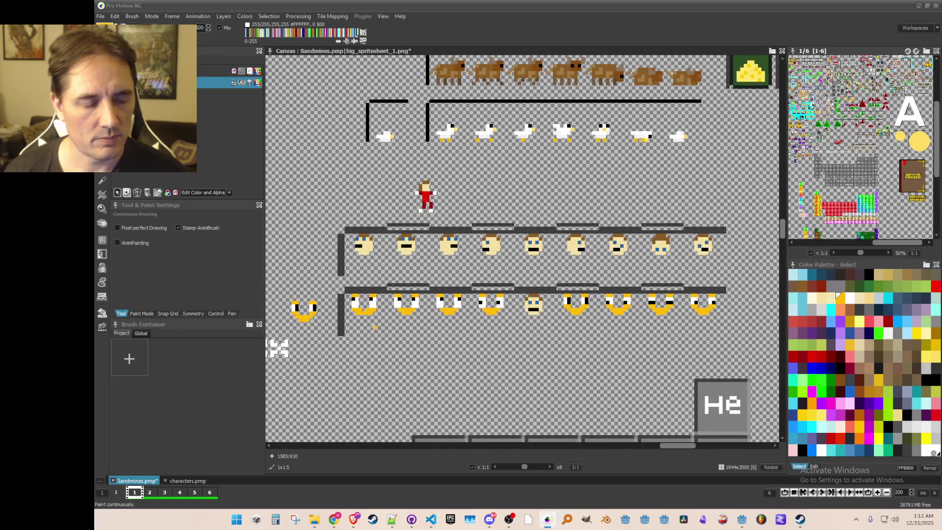
{"action": "scroll", "coordinate": [400, 327], "scroll_direction": "up", "scroll_amount": 1}
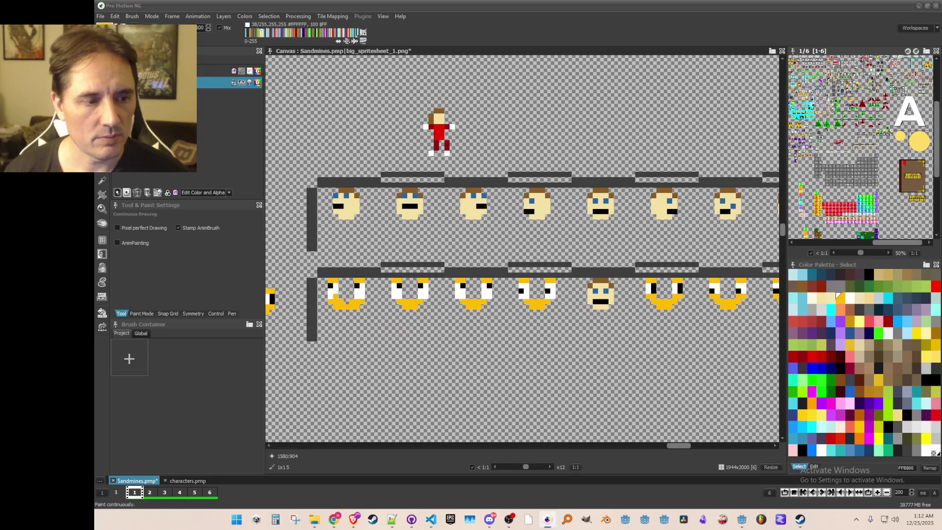
{"action": "scroll", "coordinate": [359, 311], "scroll_direction": "down", "scroll_amount": 1}
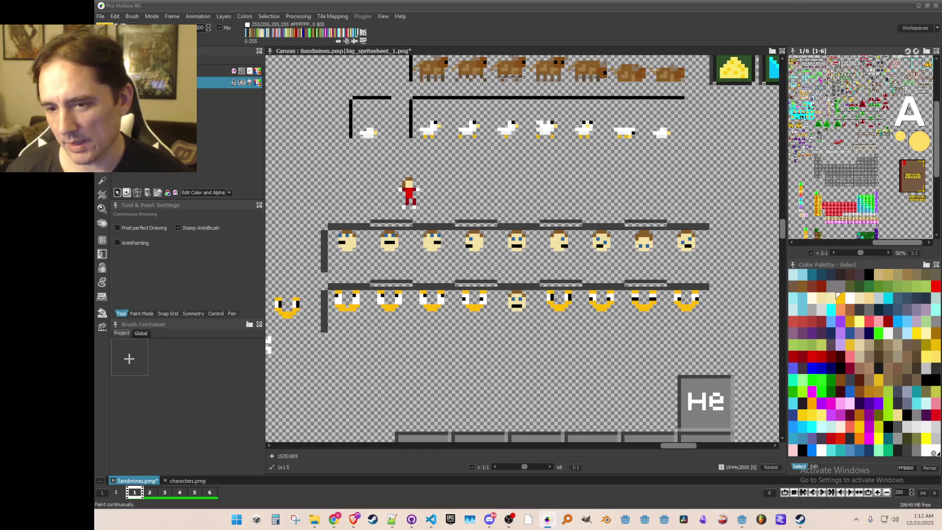
{"action": "scroll", "coordinate": [391, 319], "scroll_direction": "up", "scroll_amount": 1}
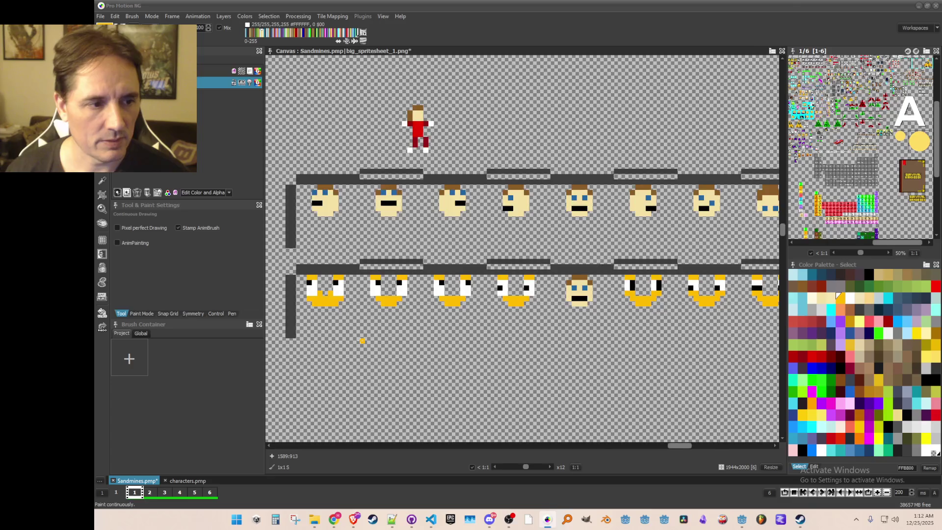
{"action": "scroll", "coordinate": [352, 339], "scroll_direction": "down", "scroll_amount": 1}
{"action": "scroll", "coordinate": [352, 339], "scroll_direction": "down", "scroll_amount": 1}
{"action": "scroll", "coordinate": [349, 320], "scroll_direction": "up", "scroll_amount": 2}
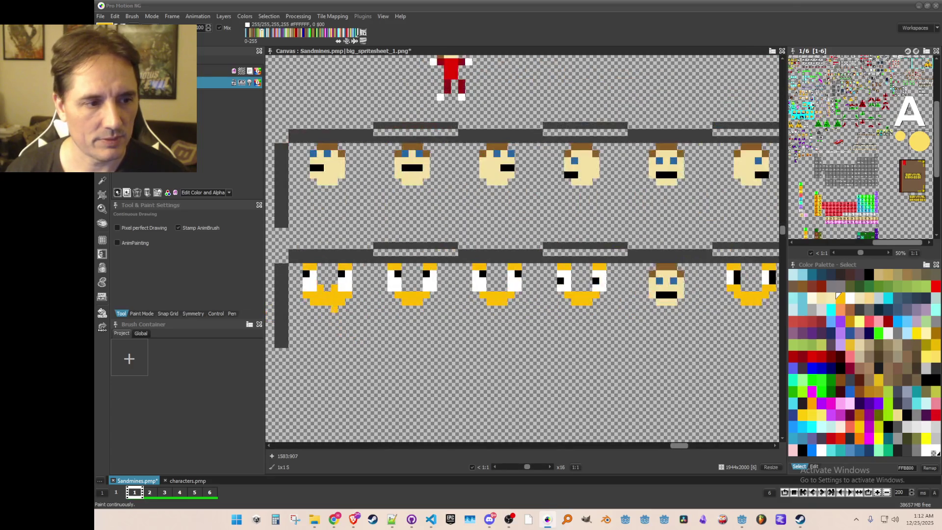
{"action": "scroll", "coordinate": [349, 319], "scroll_direction": "down", "scroll_amount": 1}
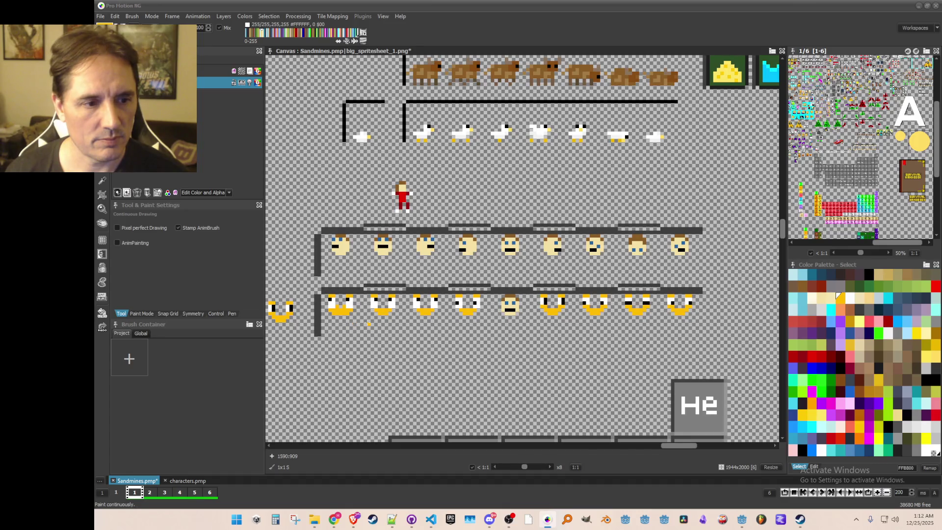
{"action": "scroll", "coordinate": [367, 326], "scroll_direction": "up", "scroll_amount": 1}
Grab a 7x3 yellow mouth as a brush and stamp it onto the fourth and fifth faces
{"action": "key", "text": "b"}
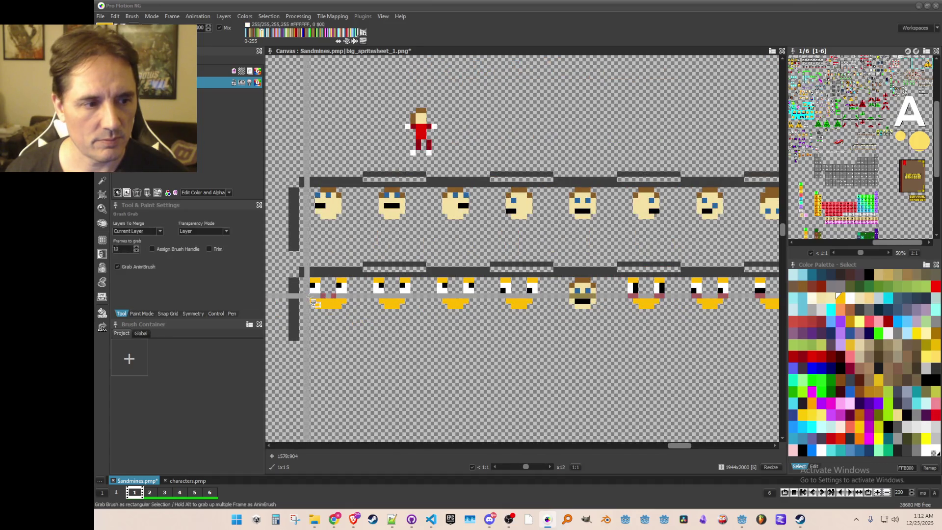
{"action": "left_click_drag", "start_coordinate": [317, 298], "coordinate": [353, 310]}
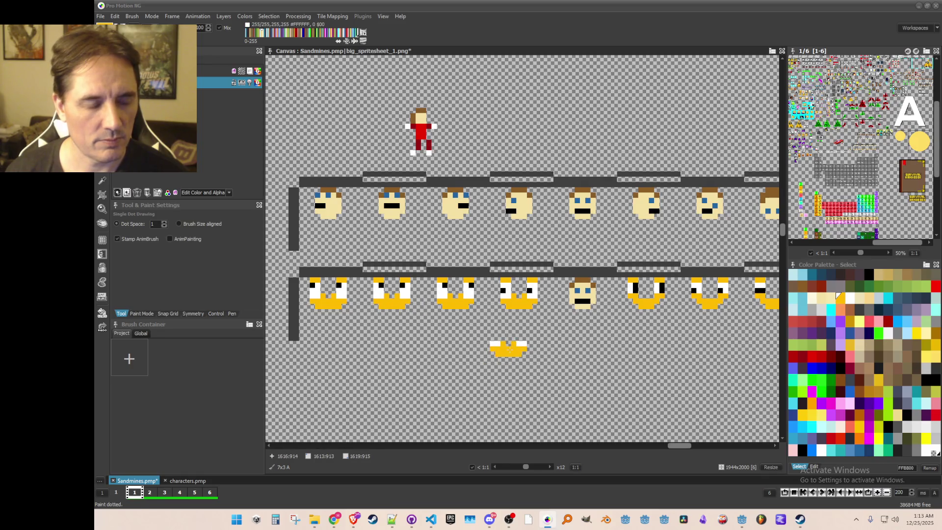
{"action": "scroll", "coordinate": [508, 348], "scroll_direction": "down", "scroll_amount": 1}
{"action": "scroll", "coordinate": [556, 338], "scroll_direction": "up", "scroll_amount": 1}
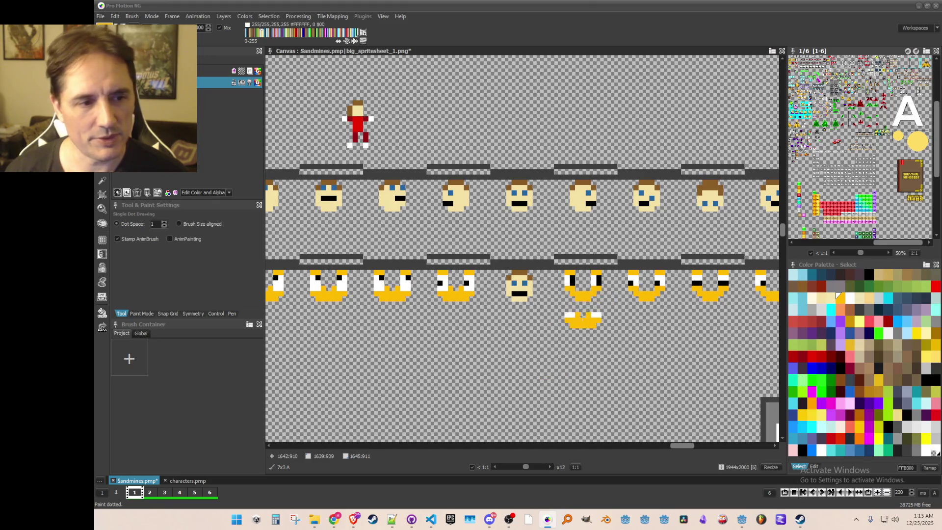
{"action": "scroll", "coordinate": [540, 328], "scroll_direction": "down", "scroll_amount": 2}
{"action": "scroll", "coordinate": [544, 337], "scroll_direction": "up", "scroll_amount": 1}
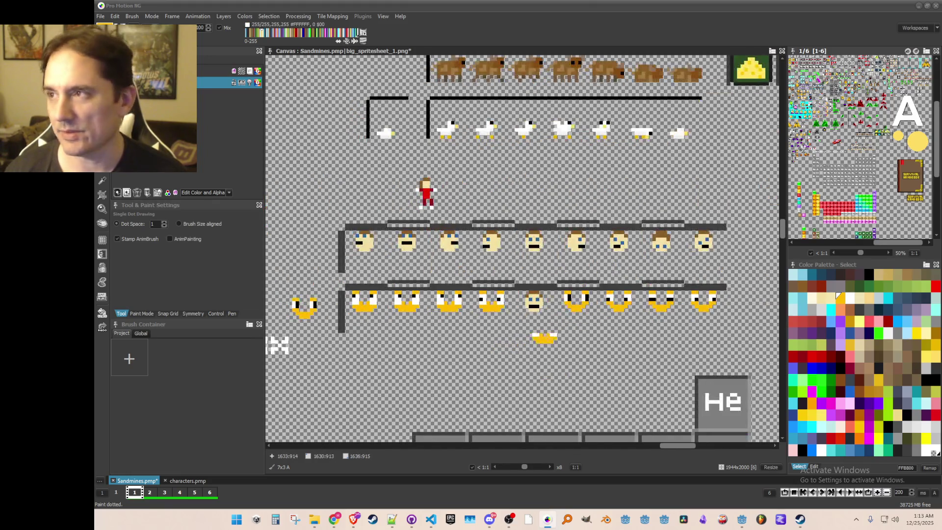
{"action": "scroll", "coordinate": [719, 324], "scroll_direction": "up", "scroll_amount": 1}
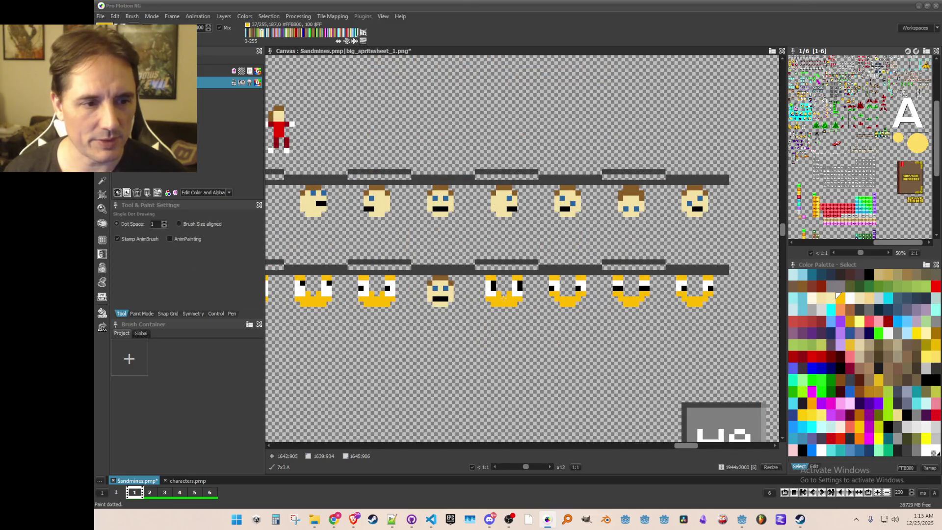
{"action": "left_click", "coordinate": [504, 297]}
{"action": "left_click", "coordinate": [564, 297]}
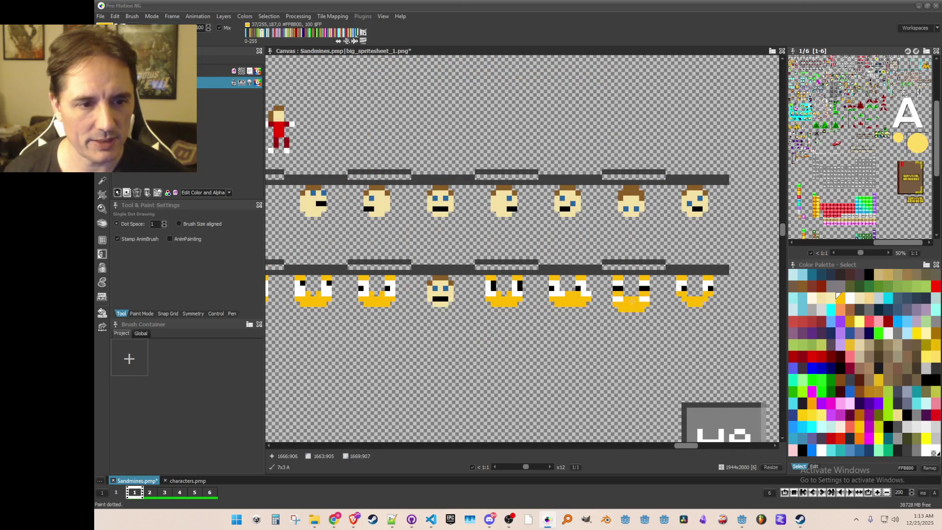
Repaint the fifth and sixth faces' eyes so the black pupils sit one pixel lower
{"action": "key", "text": "period"}
{"action": "scroll", "coordinate": [643, 294], "scroll_direction": "up", "scroll_amount": 1}
{"action": "key", "text": "d"}
{"action": "left_click_drag", "start_coordinate": [623, 294], "coordinate": [613, 296]}
{"action": "right_click", "coordinate": [609, 288]}
{"action": "right_click", "coordinate": [646, 288]}
{"action": "scroll", "coordinate": [649, 301], "scroll_direction": "down", "scroll_amount": 1}
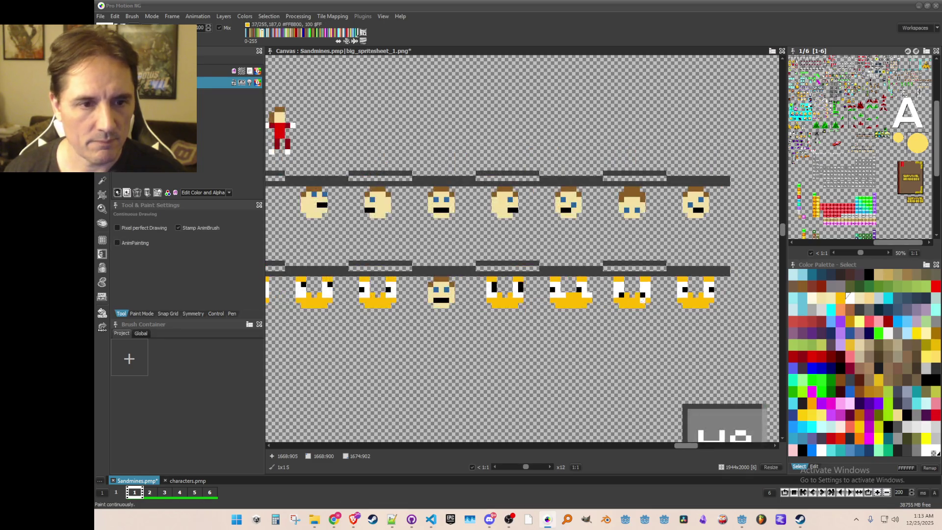
{"action": "scroll", "coordinate": [697, 301], "scroll_direction": "up", "scroll_amount": 1}
{"action": "left_click", "coordinate": [718, 293]}
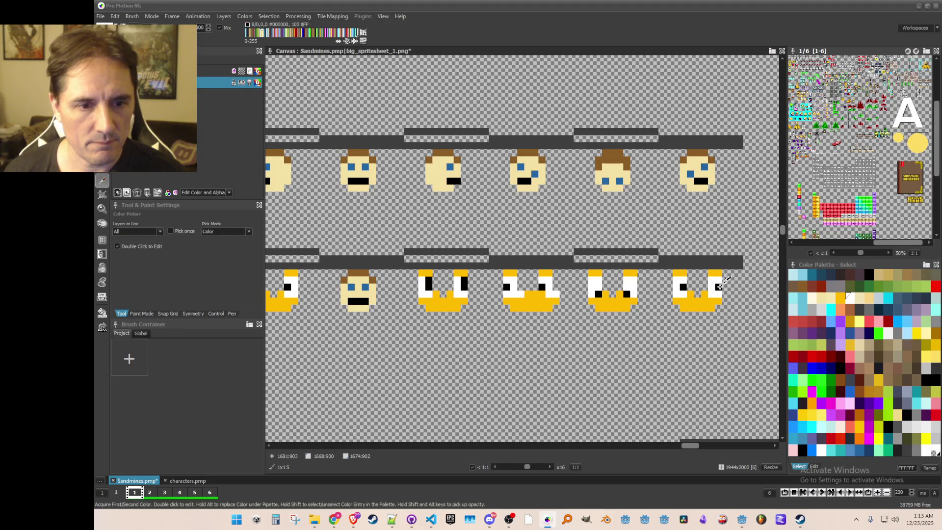
{"action": "left_click", "coordinate": [683, 293]}
{"action": "right_click", "coordinate": [681, 285]}
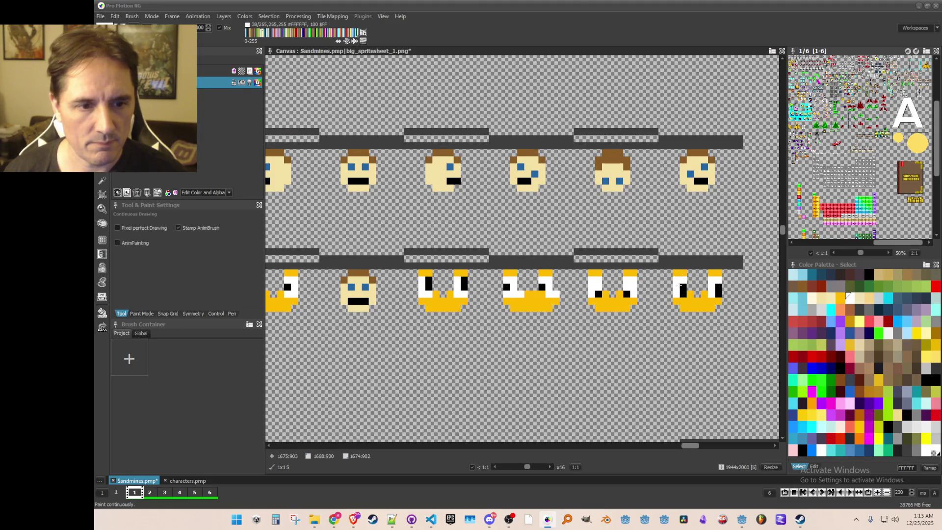
Grab the yellow beak as a 7x3 brush and stamp it onto the sixth face's mouth
{"action": "key", "text": "b"}
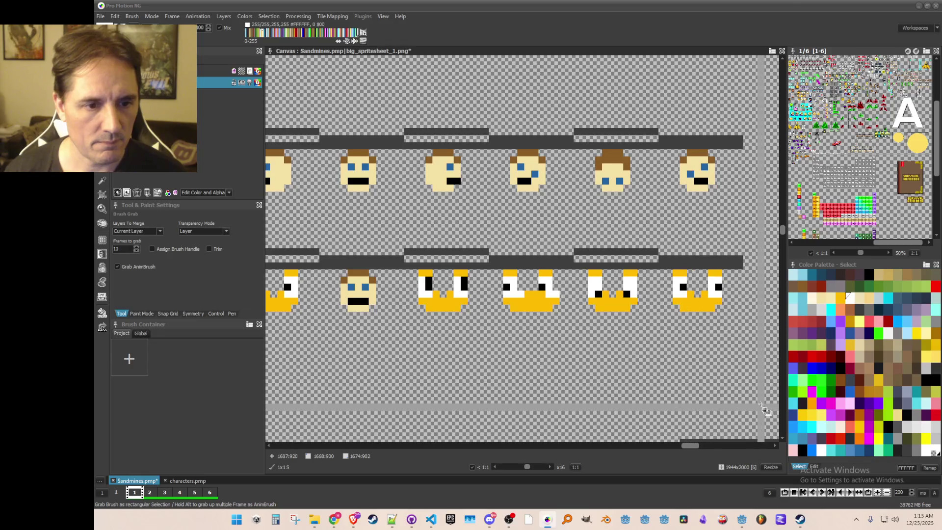
{"action": "key", "text": "ctrl+z"}
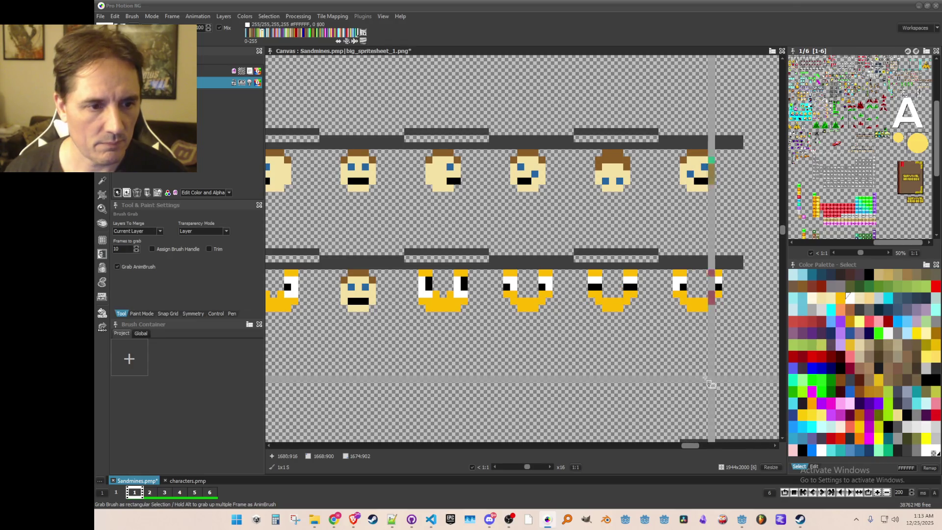
{"action": "scroll", "coordinate": [512, 333], "scroll_direction": "down", "scroll_amount": 1}
{"action": "scroll", "coordinate": [493, 318], "scroll_direction": "up", "scroll_amount": 1}
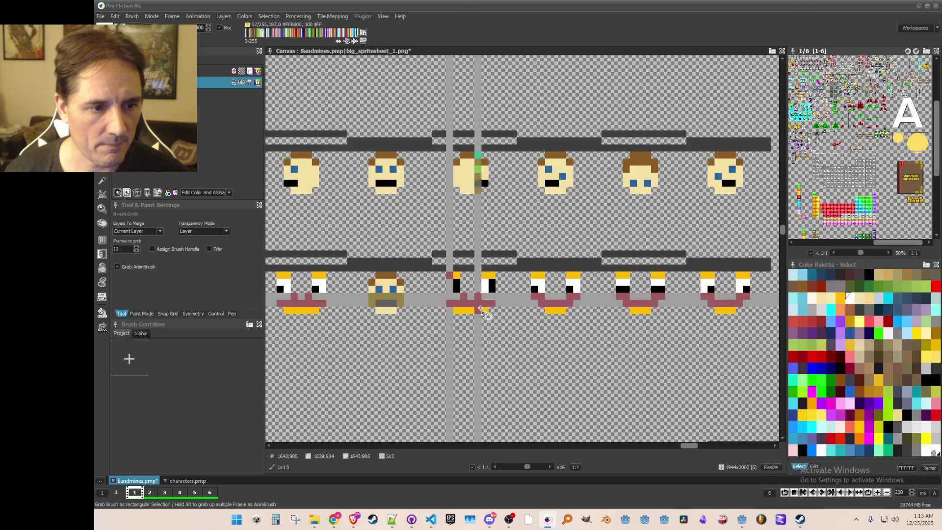
{"action": "left_click_drag", "start_coordinate": [491, 310], "coordinate": [491, 311]}
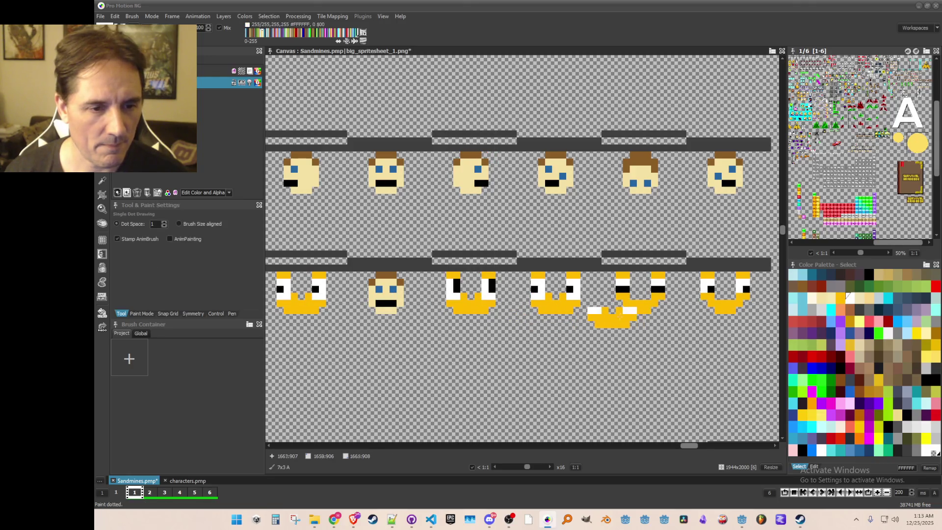
{"action": "left_click", "coordinate": [725, 303]}
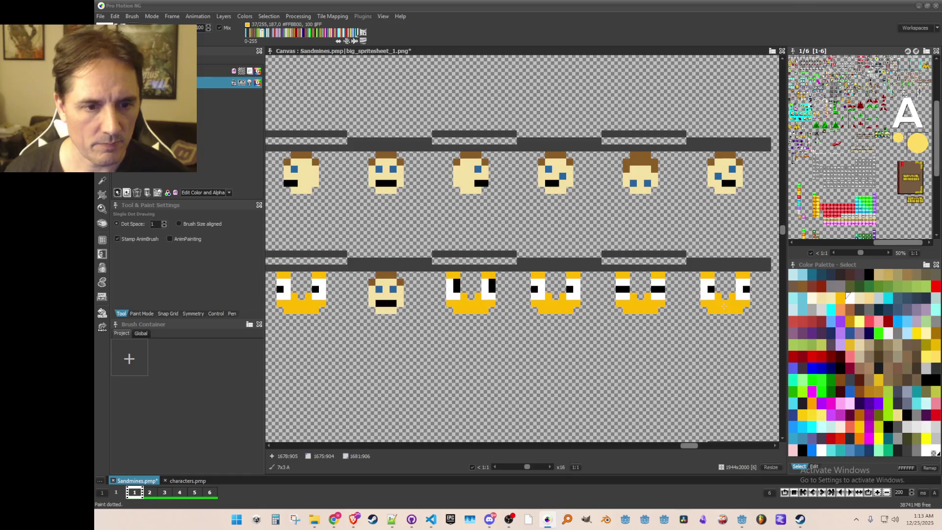
{"action": "scroll", "coordinate": [677, 339], "scroll_direction": "down", "scroll_amount": 1}
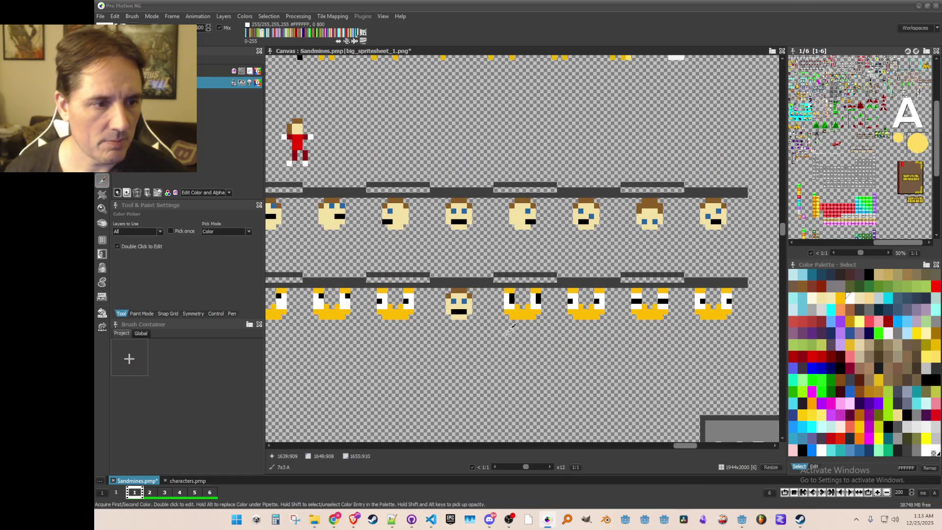
Pick black from an eye and move the third face's right pupil down one pixel
{"action": "scroll", "coordinate": [519, 322], "scroll_direction": "up", "scroll_amount": 1}
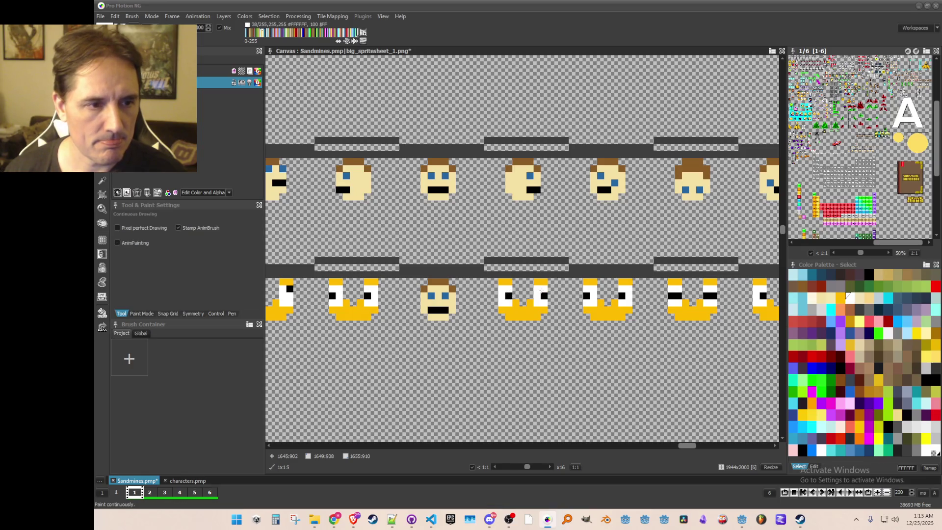
{"action": "scroll", "coordinate": [530, 292], "scroll_direction": "down", "scroll_amount": 1}
{"action": "scroll", "coordinate": [594, 316], "scroll_direction": "up", "scroll_amount": 2}
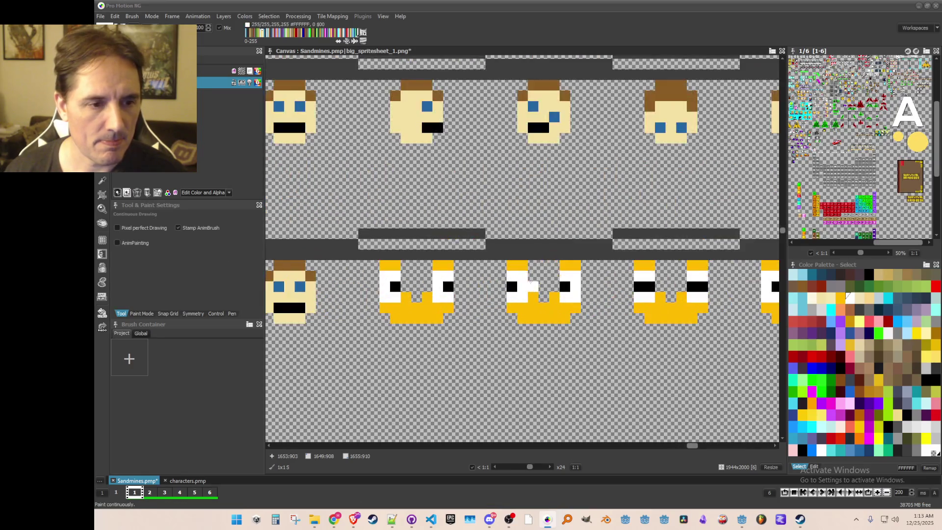
{"action": "left_click", "coordinate": [513, 295]}
{"action": "left_click", "coordinate": [564, 297]}
{"action": "left_click", "coordinate": [578, 278]}
{"action": "left_click", "coordinate": [564, 286]}
{"action": "left_click", "coordinate": [513, 286]}
{"action": "scroll", "coordinate": [513, 284], "scroll_direction": "down", "scroll_amount": 2}
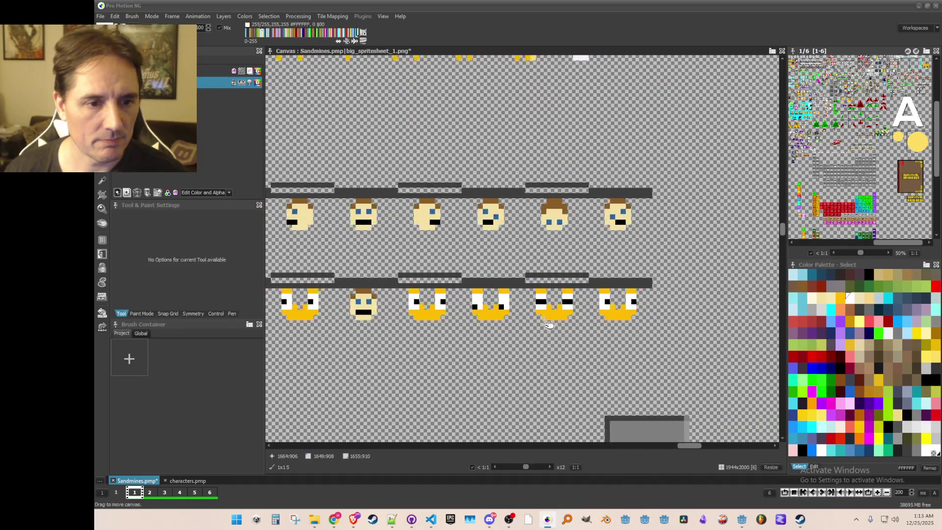
{"action": "scroll", "coordinate": [540, 285], "scroll_direction": "up", "scroll_amount": 2}
Finish the third face's pupils: add black below the left eye and whiten the pupil tops
{"action": "left_click", "coordinate": [543, 282]}
{"action": "left_click", "coordinate": [544, 294]}
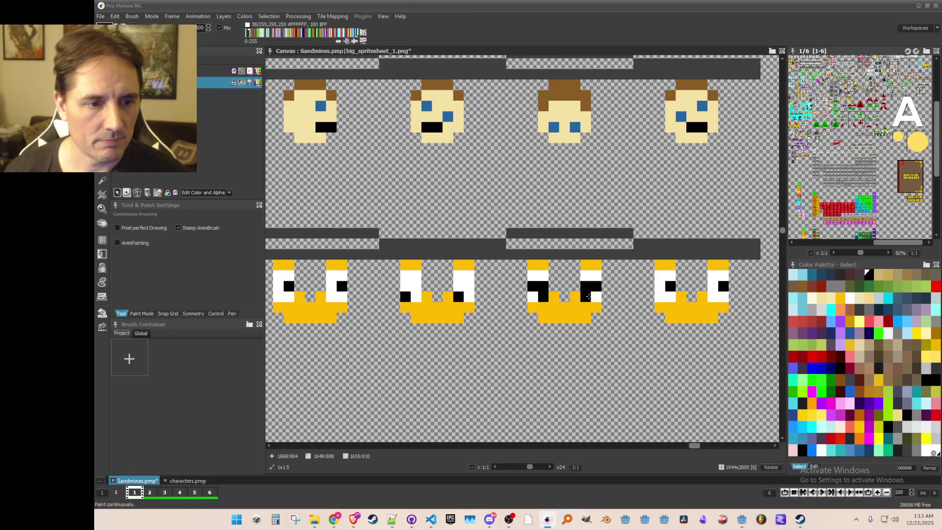
{"action": "left_click", "coordinate": [596, 275]}
{"action": "left_click_drag", "start_coordinate": [586, 286], "coordinate": [596, 285]}
{"action": "left_click", "coordinate": [542, 286]}
{"action": "left_click", "coordinate": [532, 286]}
Lower both of the fourth face's pupils by one row, whitening their top pixels
{"action": "left_click", "coordinate": [723, 286]}
{"action": "left_click", "coordinate": [724, 296]}
{"action": "left_click", "coordinate": [670, 296]}
{"action": "left_click", "coordinate": [667, 277]}
{"action": "left_click", "coordinate": [669, 286]}
{"action": "left_click", "coordinate": [723, 286]}
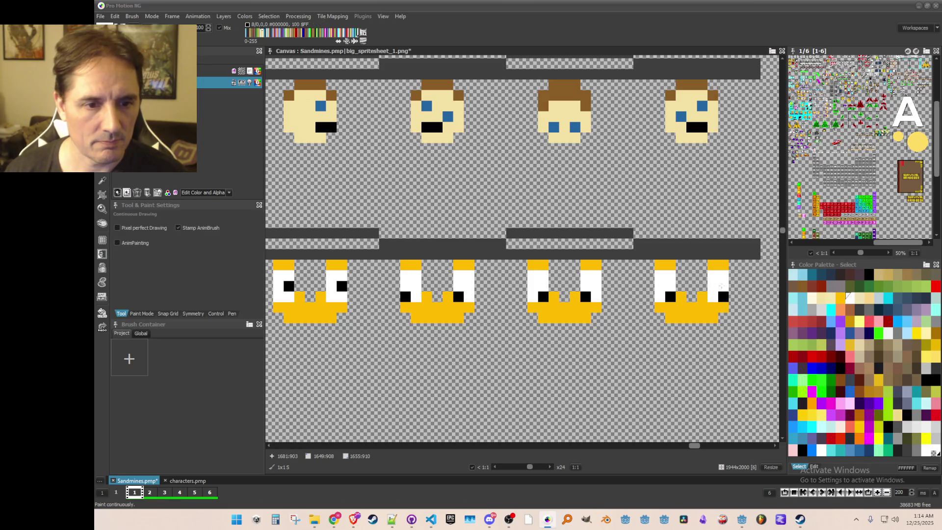
Grab a whole yellow face as a 7x6 brush
{"action": "scroll", "coordinate": [597, 349], "scroll_direction": "down", "scroll_amount": 3}
{"action": "scroll", "coordinate": [520, 367], "scroll_direction": "up", "scroll_amount": 1}
{"action": "scroll", "coordinate": [498, 359], "scroll_direction": "down", "scroll_amount": 1}
{"action": "scroll", "coordinate": [502, 341], "scroll_direction": "up", "scroll_amount": 1}
{"action": "scroll", "coordinate": [505, 337], "scroll_direction": "down", "scroll_amount": 1}
{"action": "scroll", "coordinate": [507, 335], "scroll_direction": "up", "scroll_amount": 1}
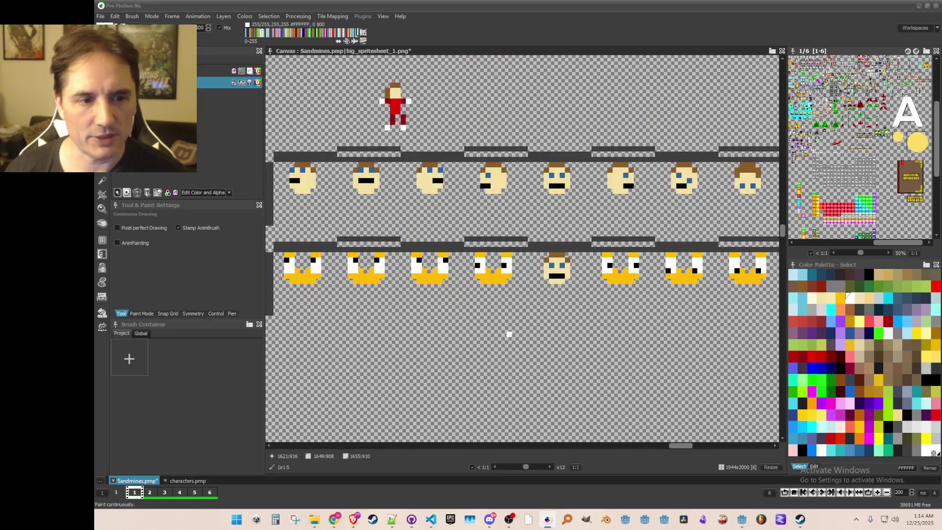
{"action": "scroll", "coordinate": [511, 341], "scroll_direction": "down", "scroll_amount": 1}
{"action": "scroll", "coordinate": [505, 339], "scroll_direction": "up", "scroll_amount": 1}
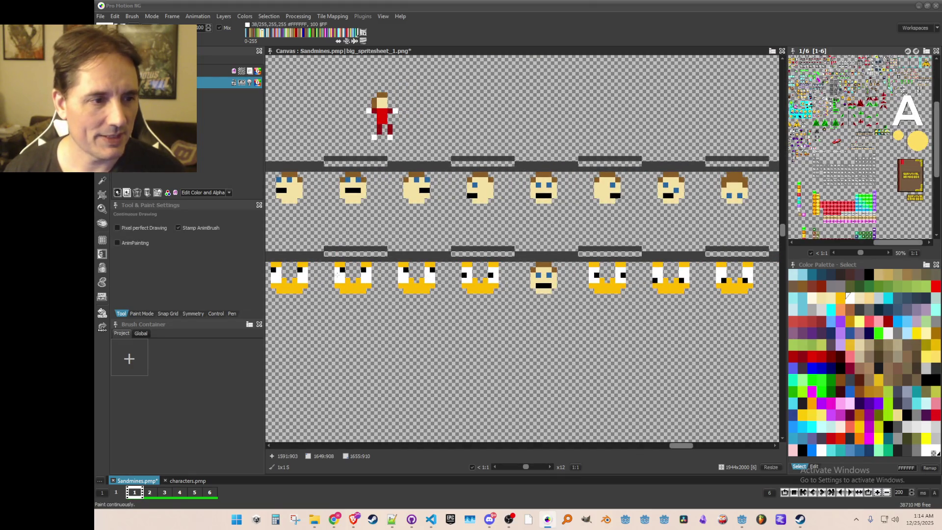
{"action": "key", "text": "b"}
{"action": "left_click_drag", "start_coordinate": [336, 265], "coordinate": [374, 298]}
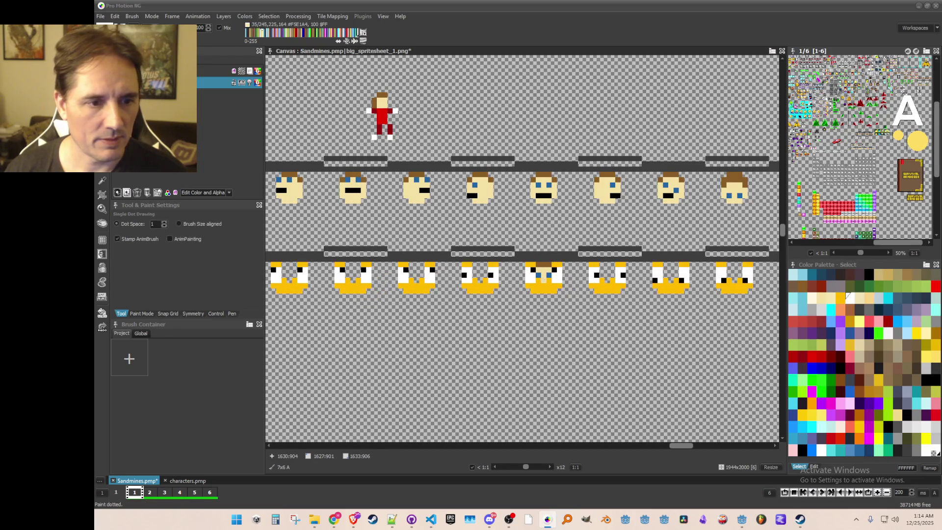
Stamp the yellow face over the last plain head and erase its leftover hair and eye pixels
{"action": "left_click", "coordinate": [544, 278]}
{"action": "scroll", "coordinate": [548, 275], "scroll_direction": "up", "scroll_amount": 2}
{"action": "key", "text": "k"}
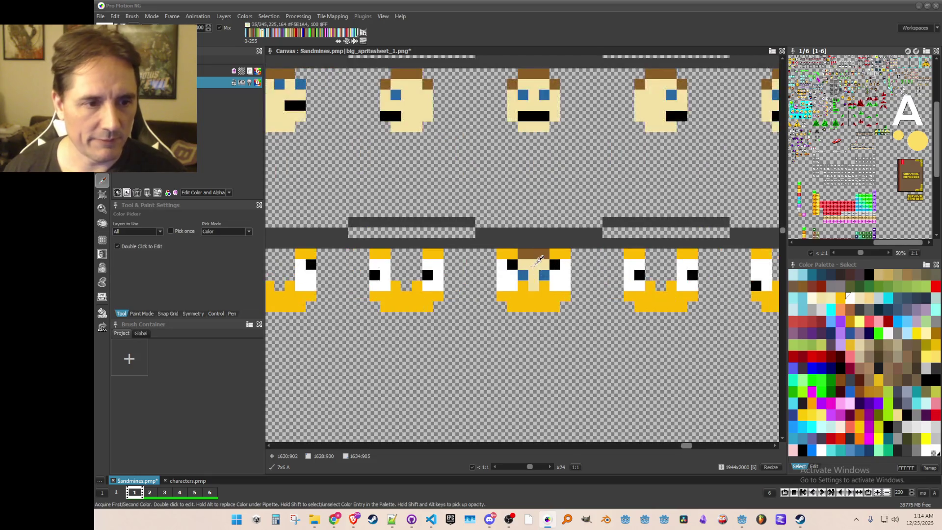
{"action": "left_click", "coordinate": [508, 273]}
{"action": "mouse_move", "coordinate": [522, 252]}
{"action": "left_mouse_down"}
{"action": "mouse_move", "coordinate": [522, 270]}
{"action": "mouse_move", "coordinate": [535, 277]}
{"action": "mouse_move", "coordinate": [543, 253]}
{"action": "mouse_move", "coordinate": [559, 272]}
{"action": "left_mouse_up"}
Redraw the new face's pupils in black, extended downward, and clear the left pupil's top pixel
{"action": "key", "text": "k"}
{"action": "left_click", "coordinate": [513, 265]}
{"action": "left_click", "coordinate": [512, 274]}
{"action": "key", "text": "x"}
{"action": "left_click", "coordinate": [512, 265]}
{"action": "scroll", "coordinate": [574, 315], "scroll_direction": "down", "scroll_amount": 3}
{"action": "scroll", "coordinate": [586, 365], "scroll_direction": "down", "scroll_amount": 2}
{"action": "scroll", "coordinate": [527, 338], "scroll_direction": "up", "scroll_amount": 2}
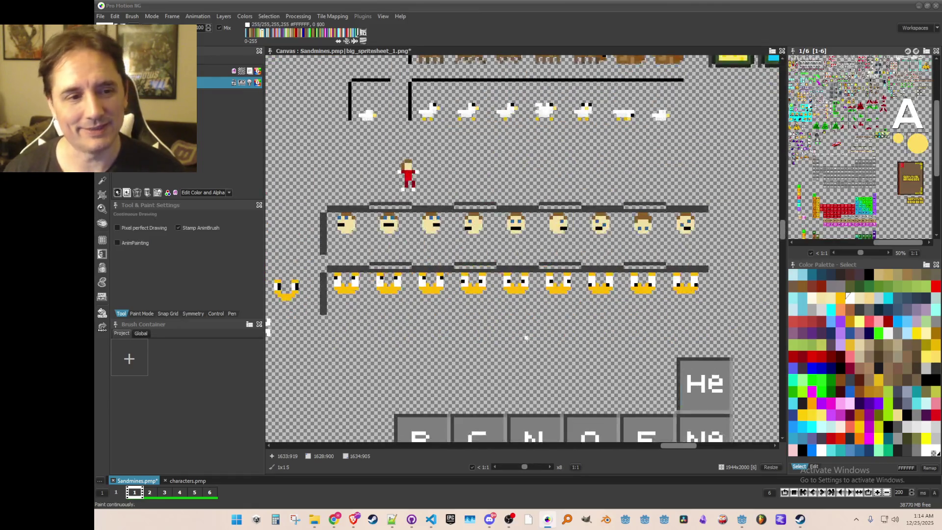
Save the Sandmines project with Ctrl+S
{"action": "key", "text": "ctrl+s"}
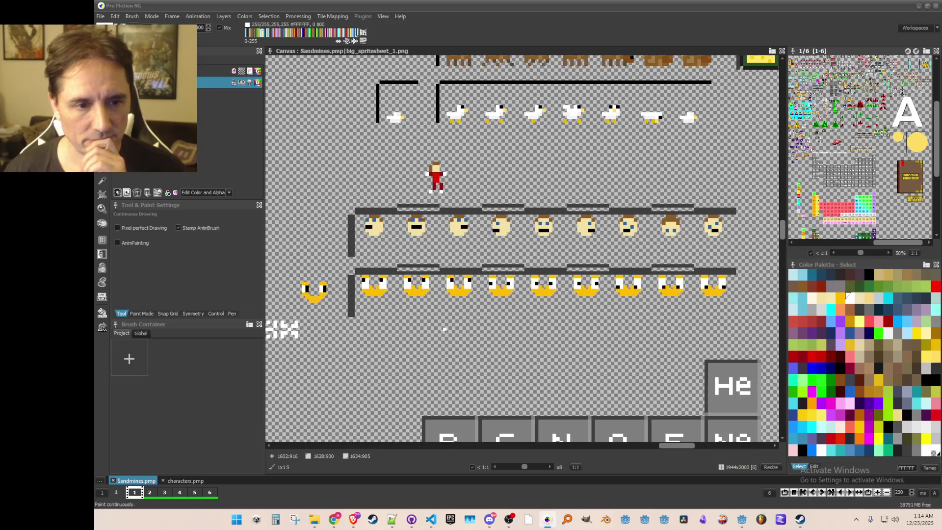
{"action": "scroll", "coordinate": [444, 329], "scroll_direction": "down", "scroll_amount": 1}
{"action": "scroll", "coordinate": [443, 330], "scroll_direction": "up", "scroll_amount": 1}
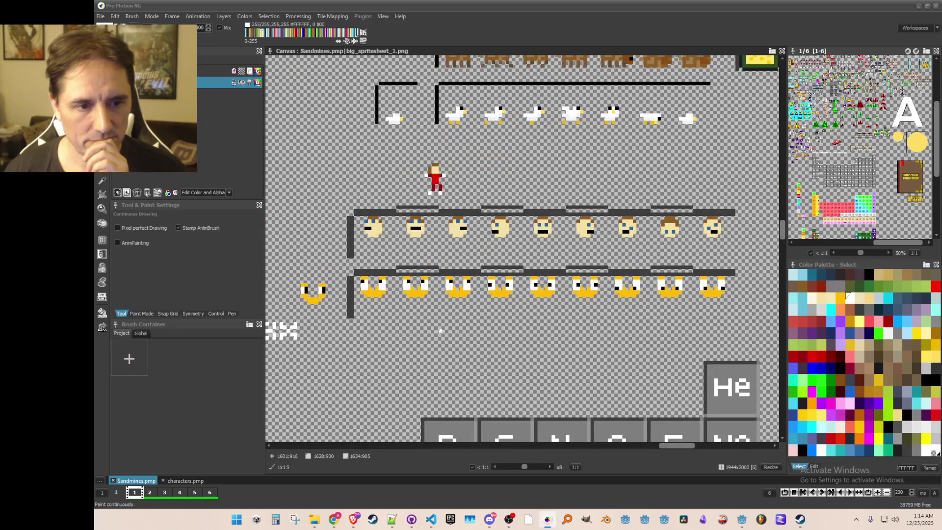
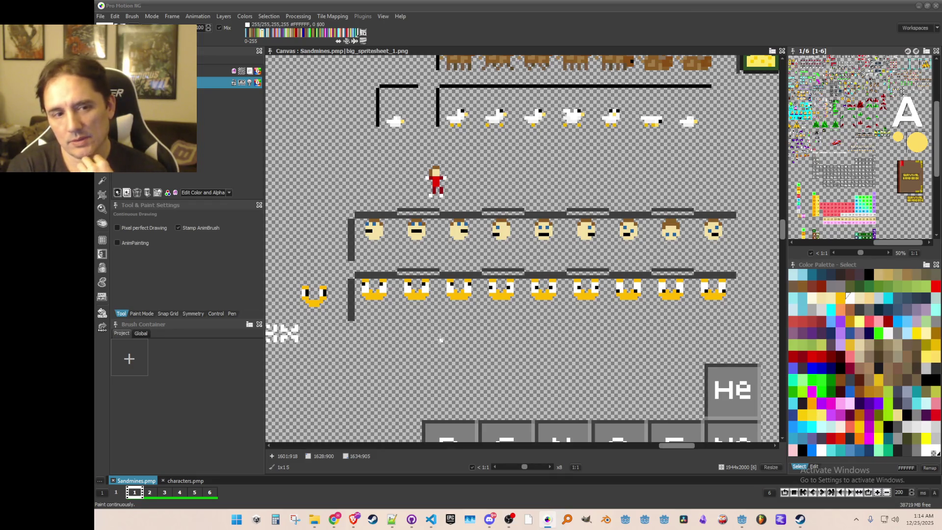
Grab the nine-slug-face row as a brush, save it as an image, and return to Godot
{"action": "scroll", "coordinate": [441, 338], "scroll_direction": "down", "scroll_amount": 1}
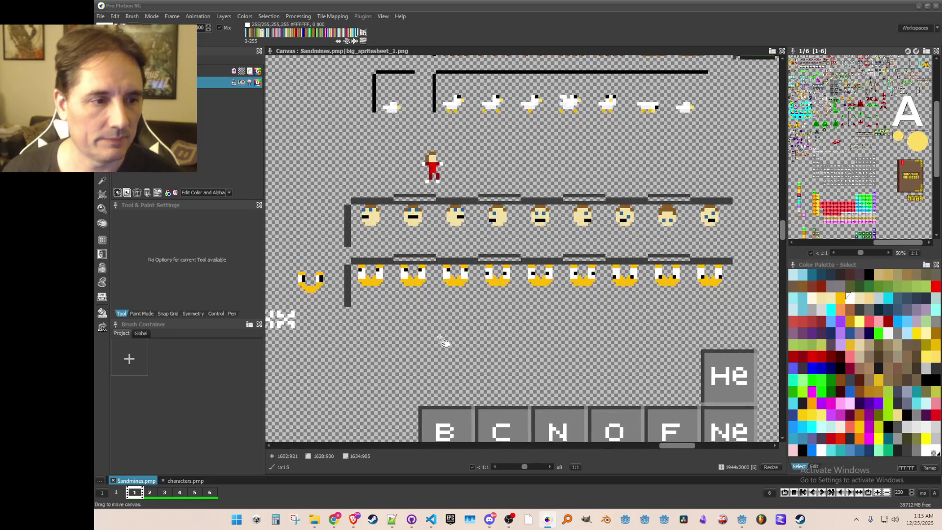
{"action": "key", "text": "b"}
{"action": "mouse_move", "coordinate": [353, 265]}
{"action": "left_mouse_down"}
{"action": "mouse_move", "coordinate": [670, 323]}
{"action": "mouse_move", "coordinate": [730, 297]}
{"action": "mouse_move", "coordinate": [731, 305]}
{"action": "left_mouse_up"}
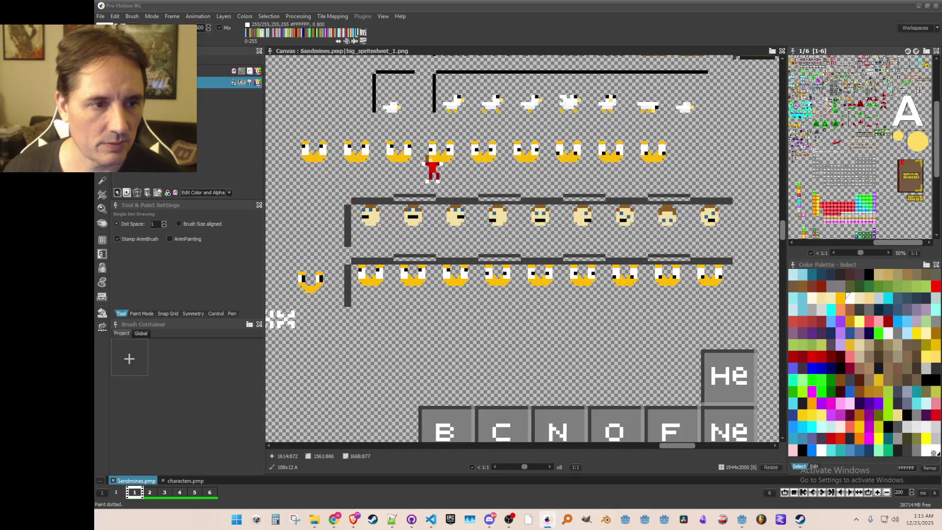
{"action": "left_click", "coordinate": [128, 17]}
{"action": "left_click", "coordinate": [157, 249]}
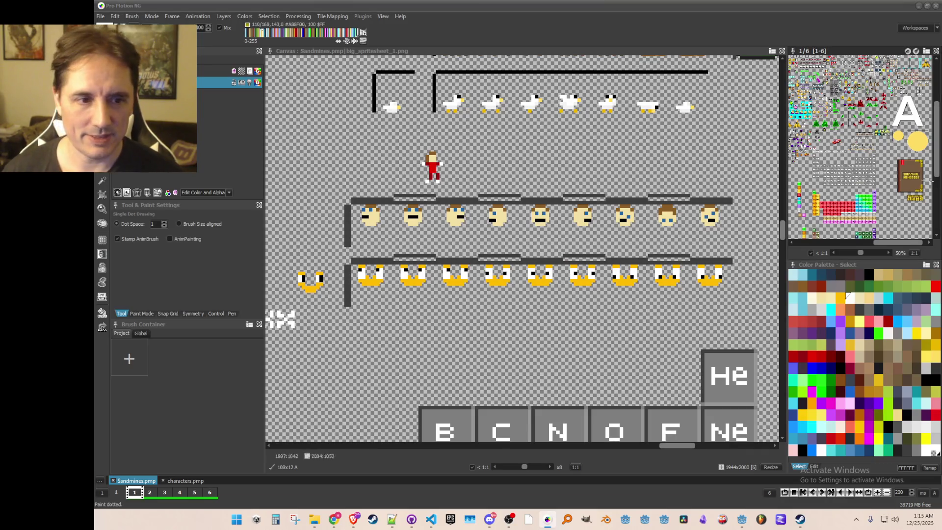
{"action": "left_click", "coordinate": [918, 5]}
{"action": "left_click", "coordinate": [126, 418]}
Collapse the Hats folder and expand Art/Avatar in the FileSystem dock
{"action": "left_click", "coordinate": [114, 418]}
{"action": "scroll", "coordinate": [136, 416], "scroll_direction": "up", "scroll_amount": 3}
{"action": "scroll", "coordinate": [136, 411], "scroll_direction": "up", "scroll_amount": 4}
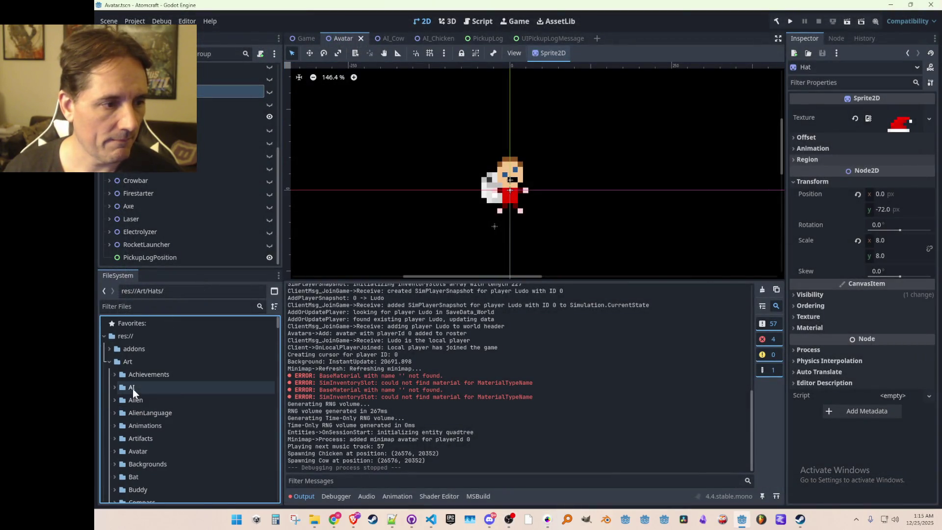
{"action": "left_click", "coordinate": [129, 362]}
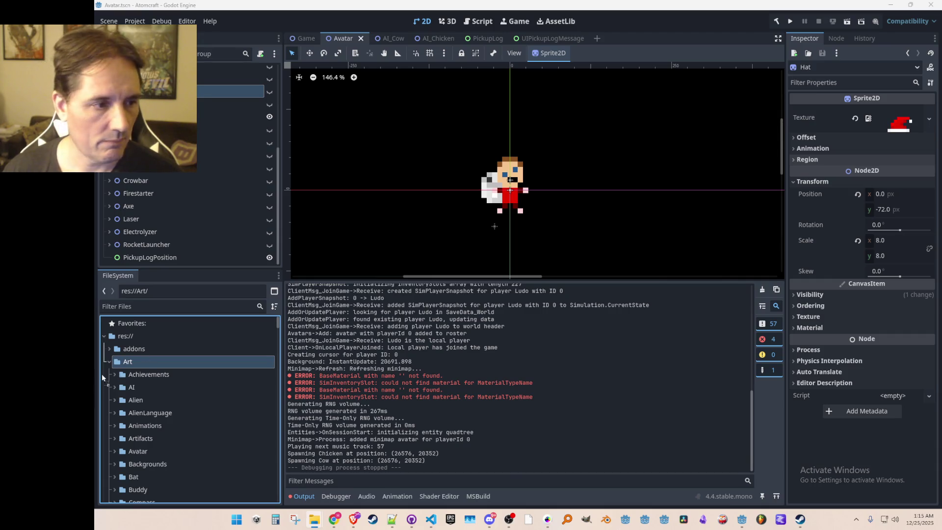
{"action": "left_click", "coordinate": [115, 425]}
{"action": "scroll", "coordinate": [172, 412], "scroll_direction": "down", "scroll_amount": 3}
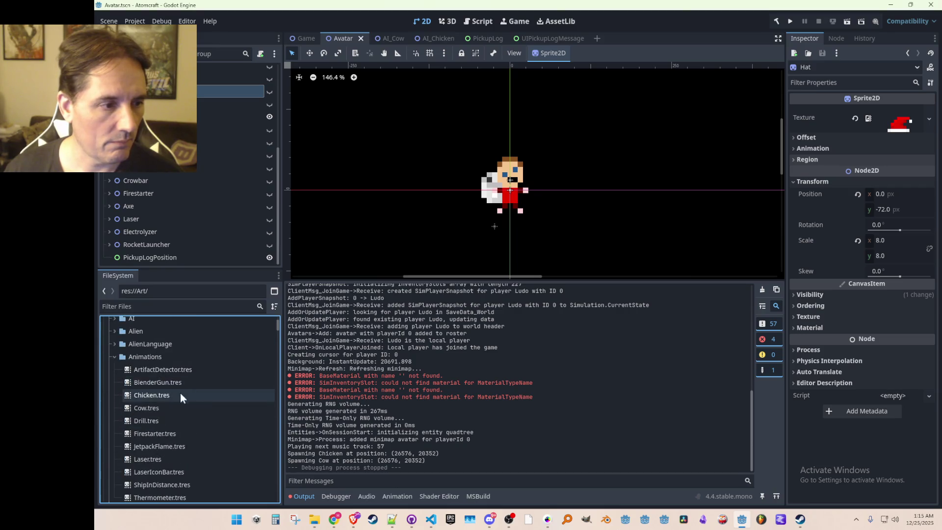
{"action": "left_click", "coordinate": [114, 357]}
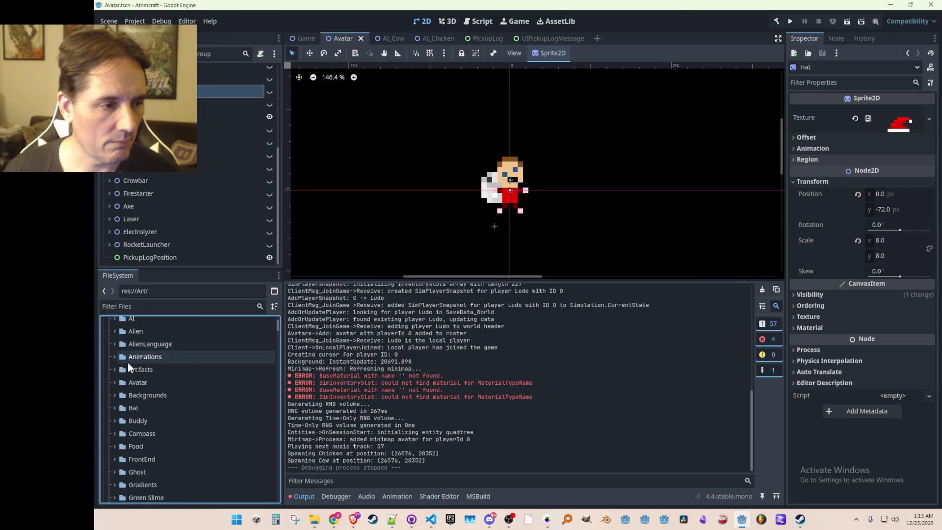
{"action": "scroll", "coordinate": [127, 362], "scroll_direction": "down", "scroll_amount": 2}
{"action": "left_click", "coordinate": [114, 334]}
Find Avatar_Face_New.tres beside avatar_face_slug.png and open it in SpriteFrames
{"action": "scroll", "coordinate": [212, 380], "scroll_direction": "down", "scroll_amount": 5}
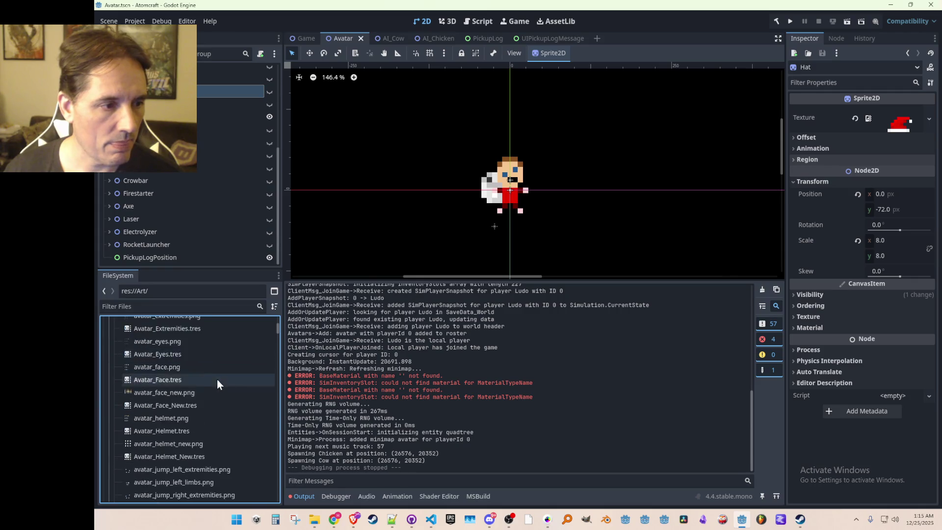
{"action": "scroll", "coordinate": [196, 366], "scroll_direction": "up", "scroll_amount": 6}
{"action": "scroll", "coordinate": [168, 371], "scroll_direction": "up", "scroll_amount": 3}
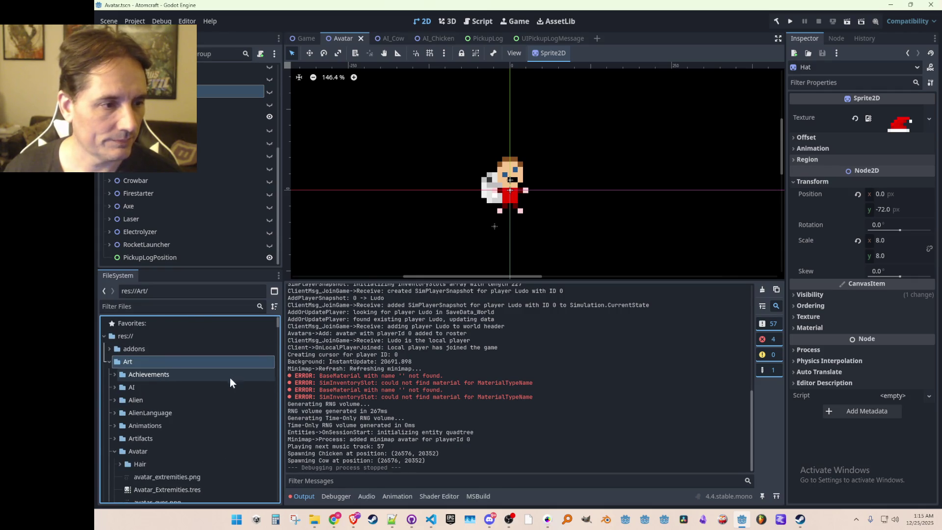
{"action": "scroll", "coordinate": [197, 387], "scroll_direction": "down", "scroll_amount": 10}
{"action": "scroll", "coordinate": [189, 371], "scroll_direction": "down", "scroll_amount": 10}
{"action": "scroll", "coordinate": [181, 377], "scroll_direction": "up", "scroll_amount": 4}
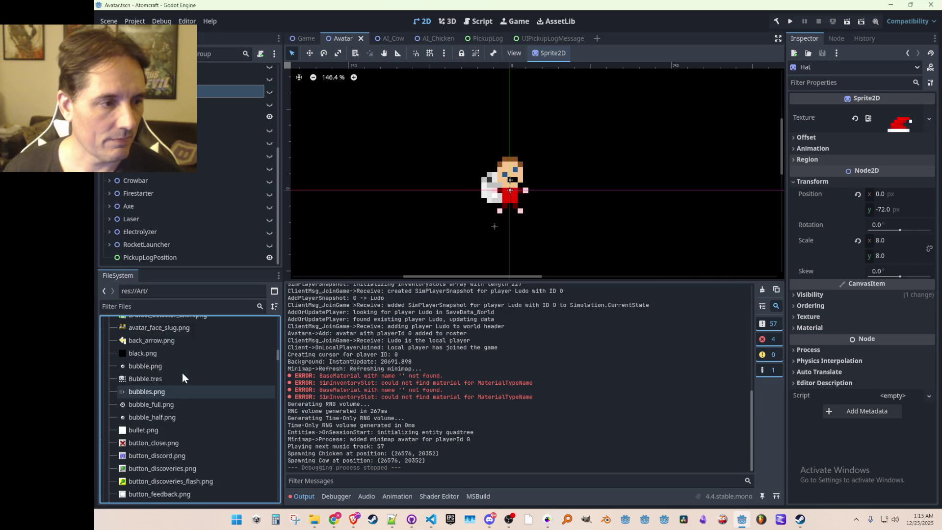
{"action": "mouse_move", "coordinate": [166, 421]}
{"action": "left_mouse_down"}
{"action": "mouse_move", "coordinate": [224, 355]}
{"action": "mouse_move", "coordinate": [218, 380]}
{"action": "mouse_move", "coordinate": [154, 395]}
{"action": "mouse_move", "coordinate": [152, 384]}
{"action": "left_mouse_up"}
{"action": "scroll", "coordinate": [224, 355], "scroll_direction": "up", "scroll_amount": 5}
{"action": "scroll", "coordinate": [206, 383], "scroll_direction": "up", "scroll_amount": 10}
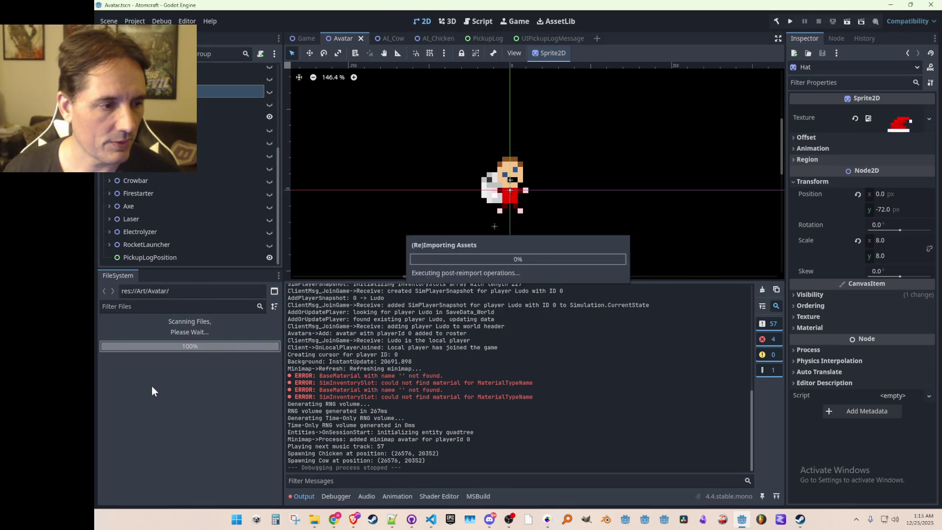
{"action": "scroll", "coordinate": [193, 378], "scroll_direction": "down", "scroll_amount": 3}
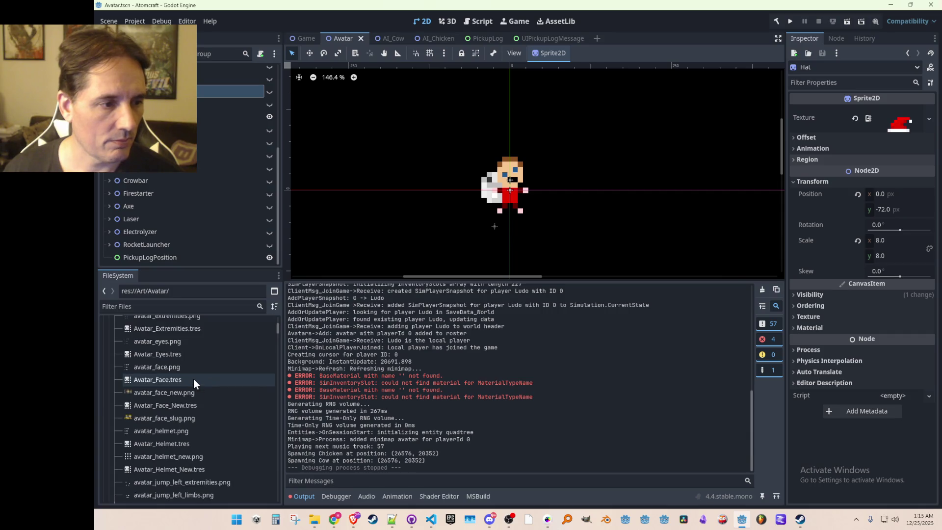
{"action": "left_click", "coordinate": [185, 386]}
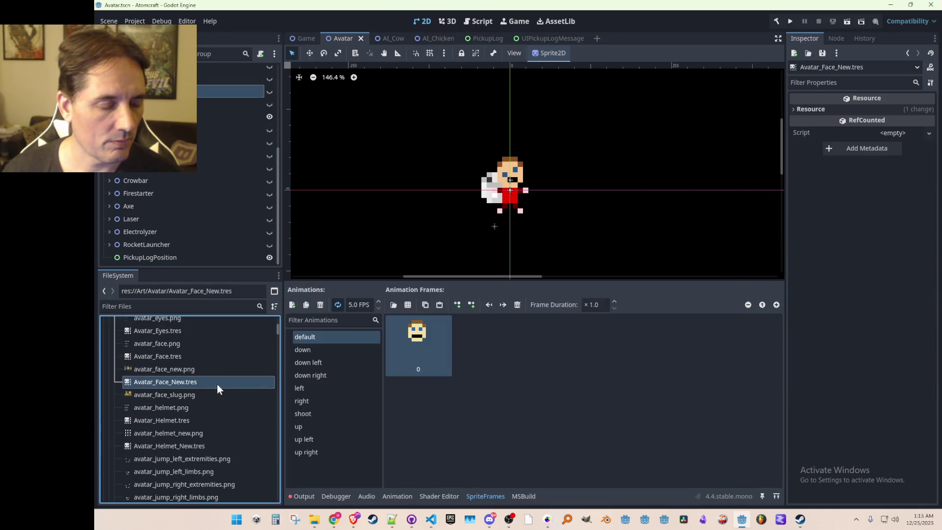
Duplicate Avatar_Face_New.tres as Avatar_Face_Slug.tres
{"action": "right_click", "coordinate": [188, 383]}
{"action": "left_click", "coordinate": [234, 416]}
{"action": "key", "text": "Right"}
{"action": "key", "text": "BackSpace"}
{"action": "key", "text": "BackSpace"}
{"action": "key", "text": "BackSpace"}
{"action": "type", "text": "Slug"}
{"action": "key", "text": "Return"}
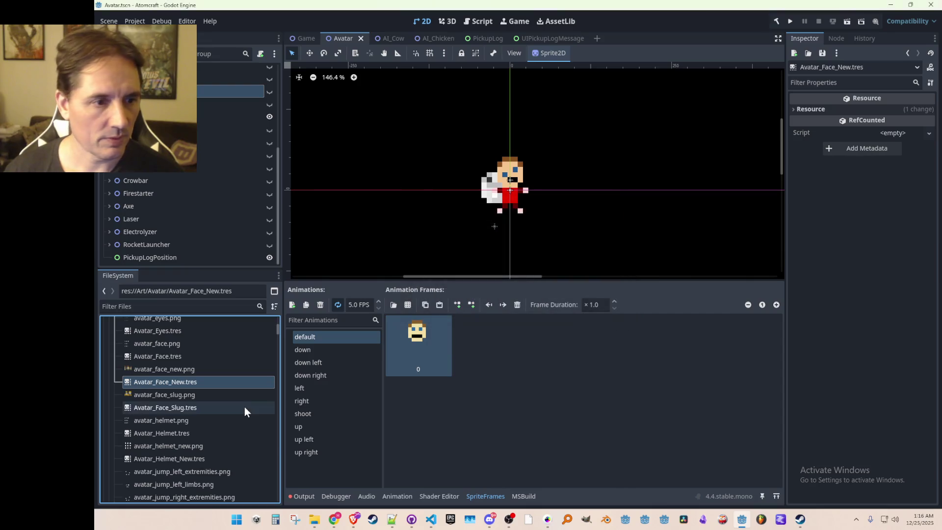
Open Avatar_Face_Slug.tres and delete the old face frame from its default animation
{"action": "left_click", "coordinate": [218, 407]}
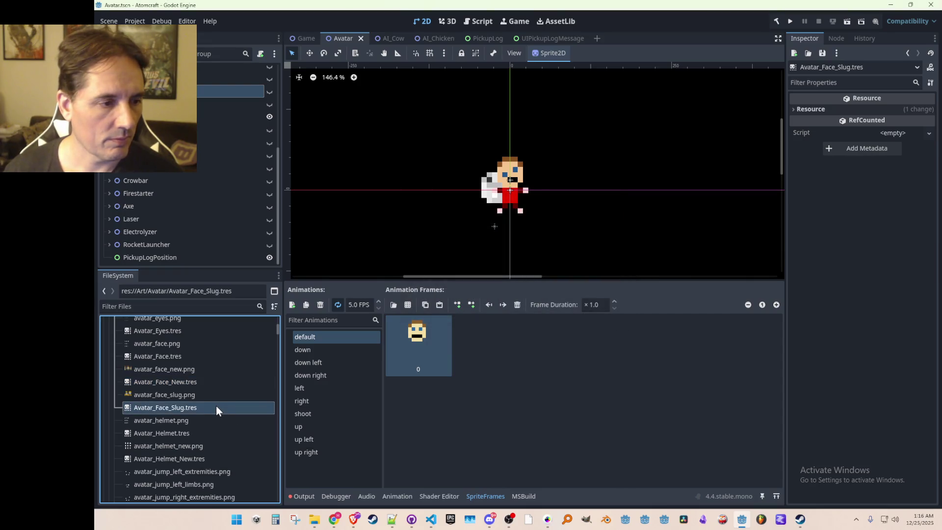
{"action": "left_click", "coordinate": [337, 348]}
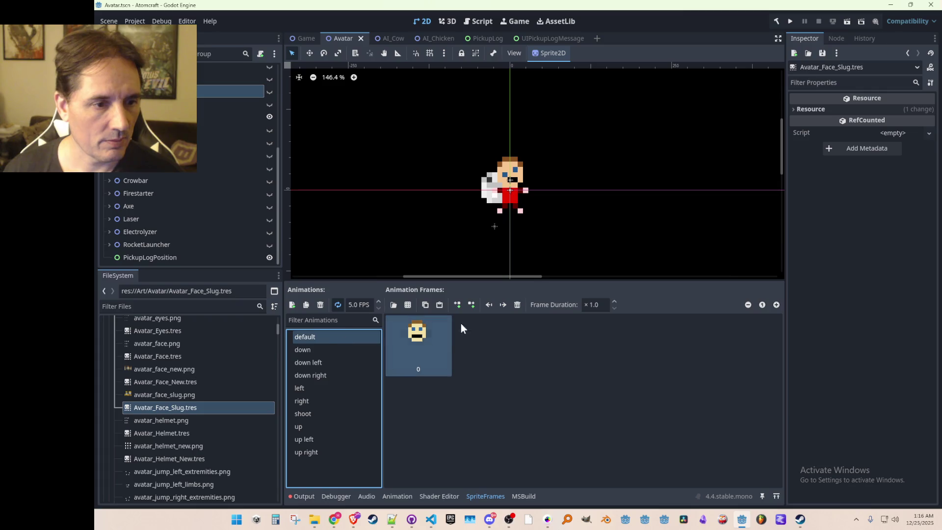
{"action": "left_click", "coordinate": [162, 432]}
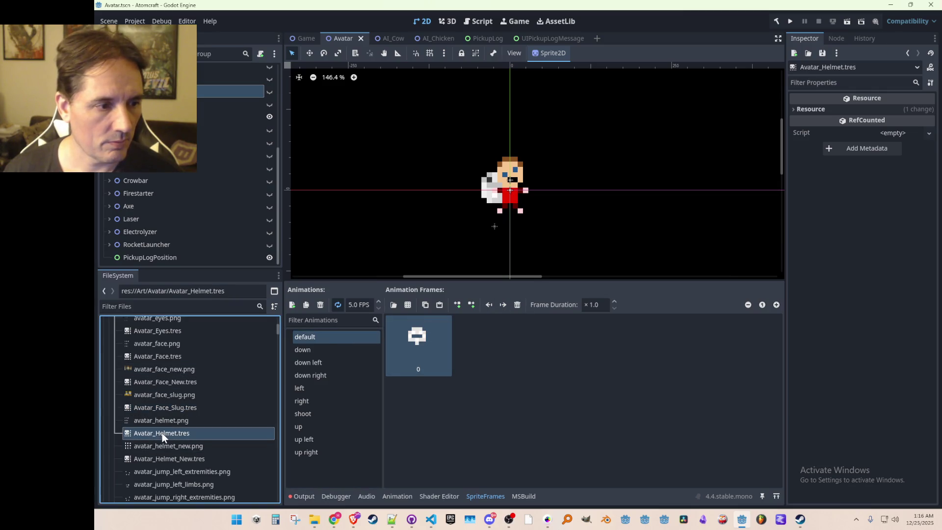
{"action": "left_click", "coordinate": [171, 422]}
{"action": "left_click", "coordinate": [169, 433]}
{"action": "left_click", "coordinate": [181, 408]}
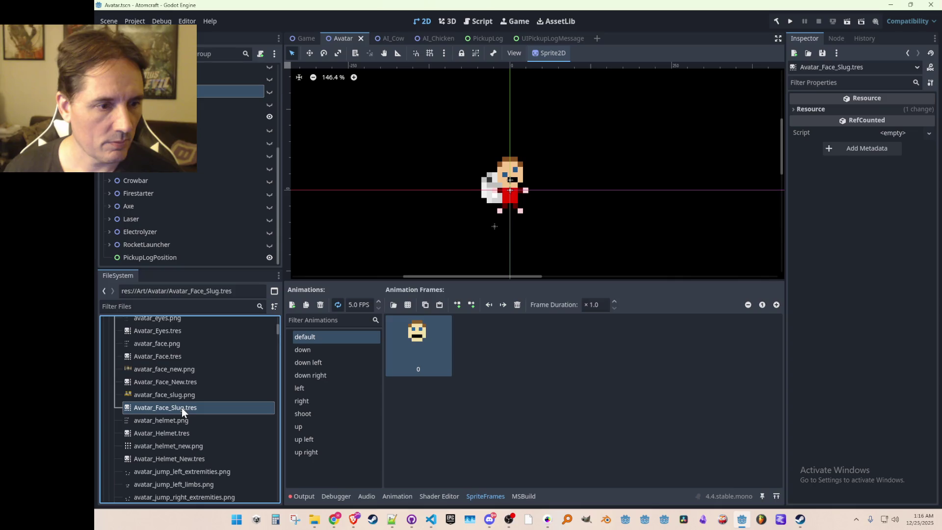
{"action": "left_click", "coordinate": [517, 304]}
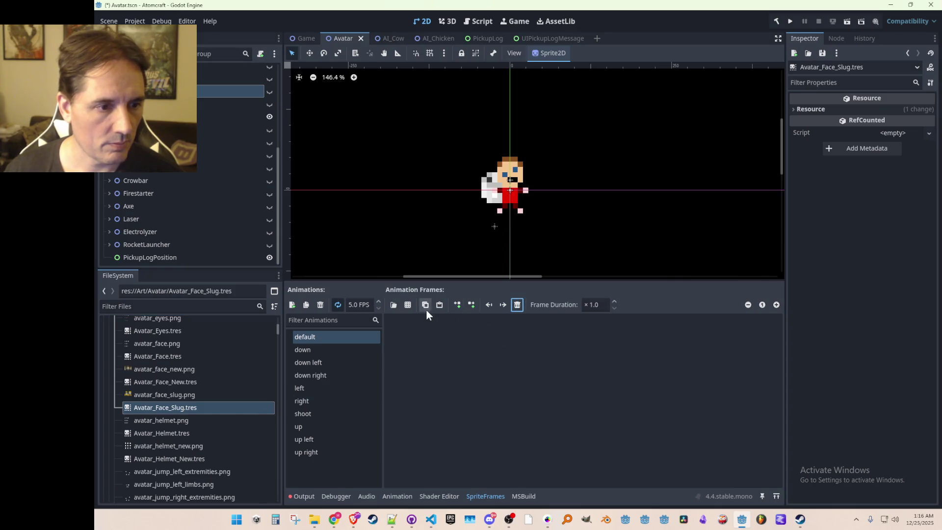
{"action": "left_click", "coordinate": [408, 304]}
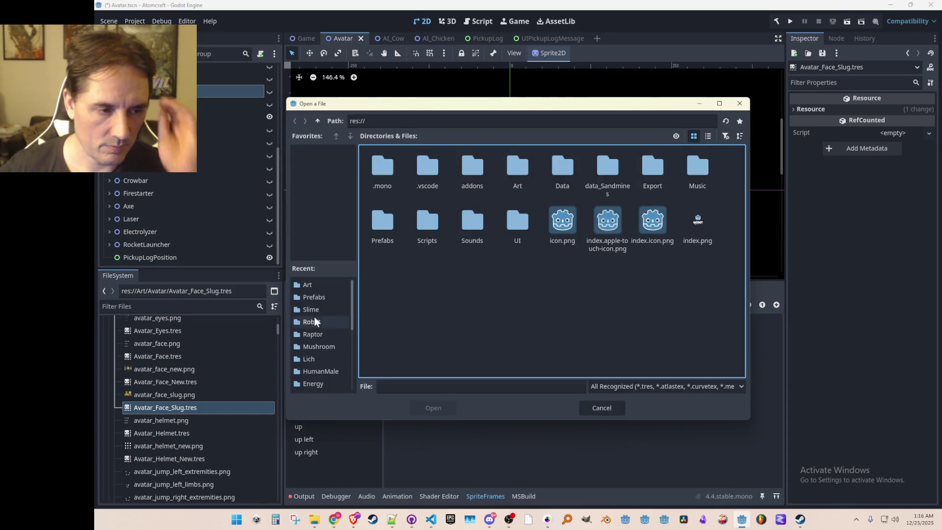
Choose Art/Avatar/avatar_face_slug.png as the sprite sheet to add frames from
{"action": "double_click", "coordinate": [517, 164]}
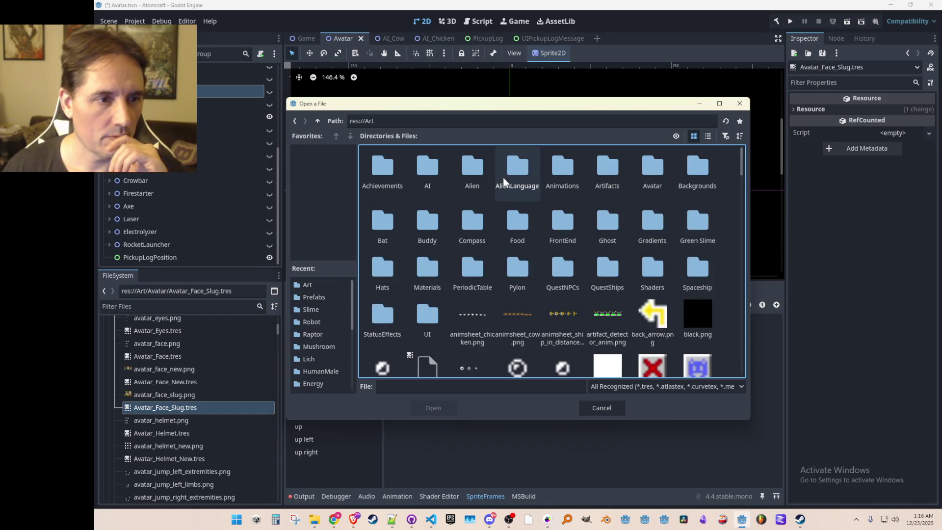
{"action": "double_click", "coordinate": [654, 169]}
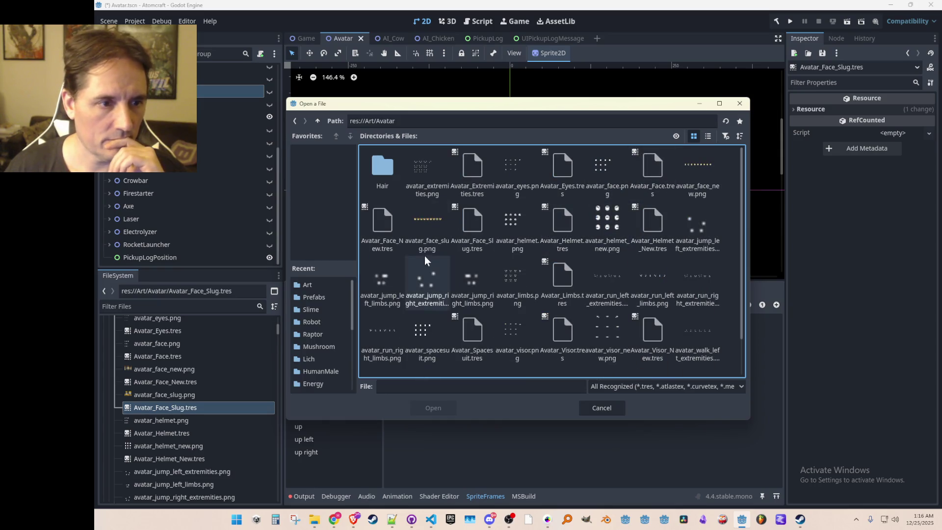
{"action": "double_click", "coordinate": [428, 229]}
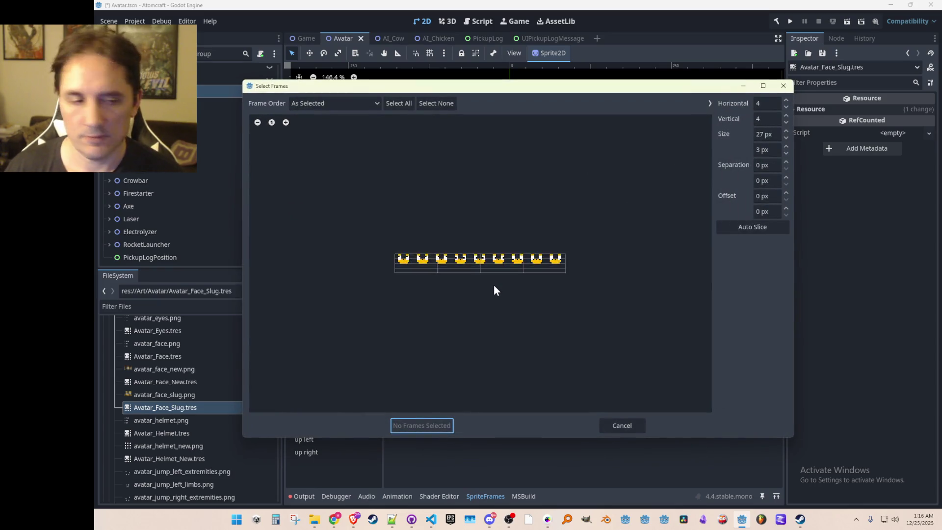
{"action": "scroll", "coordinate": [494, 285], "scroll_direction": "up", "scroll_amount": 5}
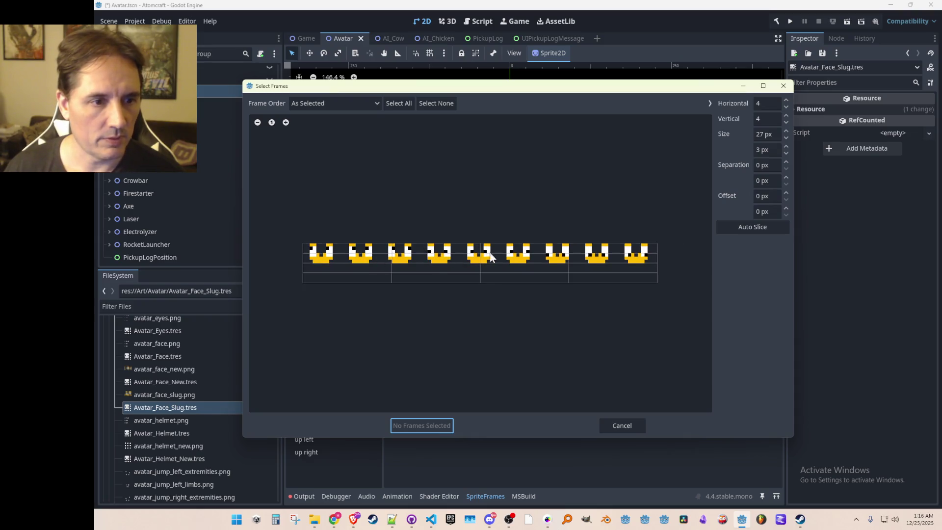
Slice the sheet 9 horizontal by 1 vertical and add the fifth slug face to default
{"action": "left_click", "coordinate": [764, 106]}
{"action": "type", "text": "9"}
{"action": "key", "text": "Tab"}
{"action": "type", "text": "1"}
{"action": "key", "text": "Tab"}
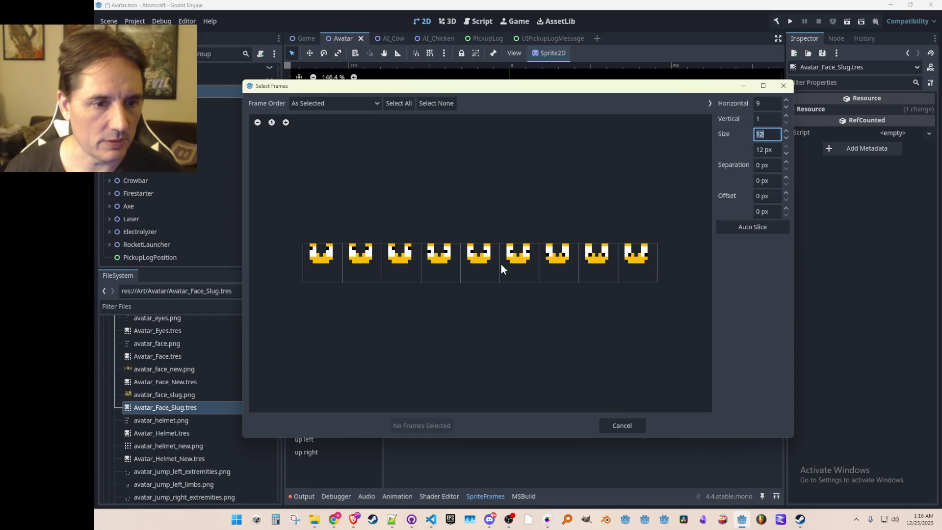
{"action": "left_click", "coordinate": [482, 256]}
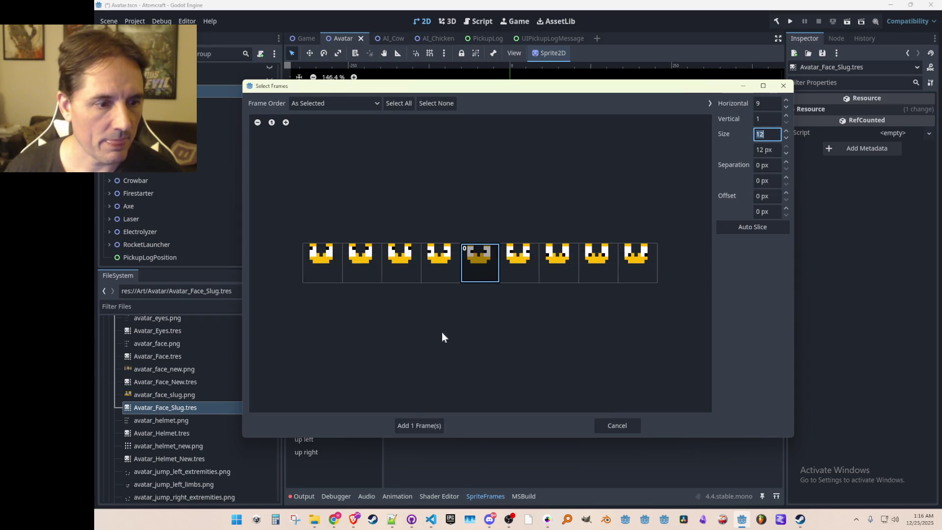
{"action": "left_click", "coordinate": [417, 425]}
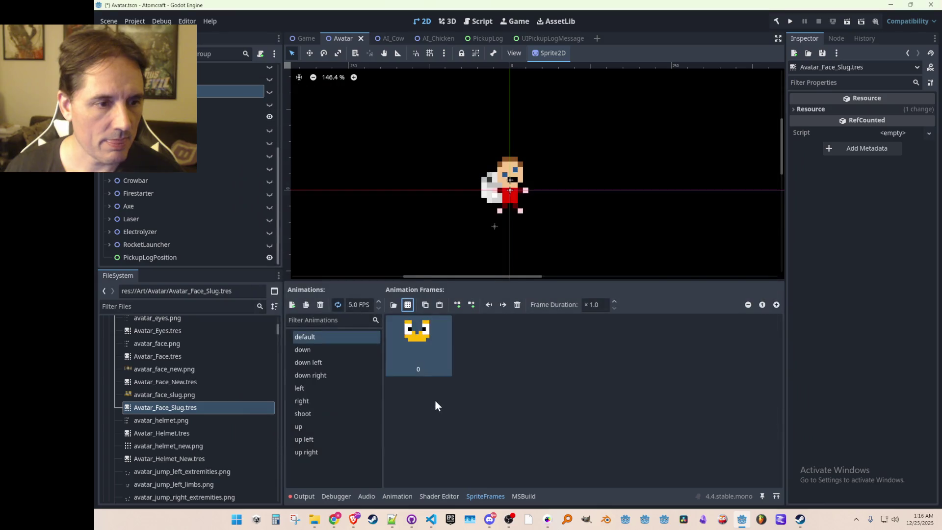
{"action": "left_click", "coordinate": [340, 352]}
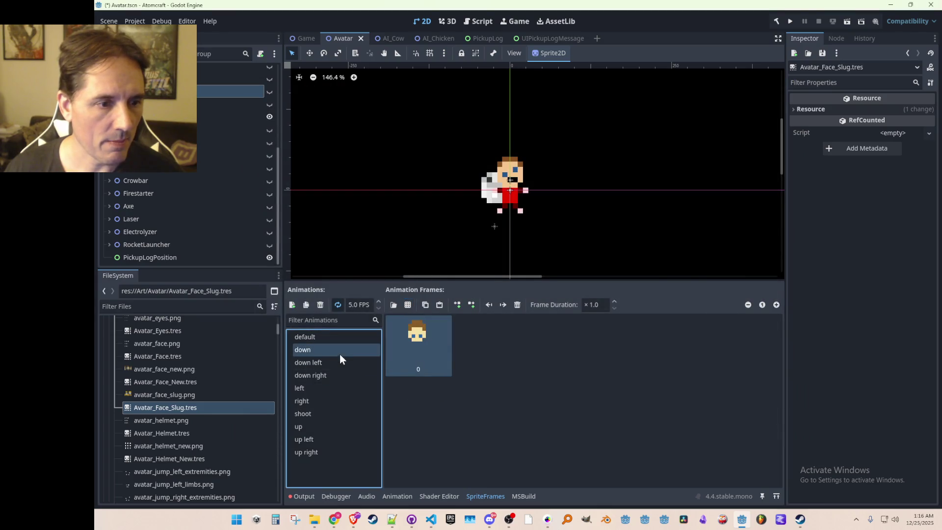
Replace the down animation's frame with the eighth slug face from avatar_face_slug.png
{"action": "left_click", "coordinate": [517, 304]}
{"action": "left_click", "coordinate": [407, 304]}
{"action": "double_click", "coordinate": [431, 231]}
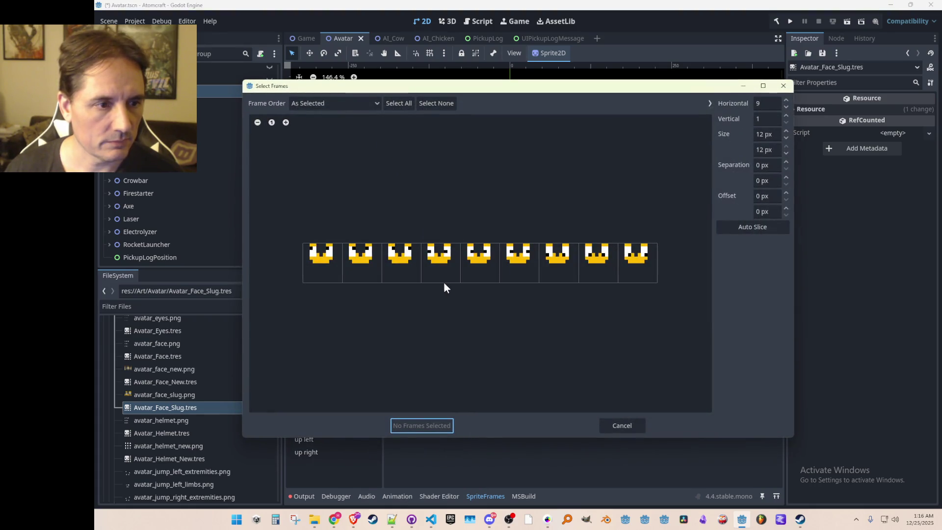
{"action": "left_click", "coordinate": [587, 255]}
{"action": "left_click", "coordinate": [423, 425]}
{"action": "left_click", "coordinate": [343, 362]}
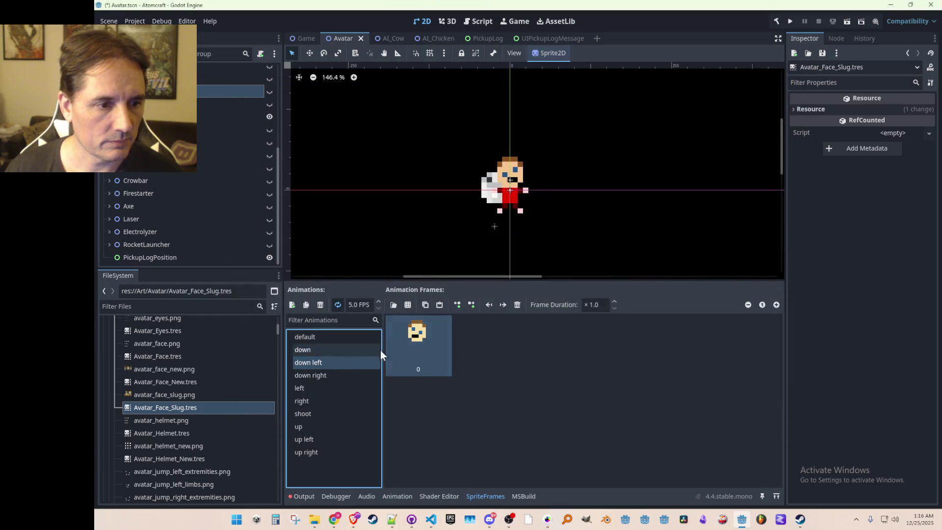
Replace the down left frame with the seventh slug face
{"action": "left_click", "coordinate": [517, 304]}
{"action": "left_click", "coordinate": [407, 304]}
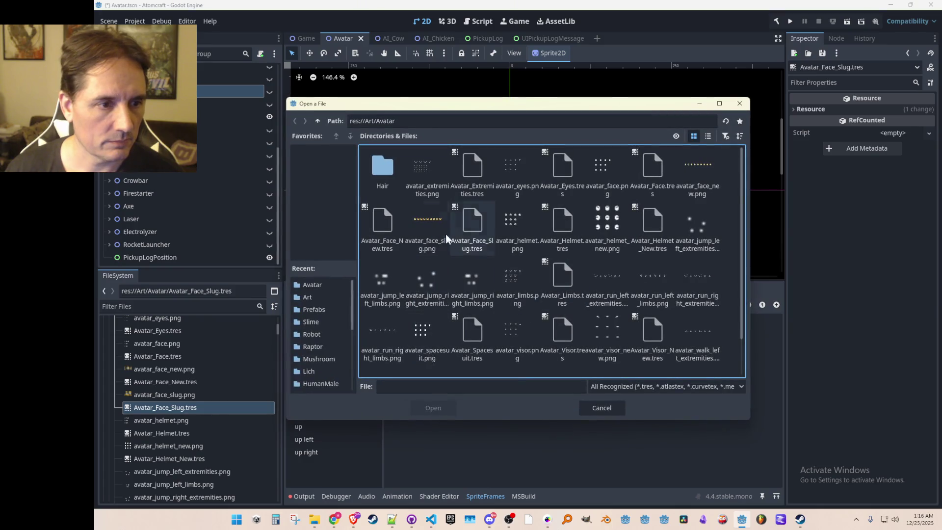
{"action": "double_click", "coordinate": [437, 232]}
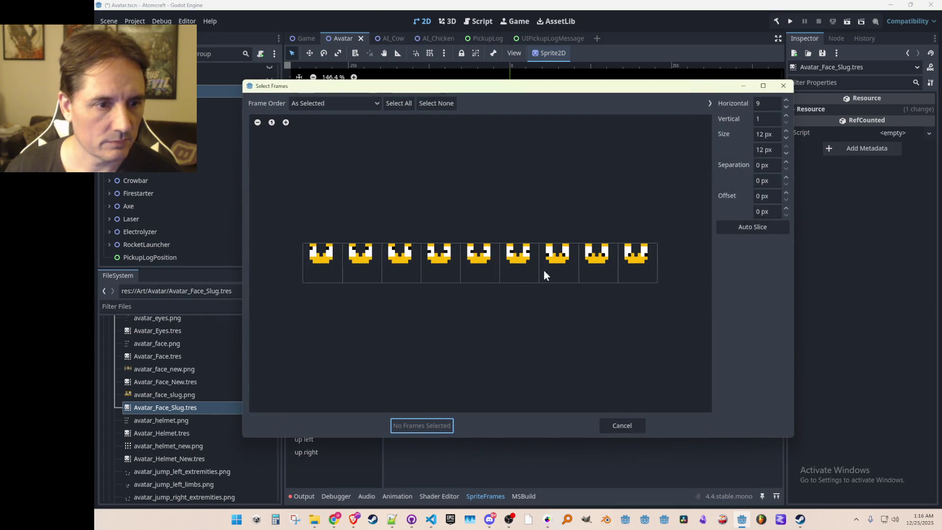
{"action": "left_click", "coordinate": [545, 271]}
{"action": "left_click", "coordinate": [434, 426]}
{"action": "left_click", "coordinate": [339, 373]}
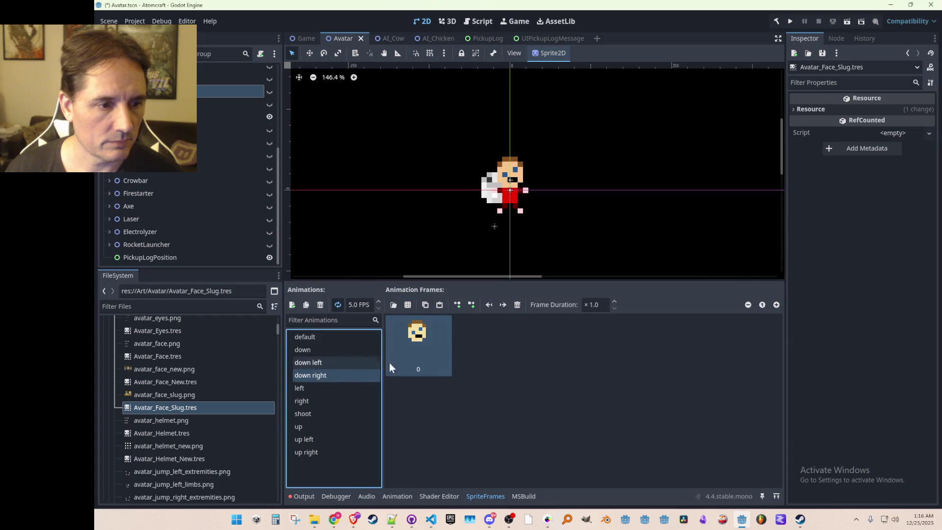
Replace the down right frame with the last (ninth) slug face
{"action": "left_click", "coordinate": [515, 305]}
{"action": "left_click", "coordinate": [425, 304]}
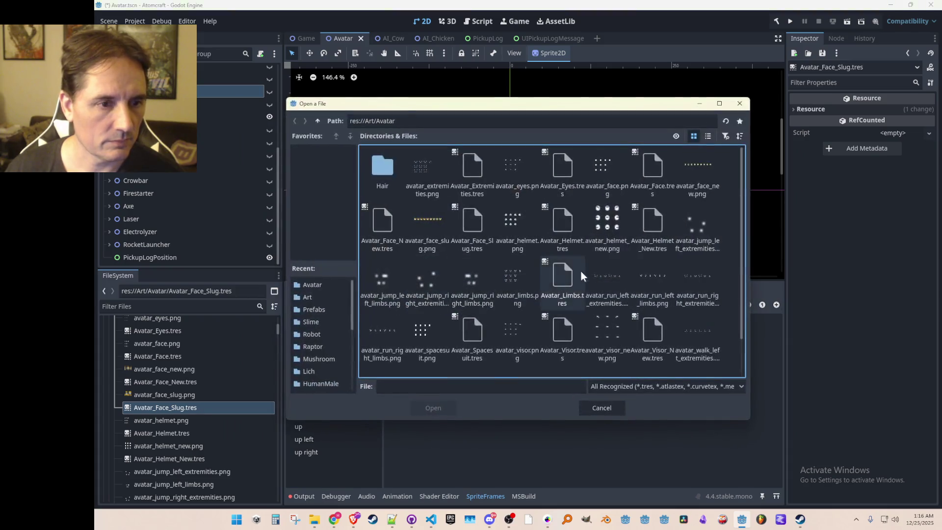
{"action": "double_click", "coordinate": [423, 222]}
{"action": "left_click", "coordinate": [635, 259]}
{"action": "left_click", "coordinate": [423, 425]}
{"action": "left_click", "coordinate": [335, 387]}
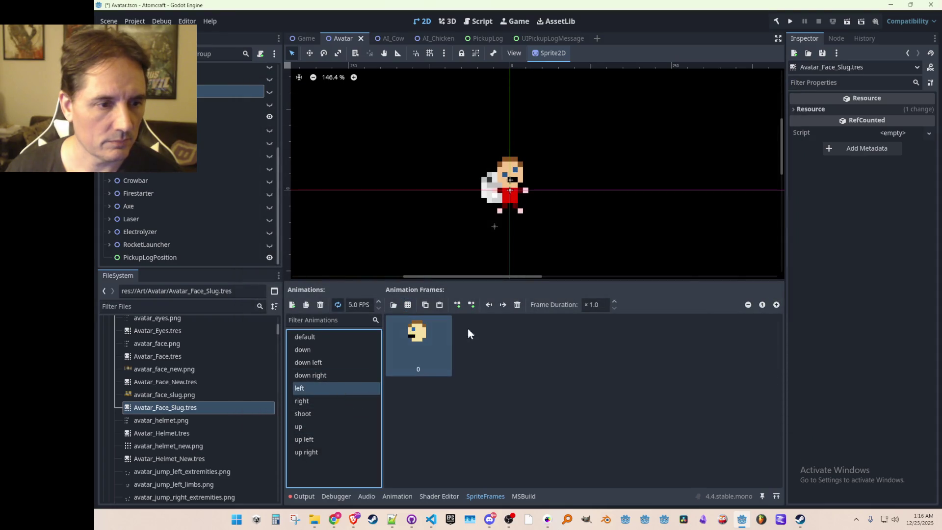
Add the fourth slug face from avatar_face_slug.png to the left animation
{"action": "left_click", "coordinate": [407, 301]}
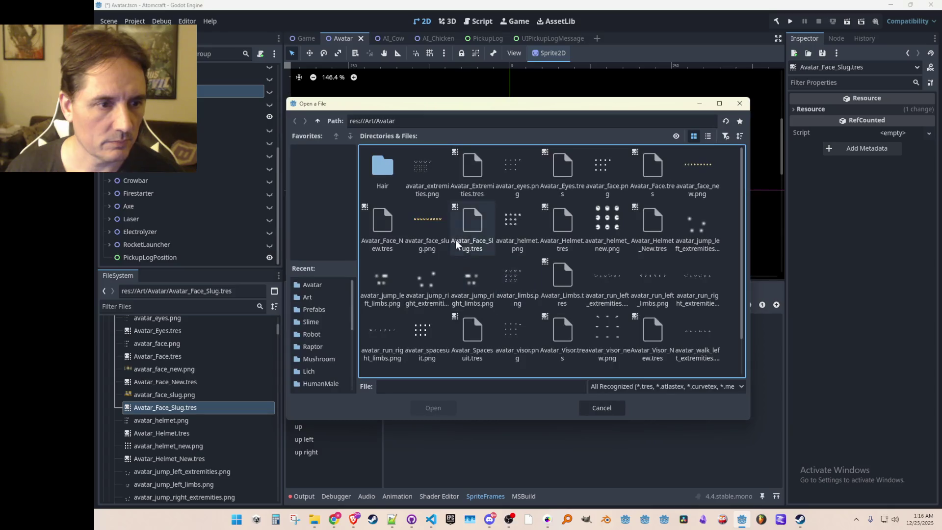
{"action": "left_click", "coordinate": [441, 239]}
{"action": "double_click", "coordinate": [436, 227]}
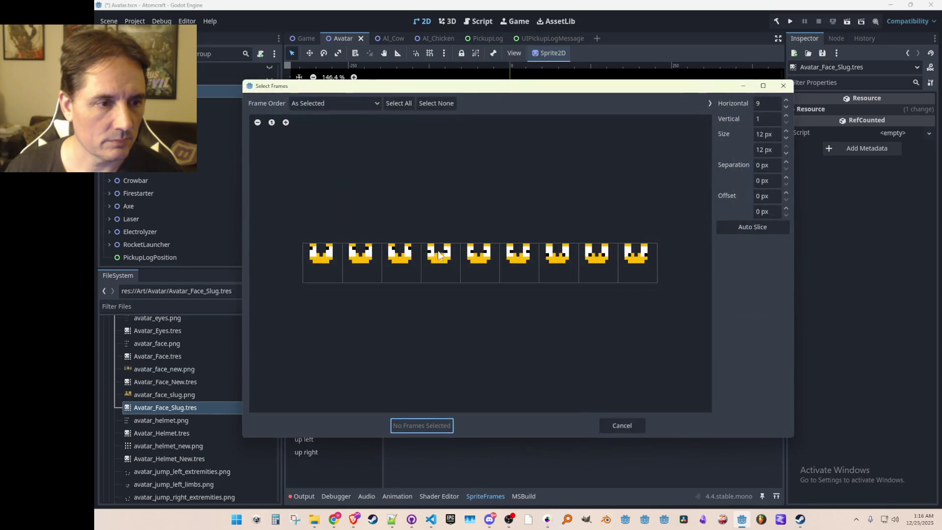
{"action": "left_click", "coordinate": [441, 263]}
{"action": "left_click", "coordinate": [434, 426]}
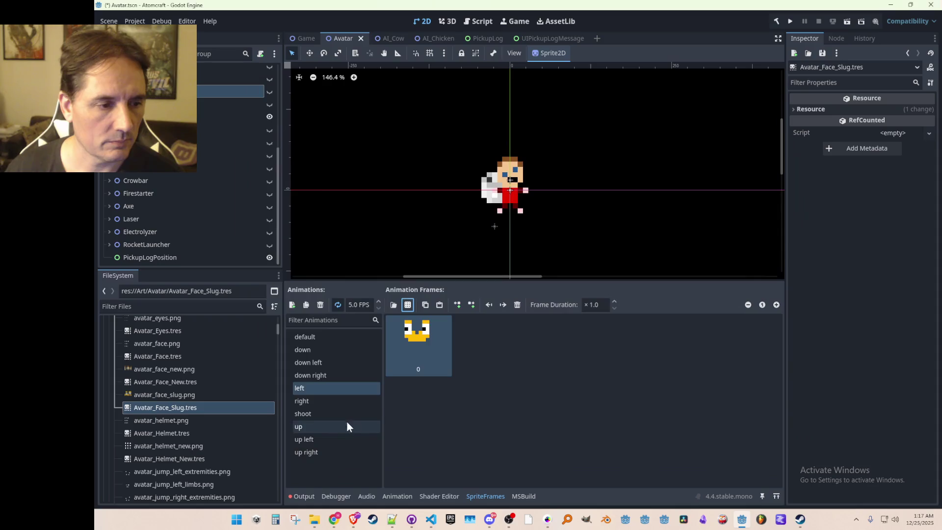
Add the sixth slug face to the right animation
{"action": "left_click", "coordinate": [343, 400]}
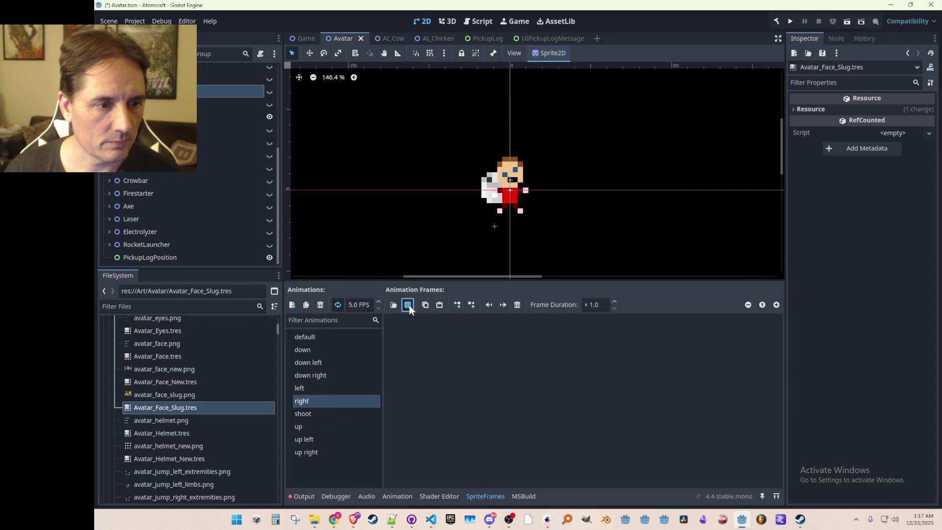
{"action": "left_click", "coordinate": [408, 304]}
{"action": "double_click", "coordinate": [440, 231]}
{"action": "left_click", "coordinate": [513, 260]}
{"action": "left_click", "coordinate": [419, 424]}
Replace the shoot animation's frame with the sixth slug face
{"action": "left_click", "coordinate": [335, 413]}
{"action": "left_click", "coordinate": [520, 301]}
{"action": "left_click", "coordinate": [407, 303]}
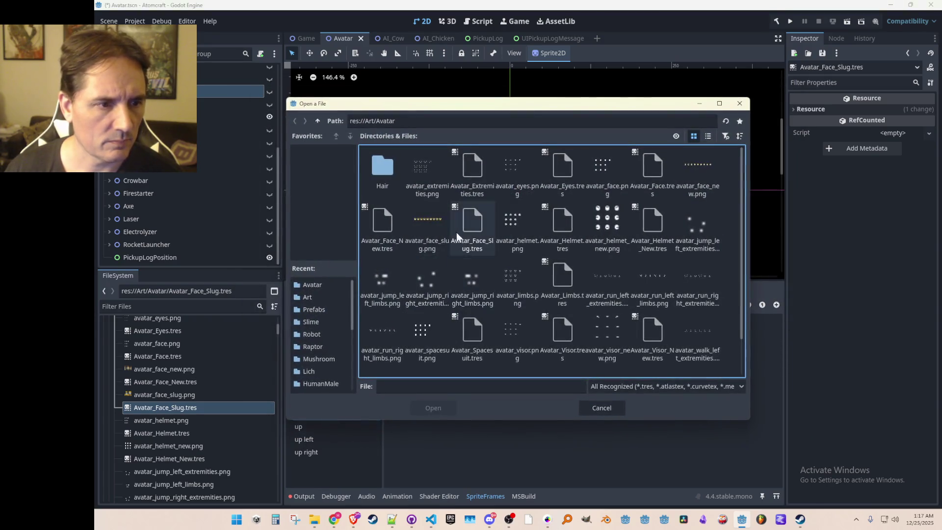
{"action": "double_click", "coordinate": [428, 219]}
{"action": "left_click", "coordinate": [526, 260]}
{"action": "left_click", "coordinate": [427, 425]}
Replace the up animation's frame with the second slug face
{"action": "left_click", "coordinate": [333, 426]}
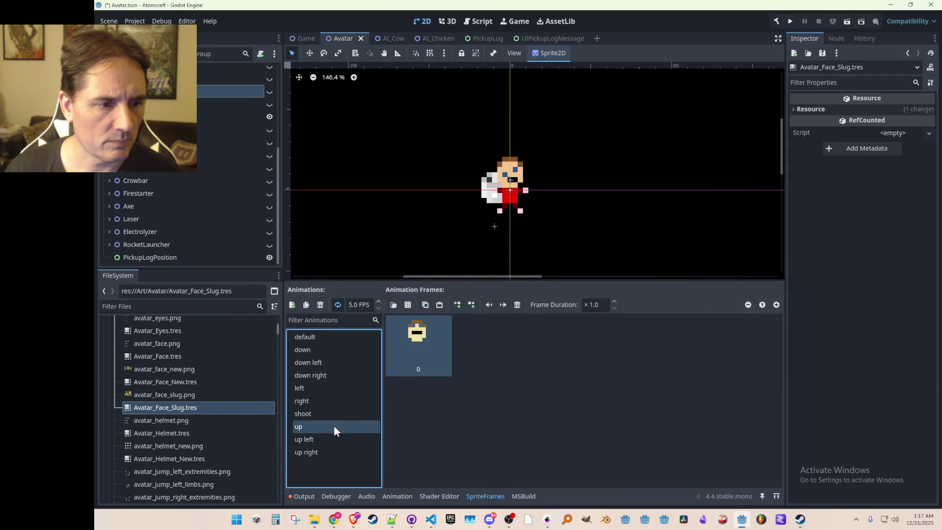
{"action": "left_click", "coordinate": [517, 304]}
{"action": "left_click", "coordinate": [408, 305]}
{"action": "double_click", "coordinate": [425, 226]}
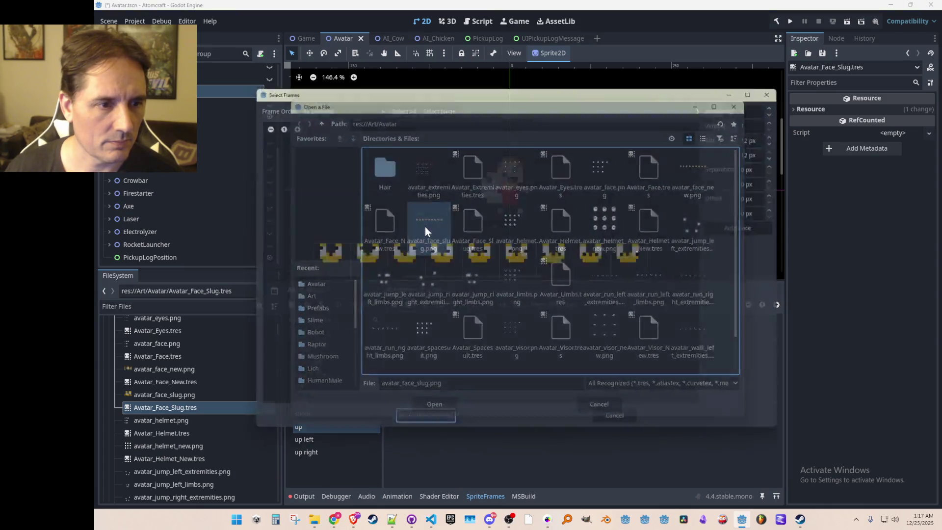
{"action": "left_click", "coordinate": [362, 267]}
{"action": "left_click", "coordinate": [421, 426]}
Replace the up left frame with the first slug face
{"action": "left_click", "coordinate": [348, 441]}
{"action": "left_click", "coordinate": [517, 305]}
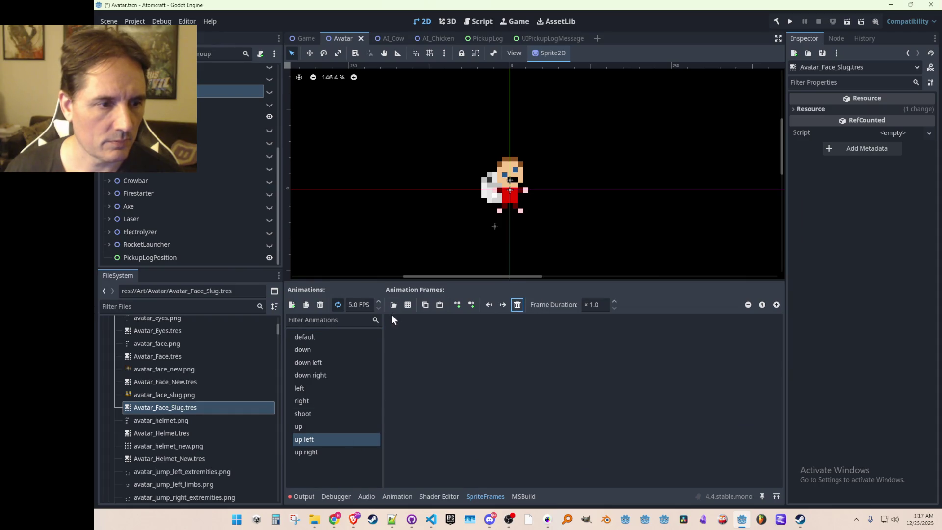
{"action": "left_click", "coordinate": [404, 305]}
{"action": "double_click", "coordinate": [425, 230]}
{"action": "left_click", "coordinate": [323, 263]}
{"action": "left_click", "coordinate": [417, 426]}
Replace the up right frame with the third slug face and save
{"action": "left_click", "coordinate": [353, 452]}
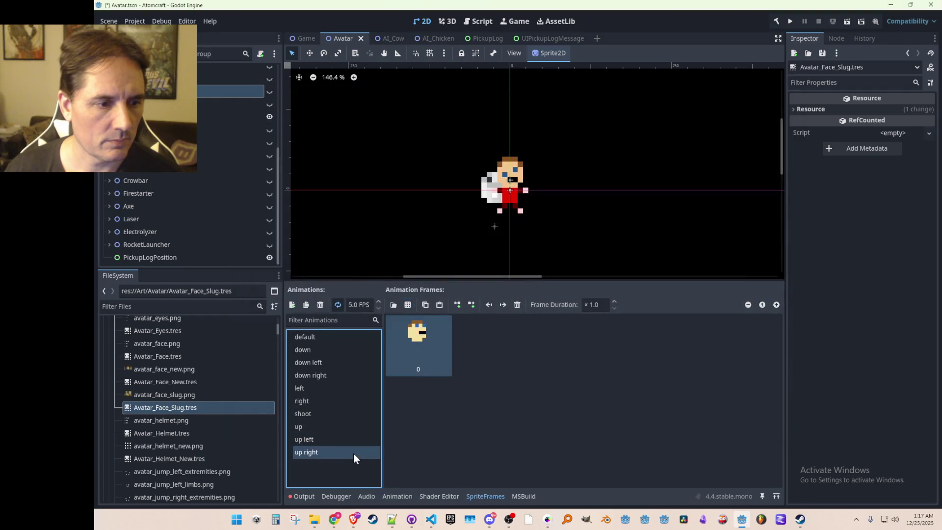
{"action": "left_click", "coordinate": [517, 304]}
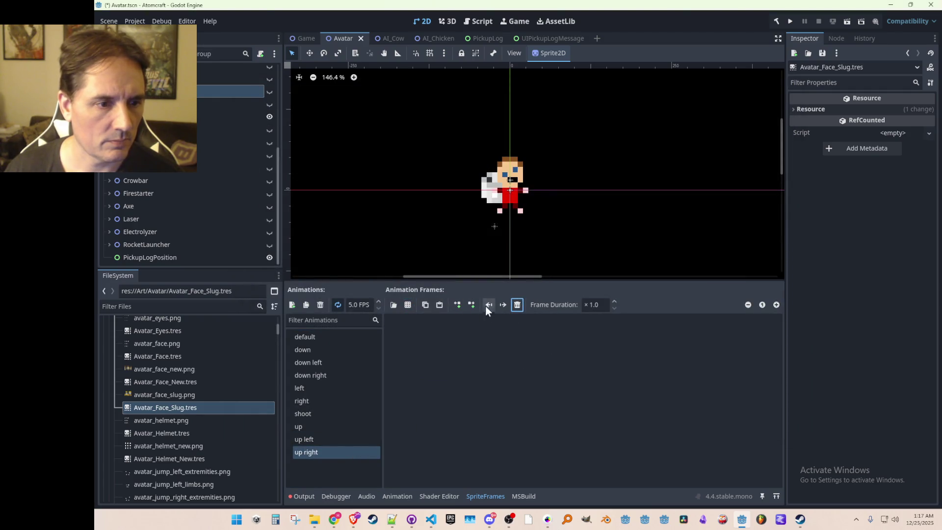
{"action": "left_click", "coordinate": [420, 305]}
{"action": "double_click", "coordinate": [418, 229]}
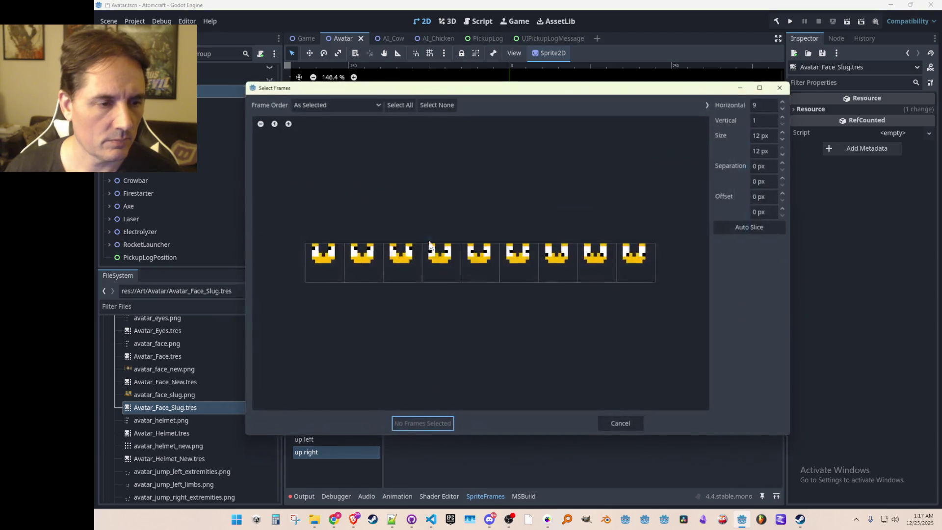
{"action": "left_click", "coordinate": [390, 261]}
{"action": "left_click", "coordinate": [441, 426]}
{"action": "key", "text": "ctrl+s"}
{"action": "left_click", "coordinate": [510, 172]}
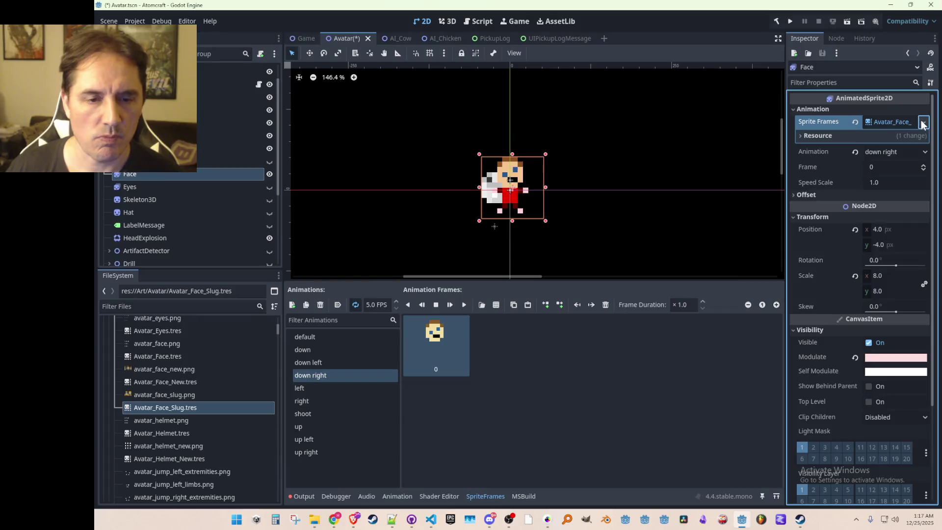
Drop Avatar_Face_Slug.tres onto Face's Sprite Frames, hide two head layers, save, and run the game
{"action": "mouse_move", "coordinate": [170, 412]}
{"action": "left_mouse_down"}
{"action": "mouse_move", "coordinate": [810, 167]}
{"action": "mouse_move", "coordinate": [898, 122]}
{"action": "left_mouse_up"}
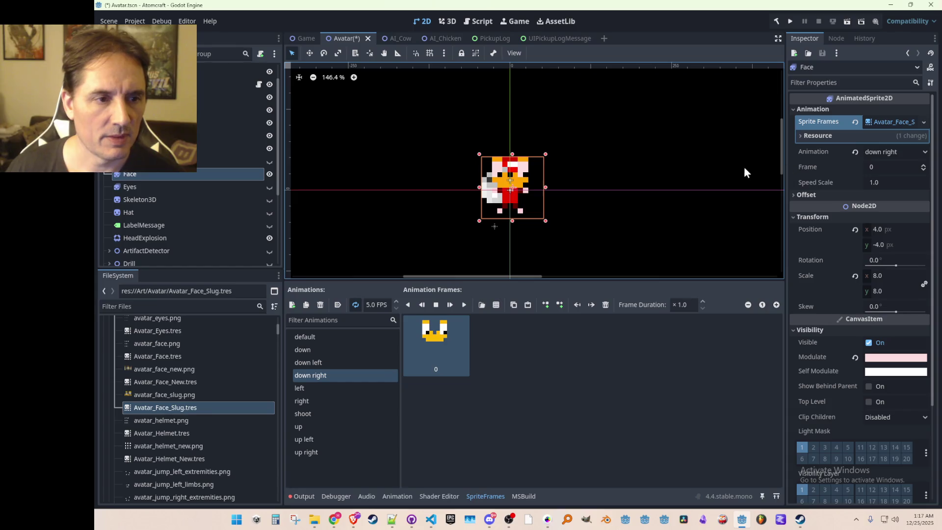
{"action": "key", "text": "ctrl+s"}
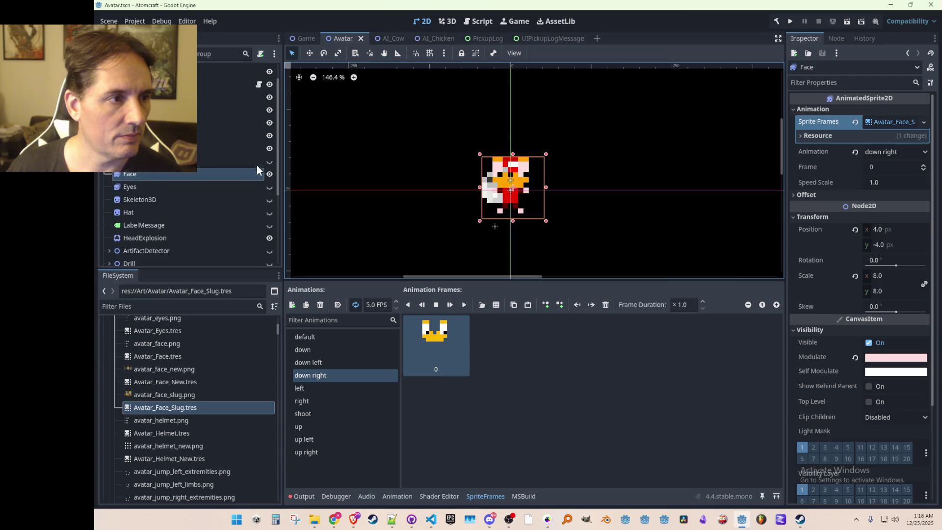
{"action": "left_click", "coordinate": [269, 135]}
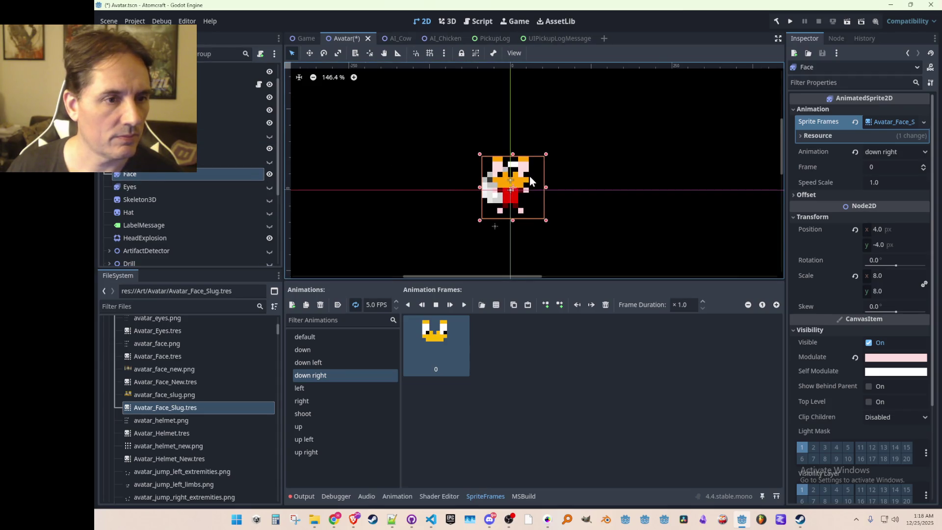
{"action": "left_click", "coordinate": [269, 147]}
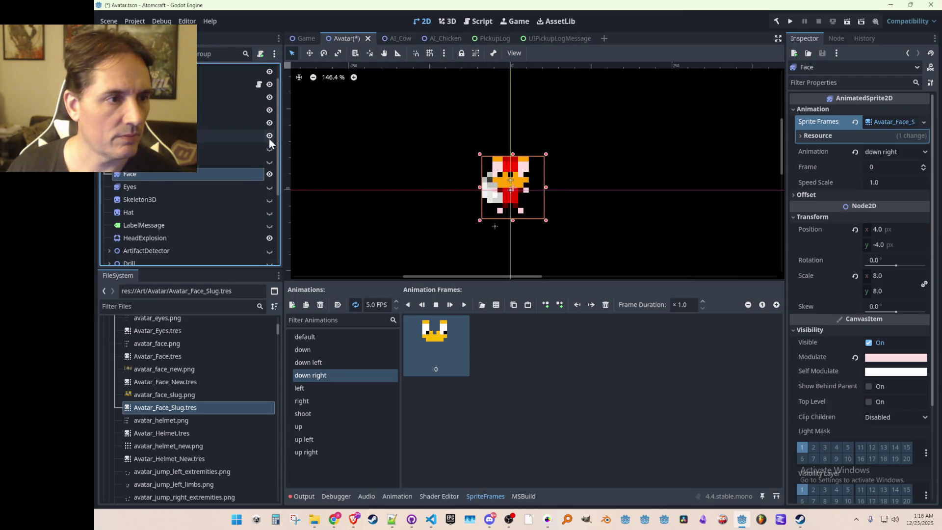
{"action": "key", "text": "ctrl+s"}
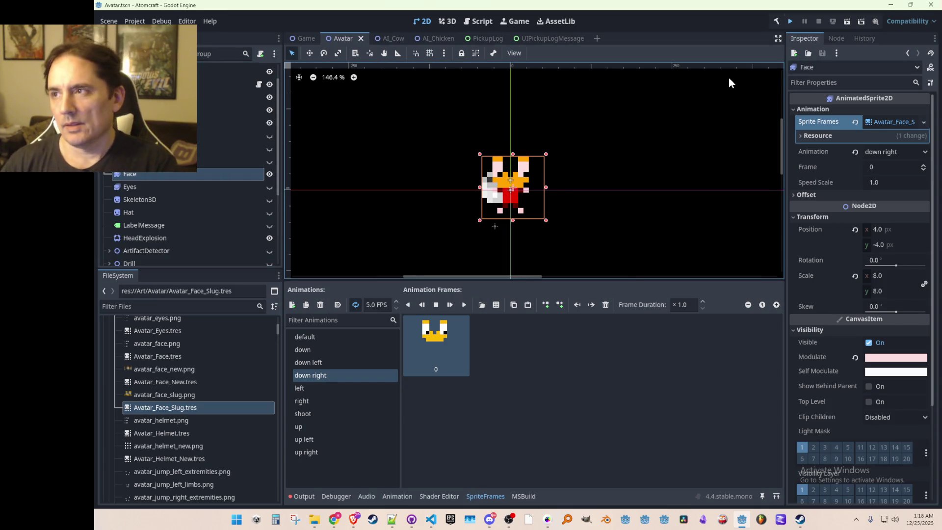
{"action": "key", "text": "ctrl+s"}
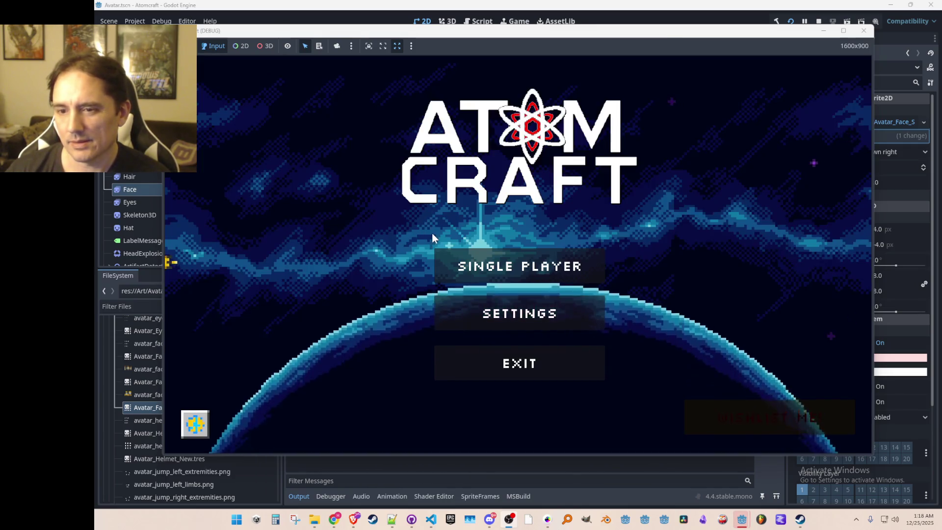
Start a single-player game with the saved profile and fly the avatar up through the rock
{"action": "left_click", "coordinate": [470, 258]}
{"action": "left_click", "coordinate": [495, 184]}
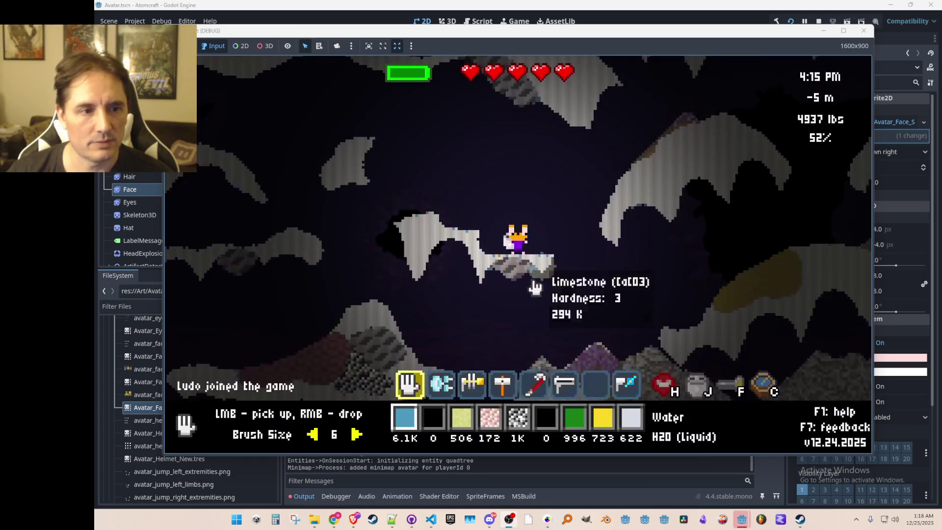
{"action": "key", "text": "space"}
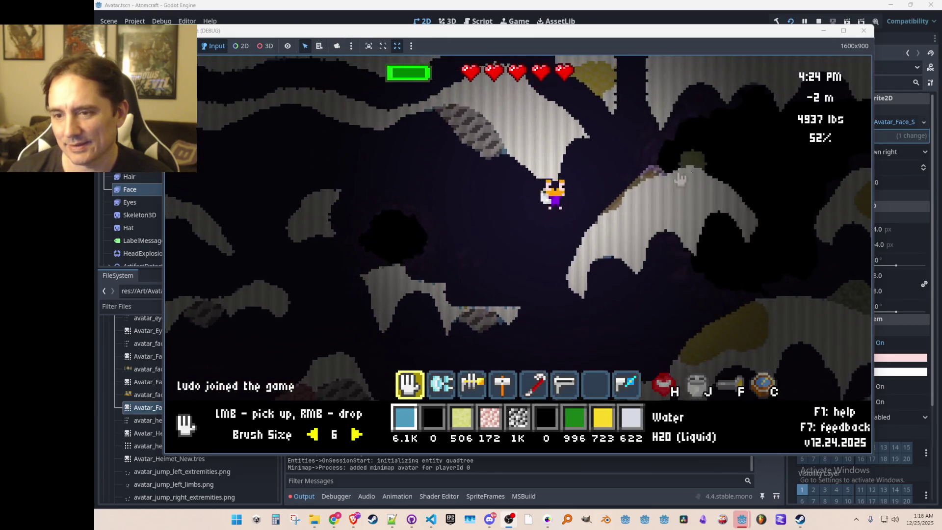
{"action": "key", "text": "space"}
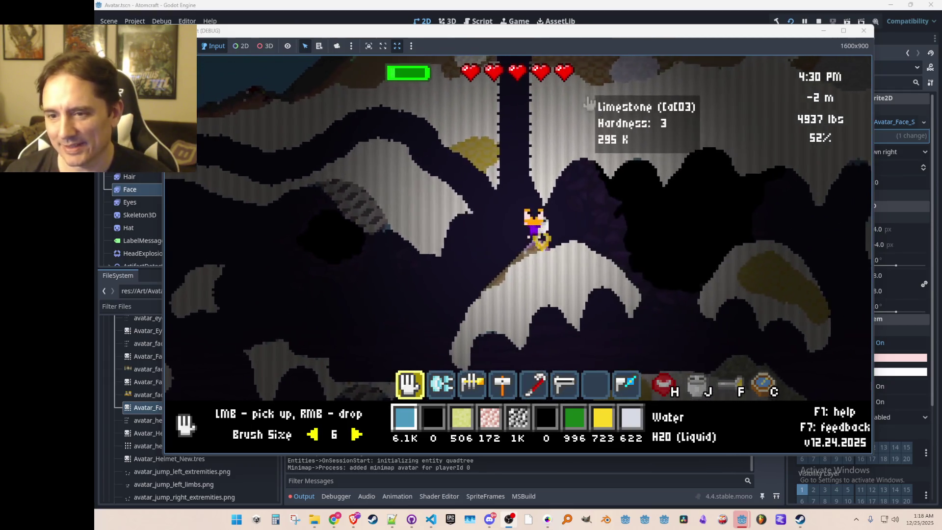
{"action": "key", "text": "a"}
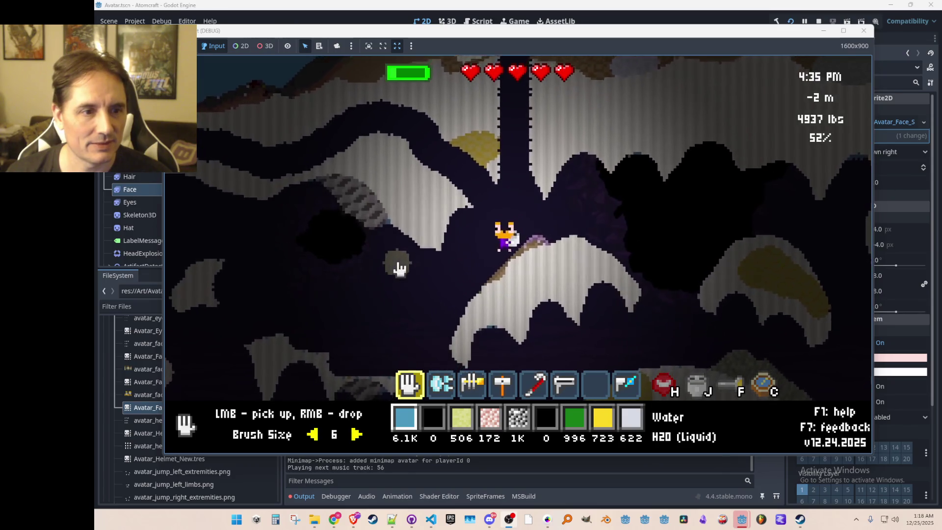
{"action": "mouse_move", "coordinate": [526, 264]}
{"action": "left_mouse_down"}
{"action": "mouse_move", "coordinate": [420, 204]}
{"action": "mouse_move", "coordinate": [563, 286]}
{"action": "mouse_move", "coordinate": [578, 143]}
{"action": "mouse_move", "coordinate": [593, 159]}
{"action": "left_mouse_up"}
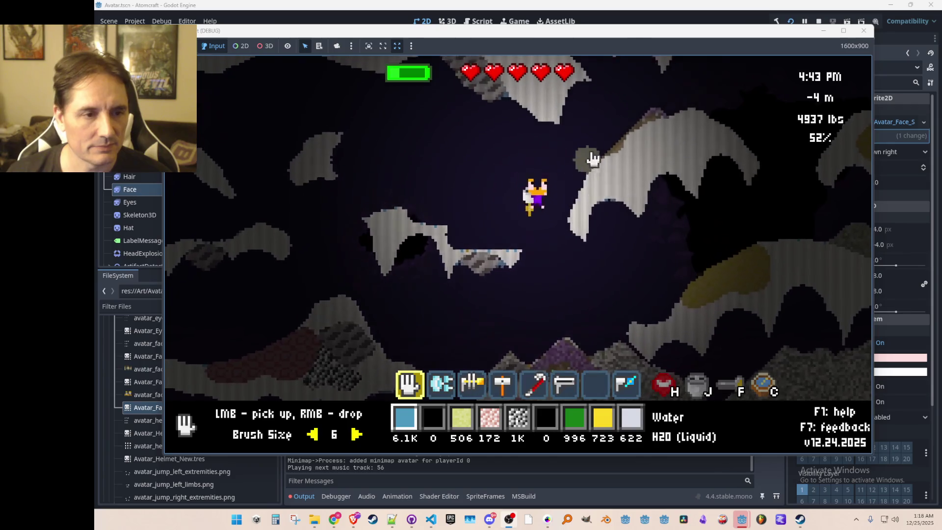
{"action": "key", "text": "w"}
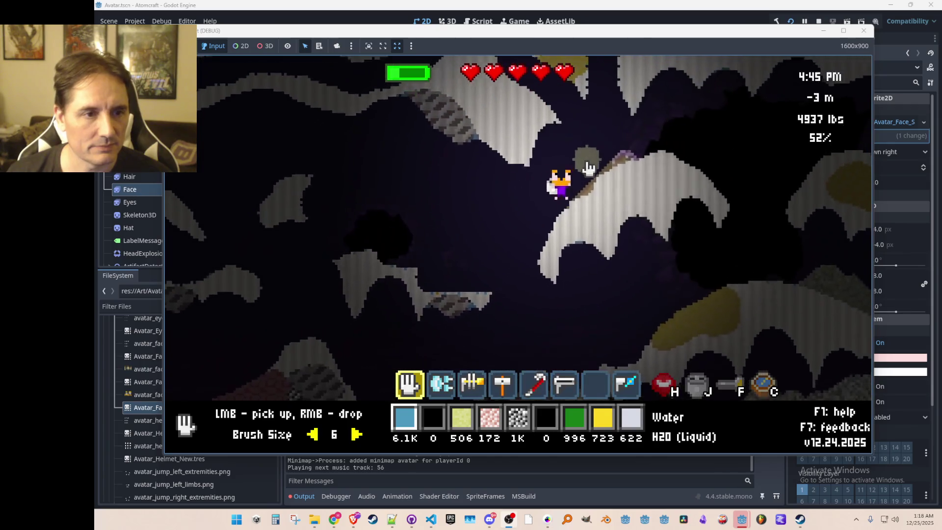
{"action": "key", "text": "w"}
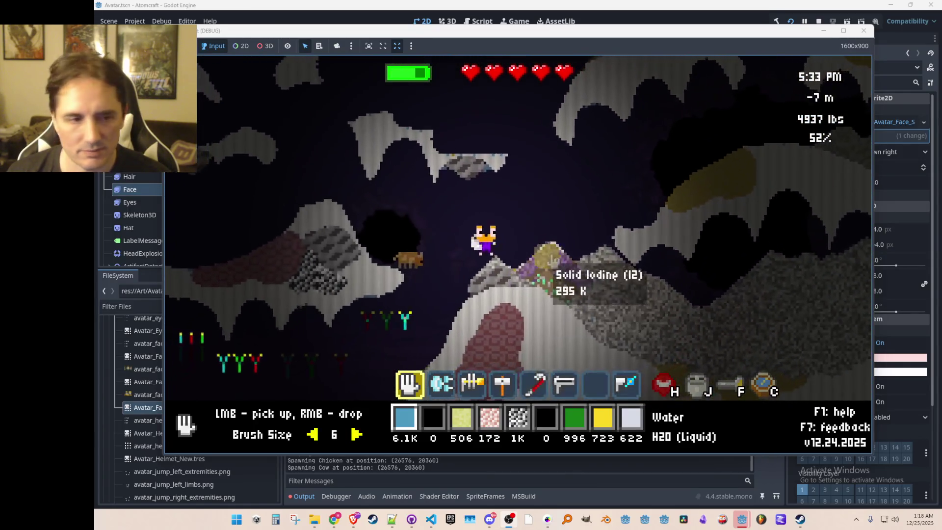
Switch to the drill, tunnel through the cave rock, walk left, then stop the game with F8
{"action": "key", "text": "d"}
{"action": "key", "text": "d"}
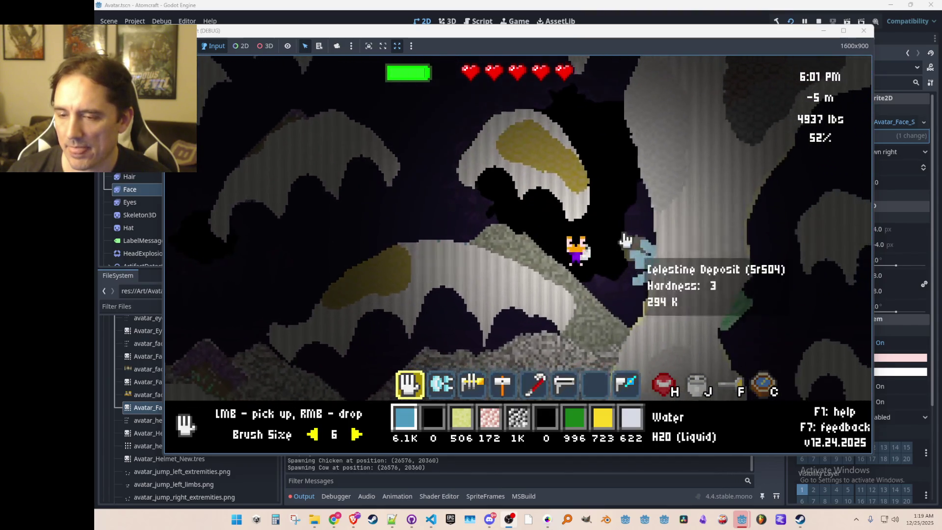
{"action": "key", "text": "w"}
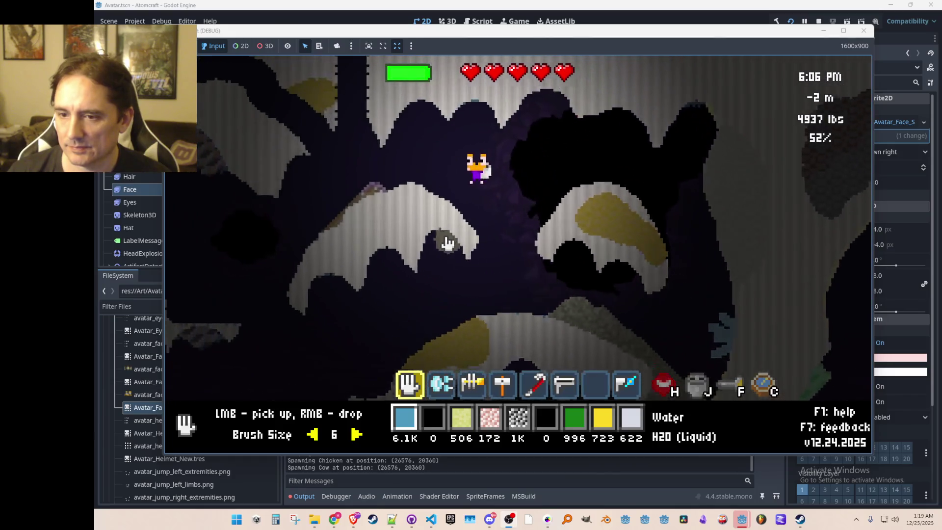
{"action": "key", "text": "a"}
{"action": "key", "text": "2"}
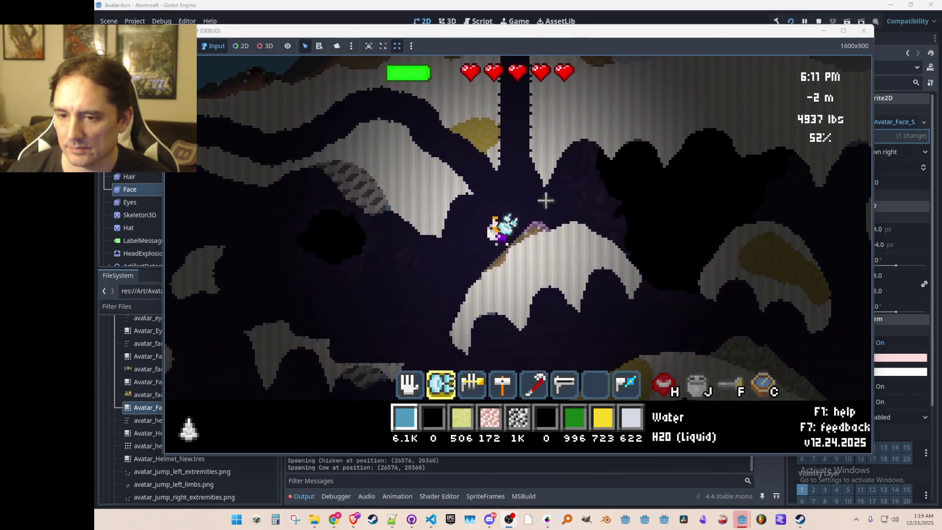
{"action": "key", "text": "d"}
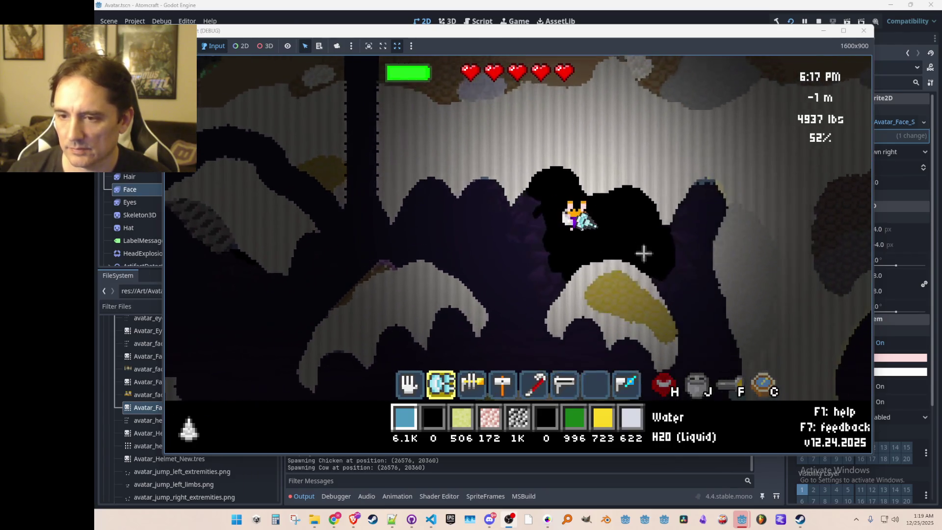
{"action": "mouse_move", "coordinate": [644, 253]}
{"action": "left_mouse_down"}
{"action": "mouse_move", "coordinate": [643, 267]}
{"action": "mouse_move", "coordinate": [657, 204]}
{"action": "mouse_move", "coordinate": [633, 164]}
{"action": "mouse_move", "coordinate": [571, 126]}
{"action": "mouse_move", "coordinate": [564, 206]}
{"action": "mouse_move", "coordinate": [418, 252]}
{"action": "mouse_move", "coordinate": [385, 251]}
{"action": "left_mouse_up"}
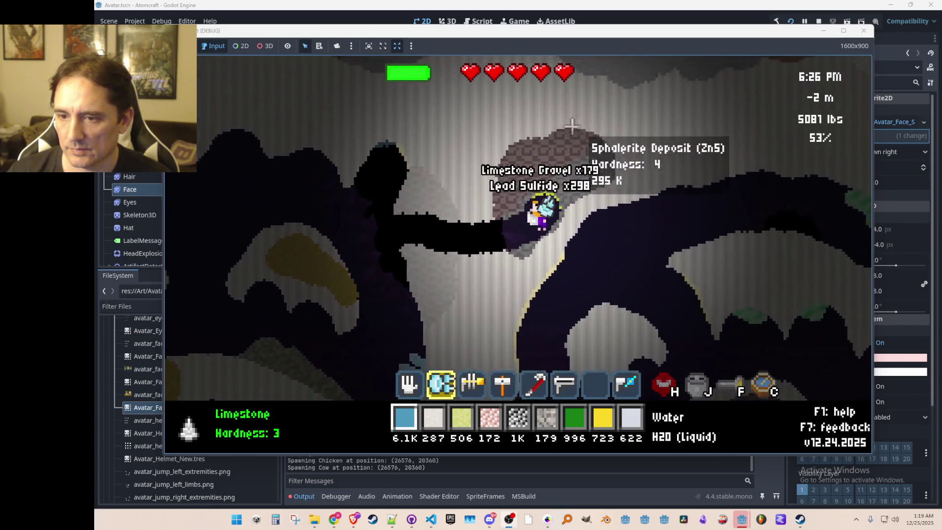
{"action": "key", "text": "a"}
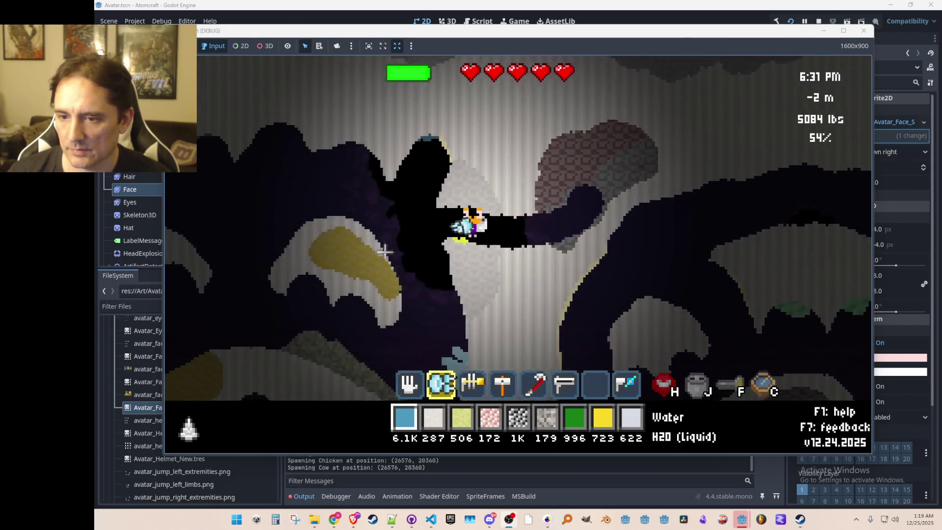
{"action": "key", "text": "a"}
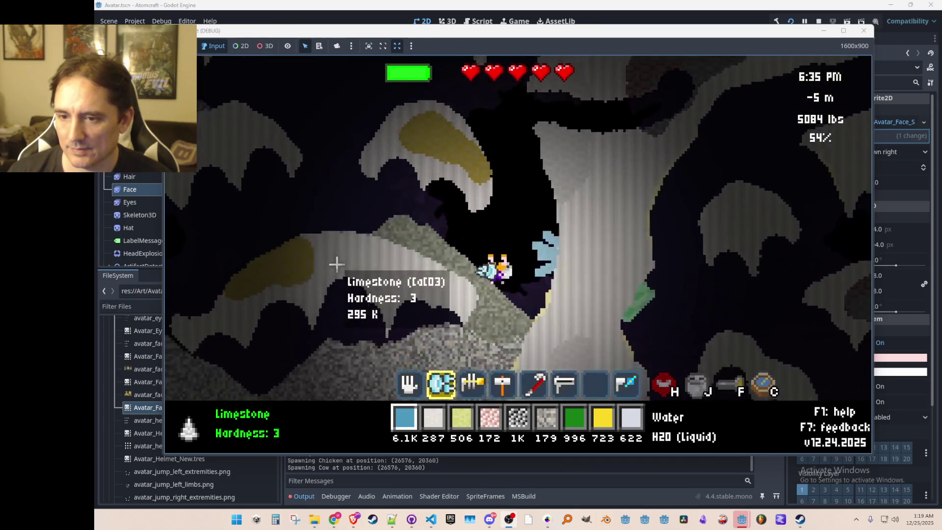
{"action": "key", "text": "a"}
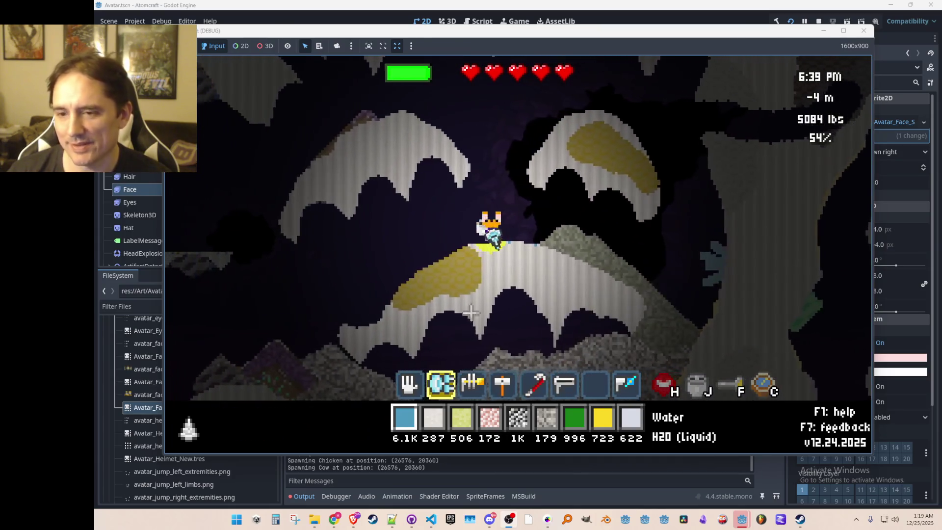
{"action": "key", "text": "a"}
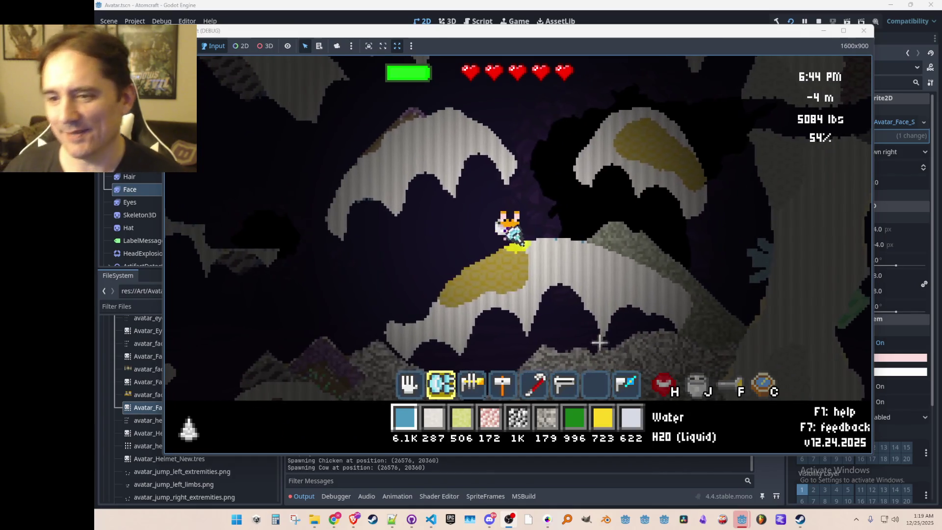
{"action": "key", "text": "a"}
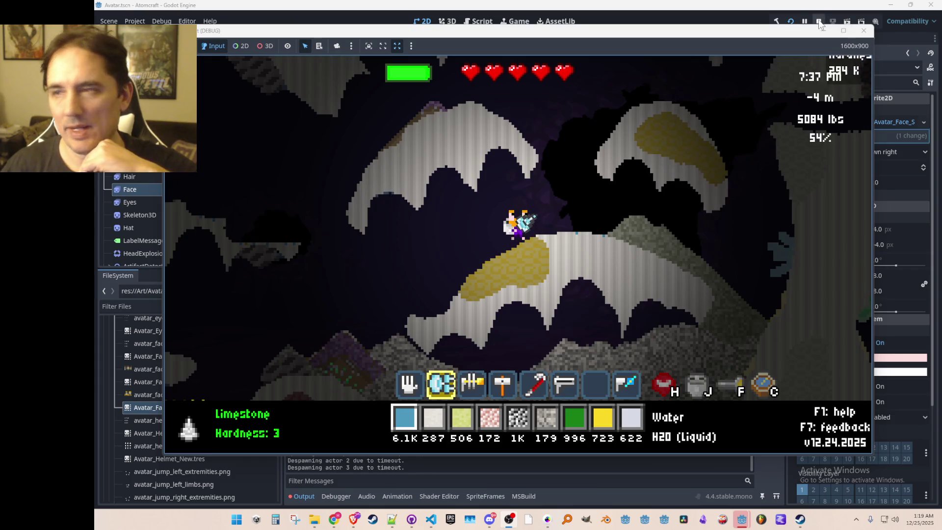
{"action": "key", "text": "F8"}
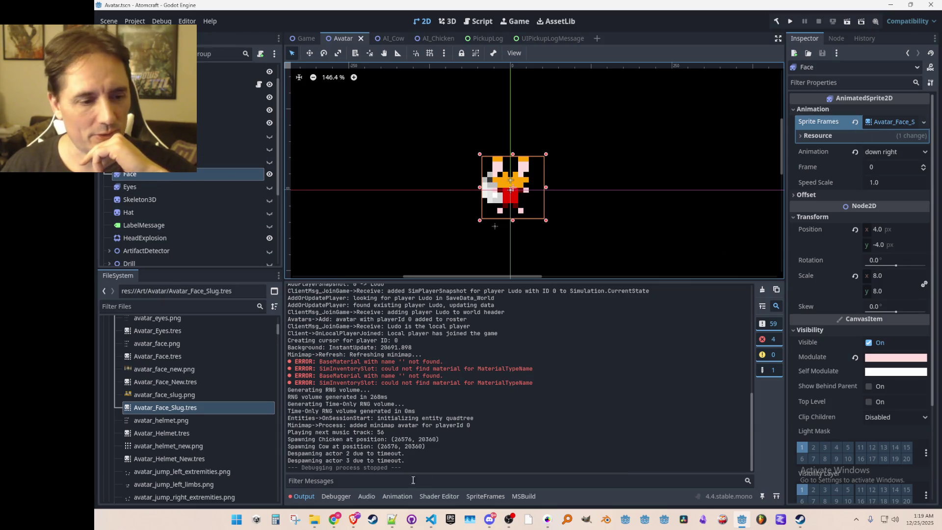
Reopen Avatar_Face_Slug.tres from the FileSystem dock in the SpriteFrames panel
{"action": "double_click", "coordinate": [186, 411]}
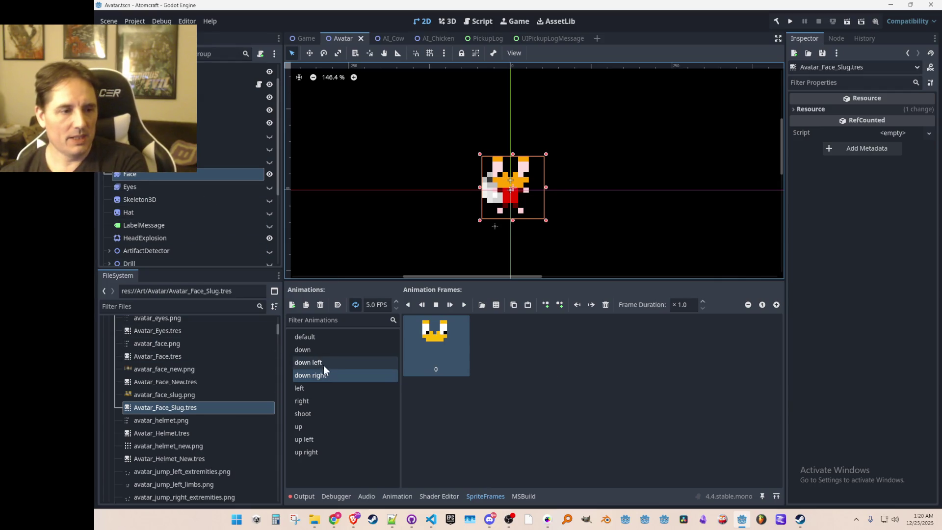
Preview the down, shoot, right and up right animations, returning to up left
{"action": "left_click", "coordinate": [324, 351]}
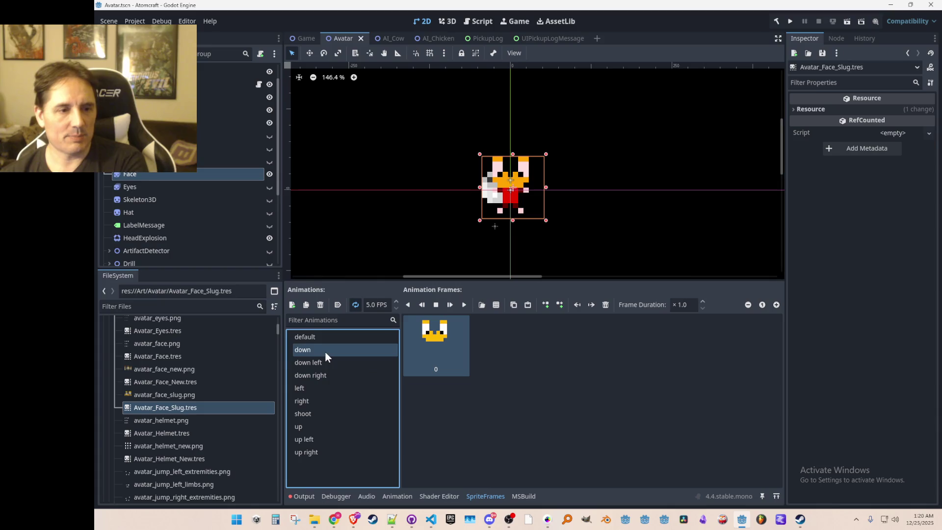
{"action": "left_click", "coordinate": [320, 439]}
{"action": "left_click", "coordinate": [319, 415]}
{"action": "left_click", "coordinate": [318, 400]}
{"action": "left_click", "coordinate": [313, 440]}
{"action": "left_click", "coordinate": [319, 448]}
{"action": "left_click", "coordinate": [319, 439]}
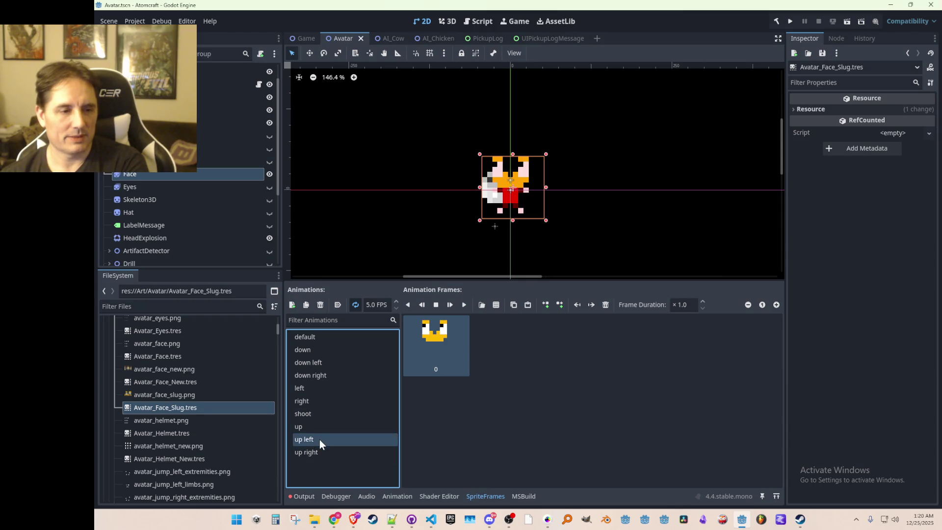
Cycle through down left, down, default, right, up and up right, settle on up left, then deselect Face
{"action": "left_click", "coordinate": [316, 377]}
{"action": "left_click", "coordinate": [319, 363]}
{"action": "left_click", "coordinate": [324, 351]}
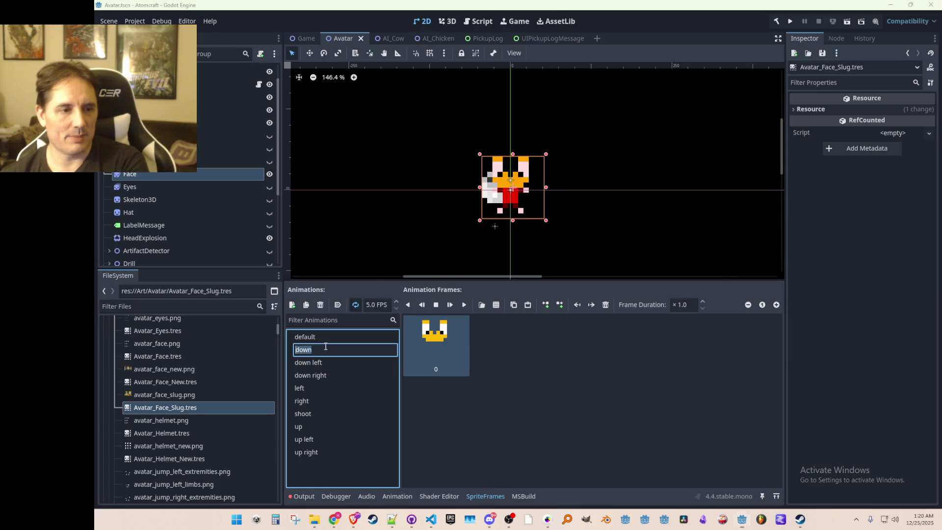
{"action": "left_click", "coordinate": [329, 337]}
{"action": "left_click", "coordinate": [329, 376]}
{"action": "left_click", "coordinate": [328, 401]}
{"action": "left_click", "coordinate": [326, 426]}
{"action": "left_click", "coordinate": [318, 452]}
{"action": "left_click", "coordinate": [322, 439]}
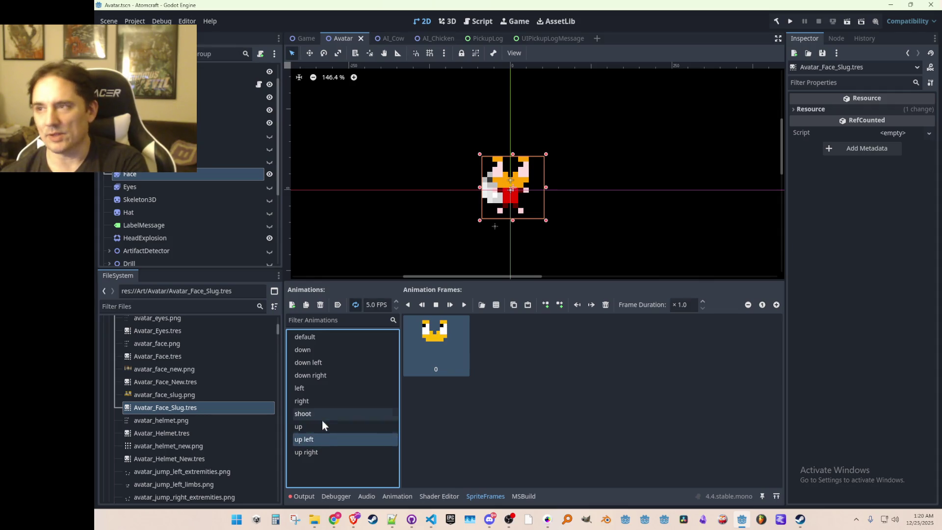
{"action": "left_click", "coordinate": [322, 451]}
{"action": "left_click", "coordinate": [328, 439]}
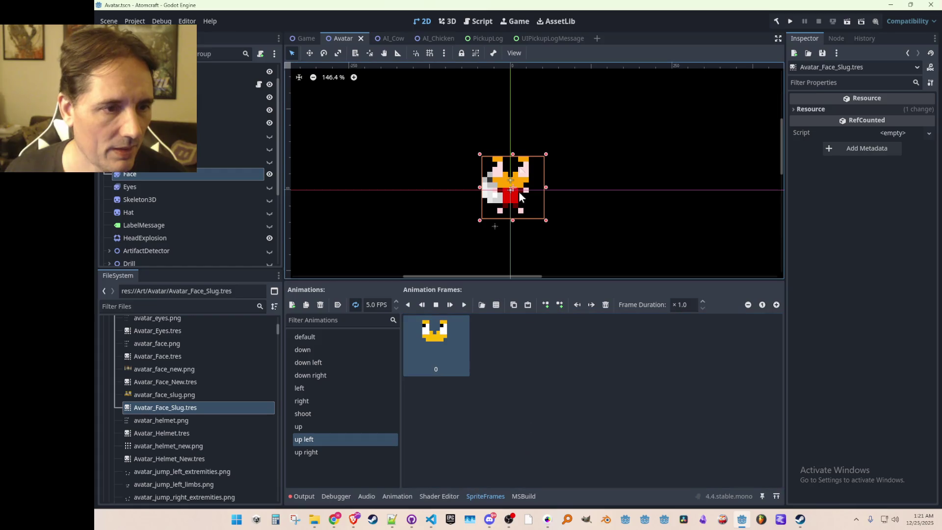
{"action": "left_click", "coordinate": [413, 160]}
Assign Avatar_Face_New.tres as the Face node's Sprite Frames and save the Avatar scene
{"action": "key", "text": "ctrl+s"}
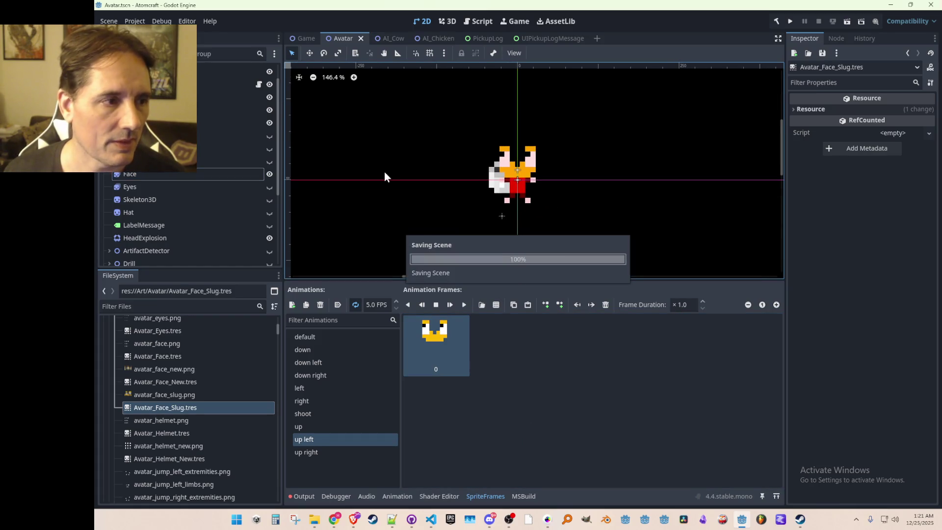
{"action": "left_click", "coordinate": [167, 161]}
{"action": "left_click", "coordinate": [164, 176]}
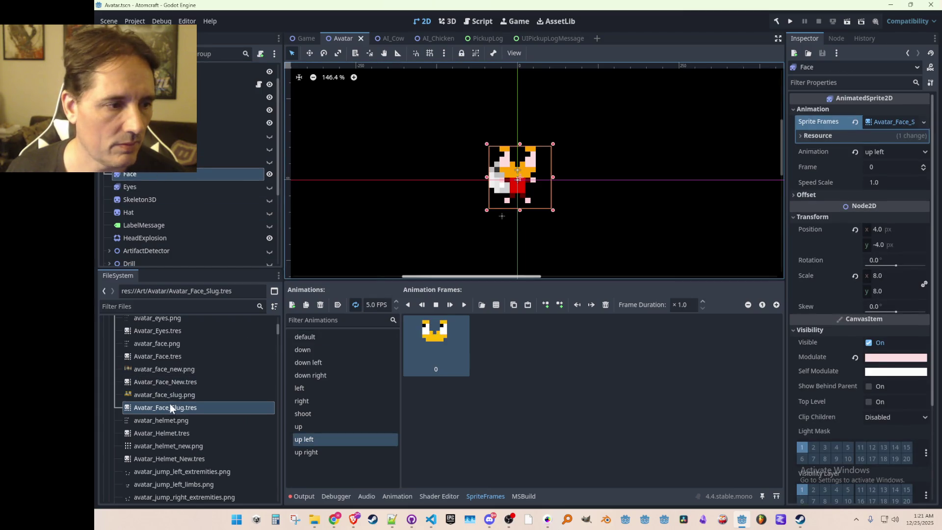
{"action": "mouse_move", "coordinate": [167, 387]}
{"action": "left_mouse_down"}
{"action": "mouse_move", "coordinate": [373, 356]}
{"action": "mouse_move", "coordinate": [887, 122]}
{"action": "left_mouse_up"}
{"action": "key", "text": "ctrl+s"}
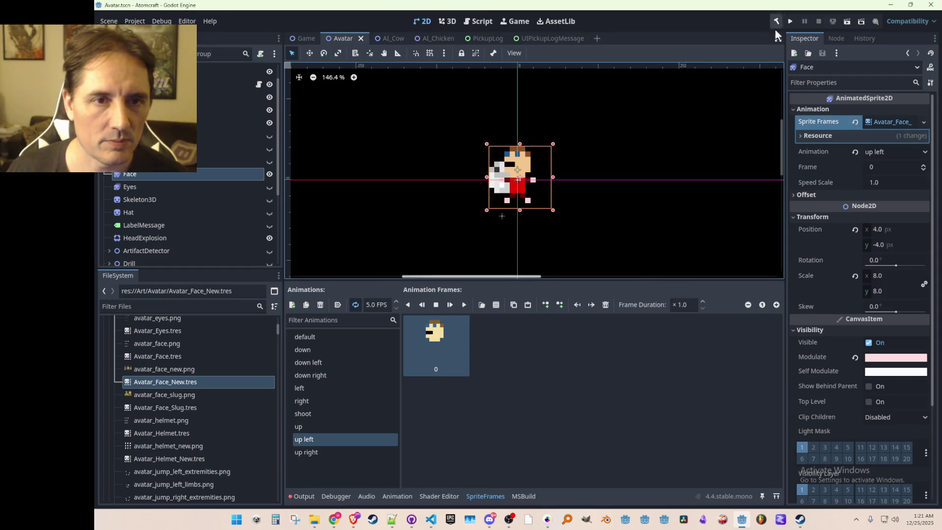
{"action": "left_click", "coordinate": [432, 524]}
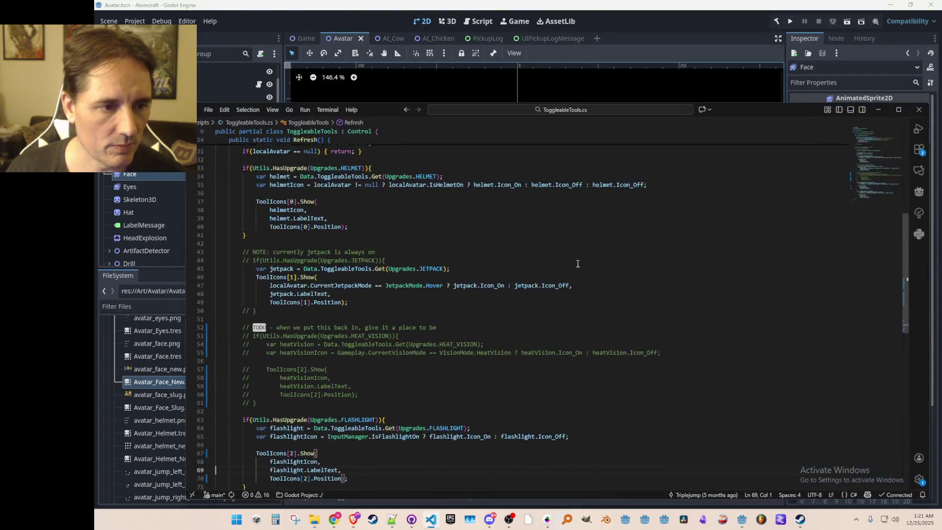
Open Version.cs and jump to the definition of VersionName
{"action": "key", "text": "ctrl+p"}
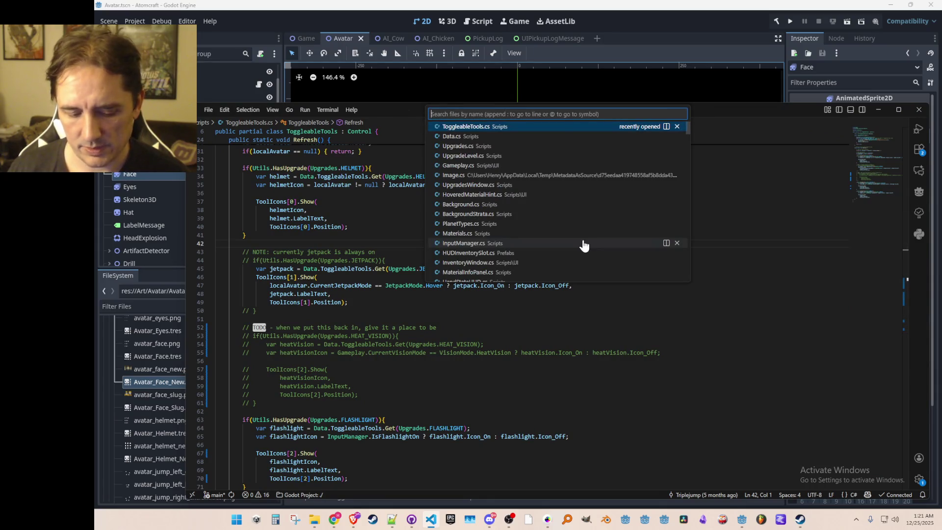
{"action": "type", "text": "Version"}
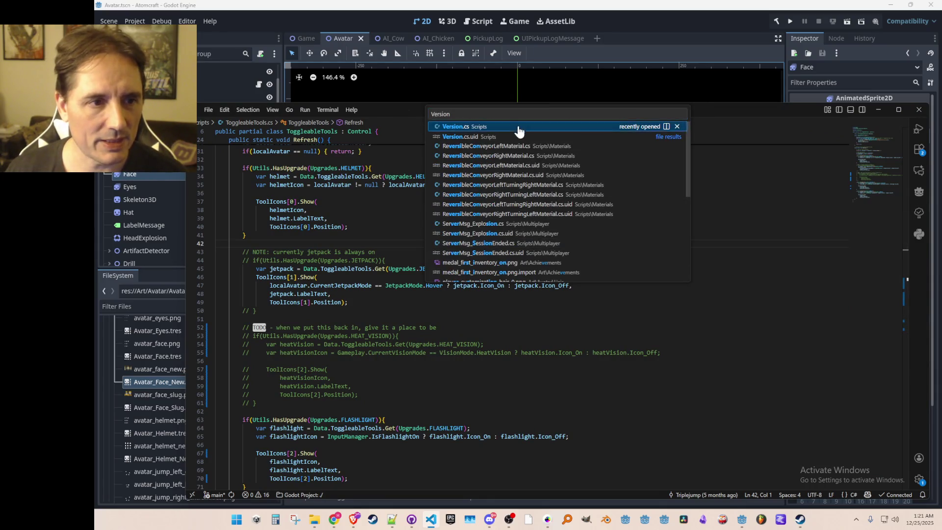
{"action": "left_click", "coordinate": [517, 127]}
{"action": "right_click", "coordinate": [452, 245]}
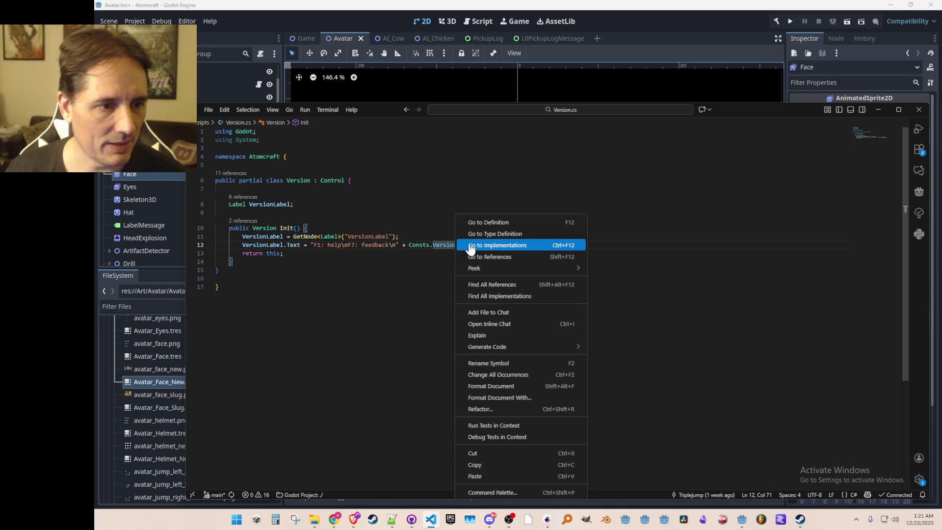
{"action": "left_click", "coordinate": [511, 223]}
Change the version date to v12.25.2025, save Consts.cs, and return to Godot
{"action": "key", "text": "Left"}
{"action": "key", "text": "Left"}
{"action": "key", "text": "Left"}
{"action": "key", "text": "BackSpace"}
{"action": "type", "text": "5"}
{"action": "key", "text": "Up"}
{"action": "key", "text": "Home"}
{"action": "key", "text": "Home"}
{"action": "key", "text": "ctrl+s"}
{"action": "key", "text": "alt+Left"}
{"action": "key", "text": "alt+Left"}
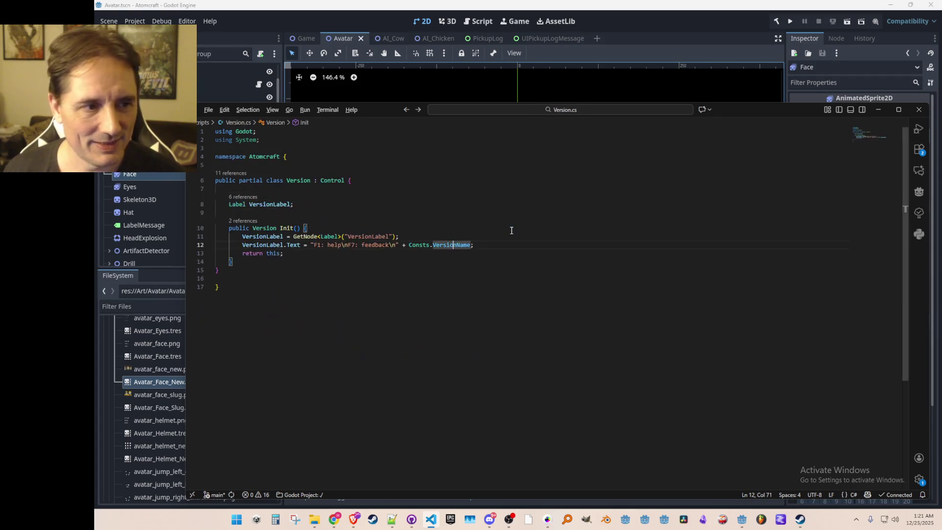
{"action": "key", "text": "Up"}
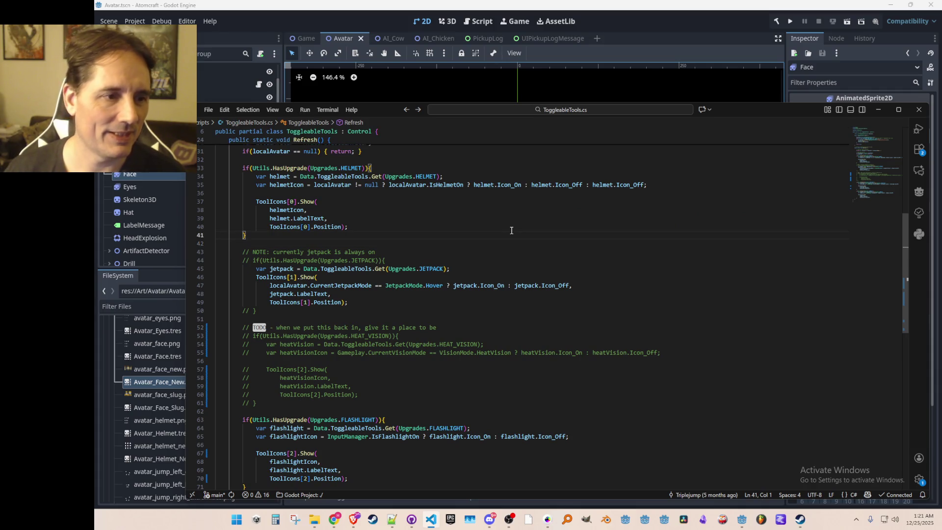
{"action": "left_click", "coordinate": [775, 54]}
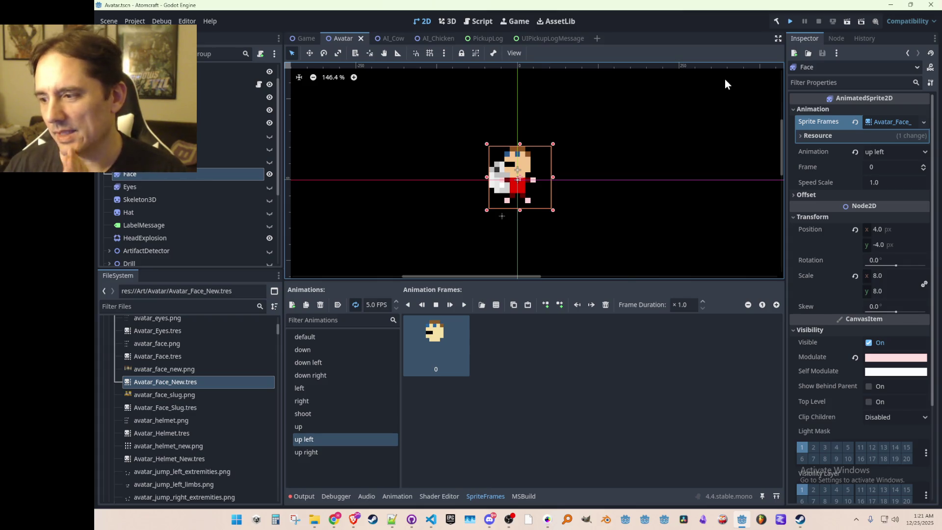
Save the Avatar scene and launch the game to its title menu
{"action": "key", "text": "ctrl+s"}
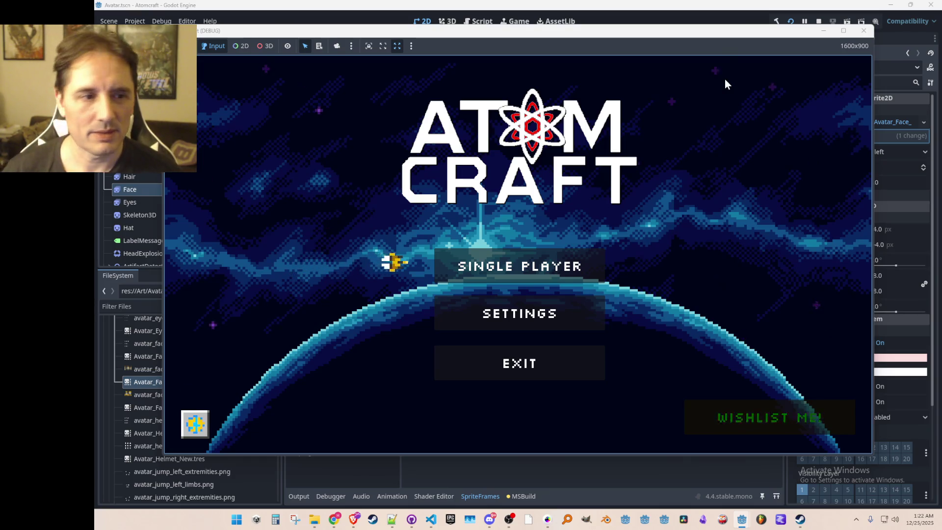
Go into Single Player, back out of the New Player screen, and open the existing profile's Select World list
{"action": "left_click", "coordinate": [525, 268]}
{"action": "left_click", "coordinate": [520, 181]}
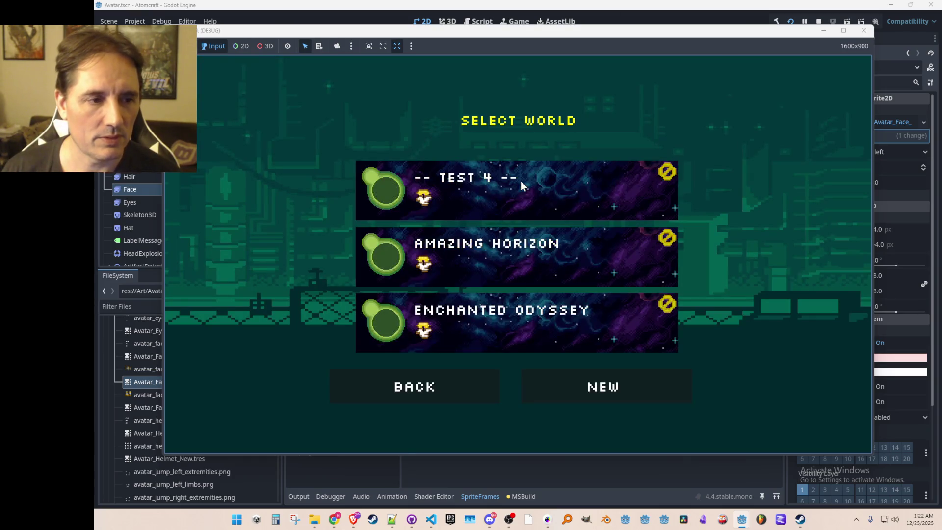
{"action": "left_click", "coordinate": [436, 389]}
{"action": "left_click", "coordinate": [545, 382]}
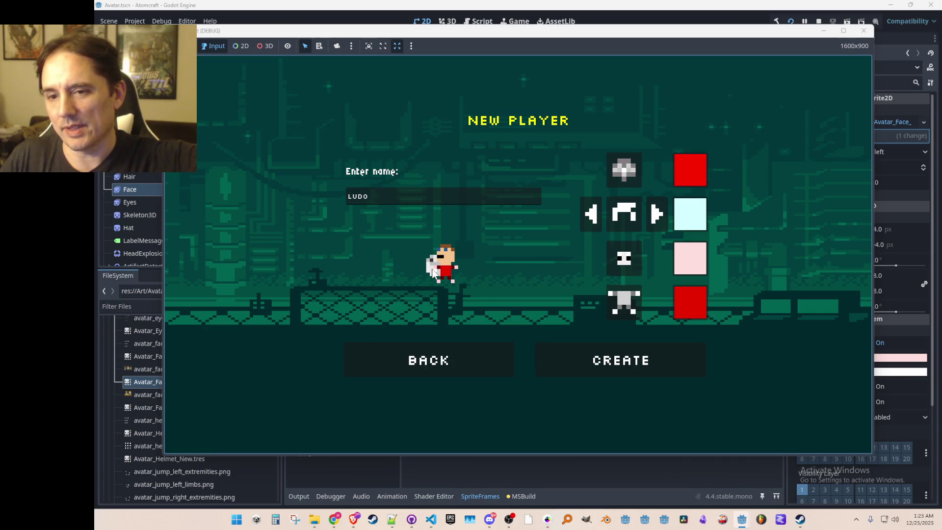
{"action": "left_click", "coordinate": [401, 373]}
{"action": "left_click", "coordinate": [518, 212]}
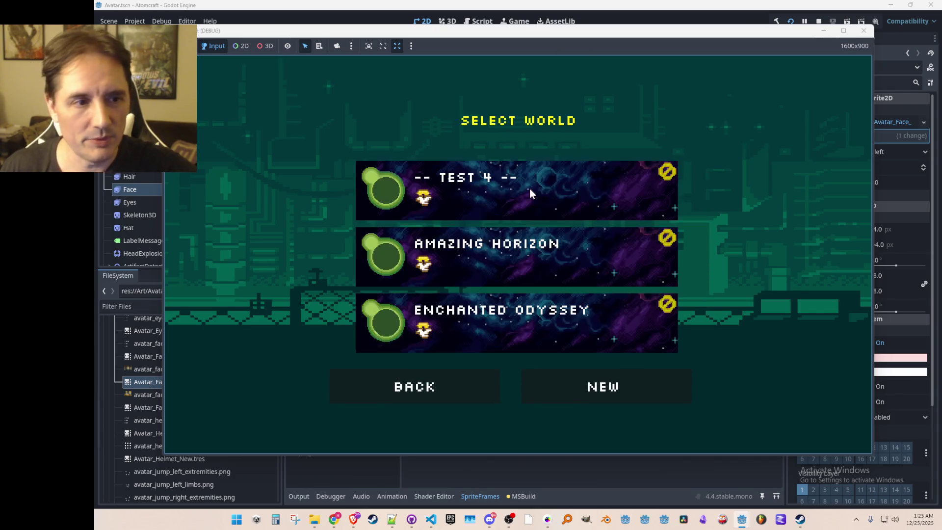
Load the TEST 4 world and fly the character through the caves up to the surface
{"action": "left_click", "coordinate": [524, 180]}
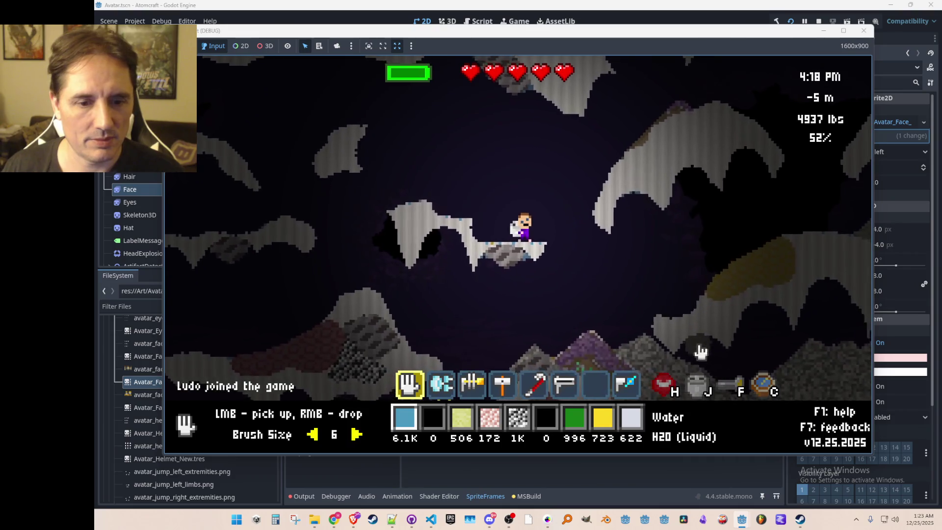
{"action": "key", "text": "w"}
{"action": "key", "text": "d"}
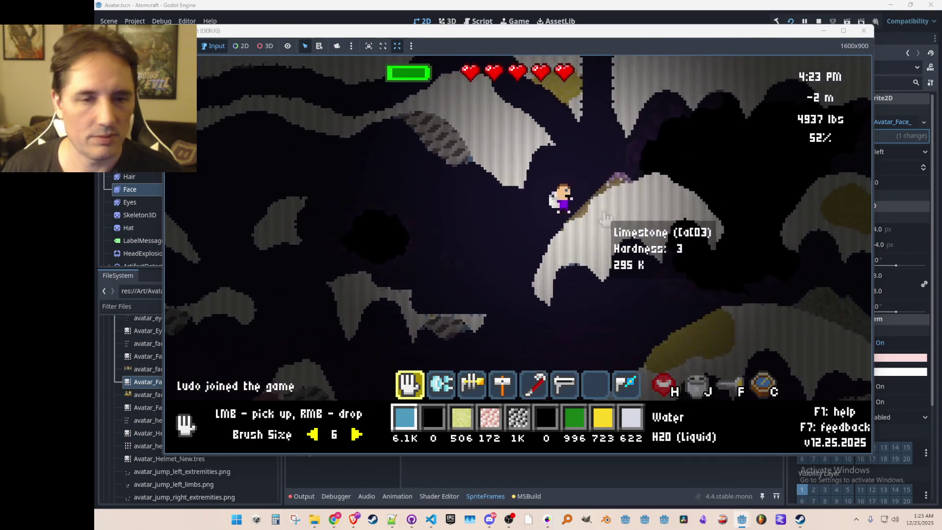
{"action": "key", "text": "a"}
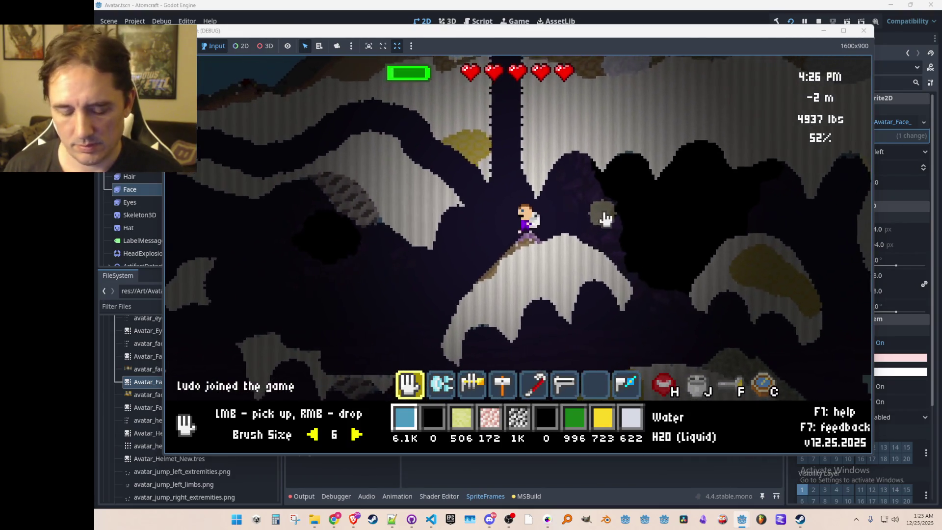
{"action": "key", "text": "a"}
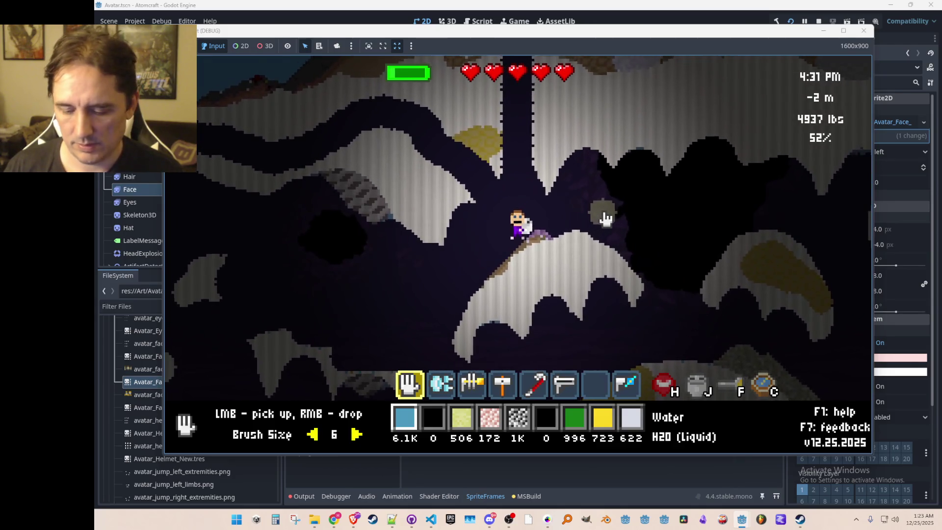
{"action": "key", "text": "a"}
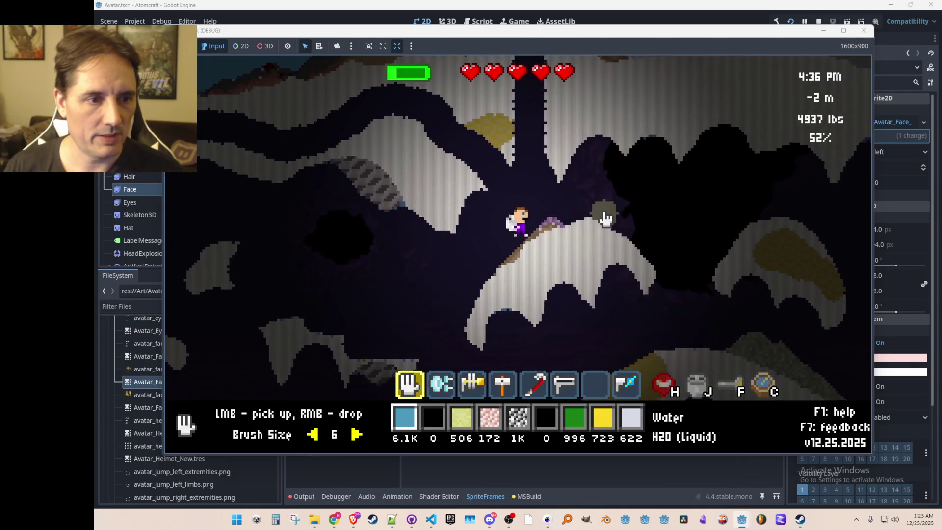
{"action": "key", "text": "w"}
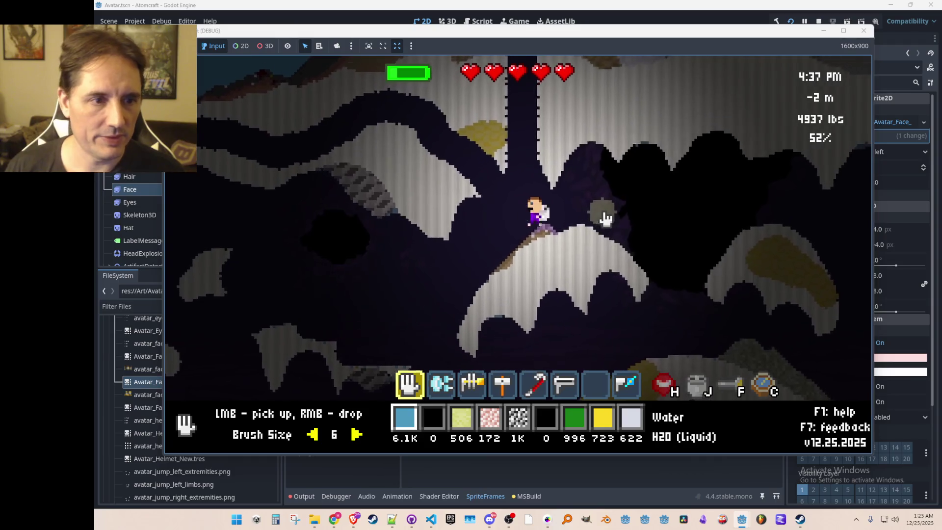
{"action": "key", "text": "w"}
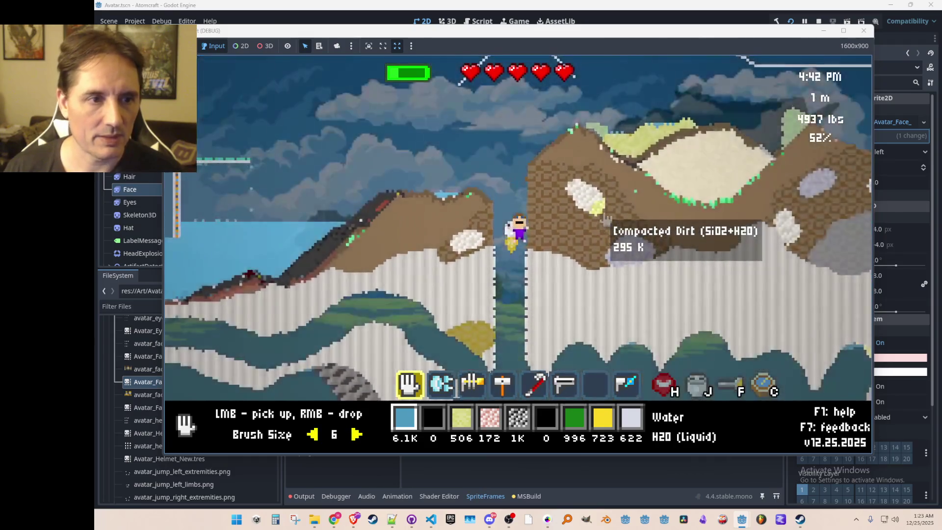
Move across the hilltop, drop down the shaft, jetpack back up, then stop the run
{"action": "key", "text": "d"}
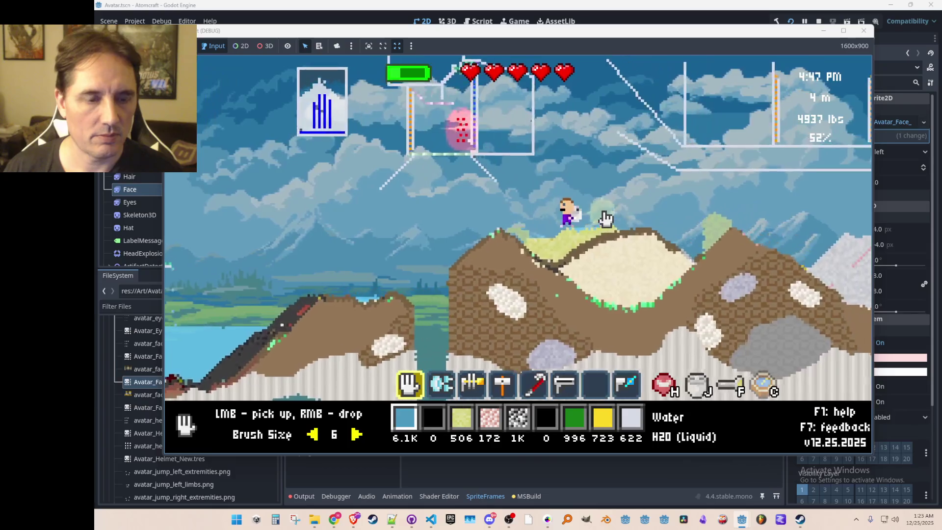
{"action": "key", "text": "a"}
{"action": "key", "text": "F3"}
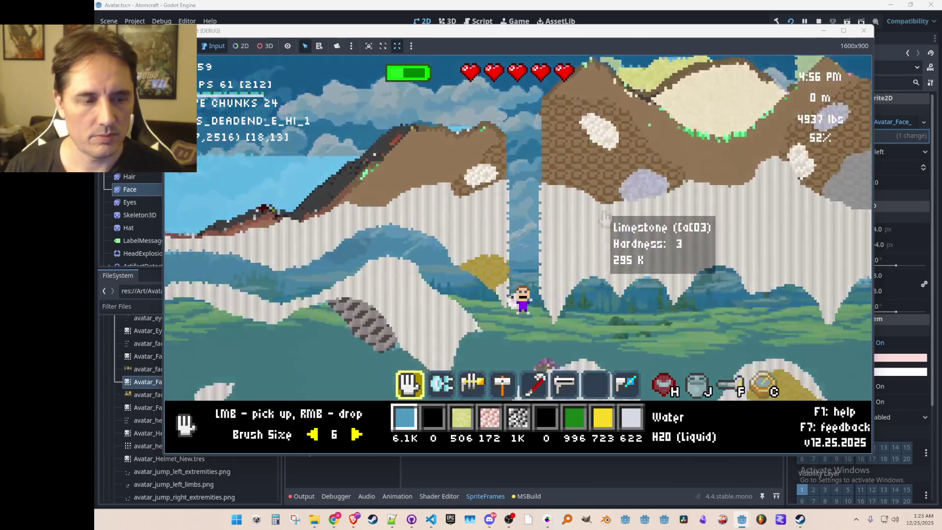
{"action": "key", "text": "w"}
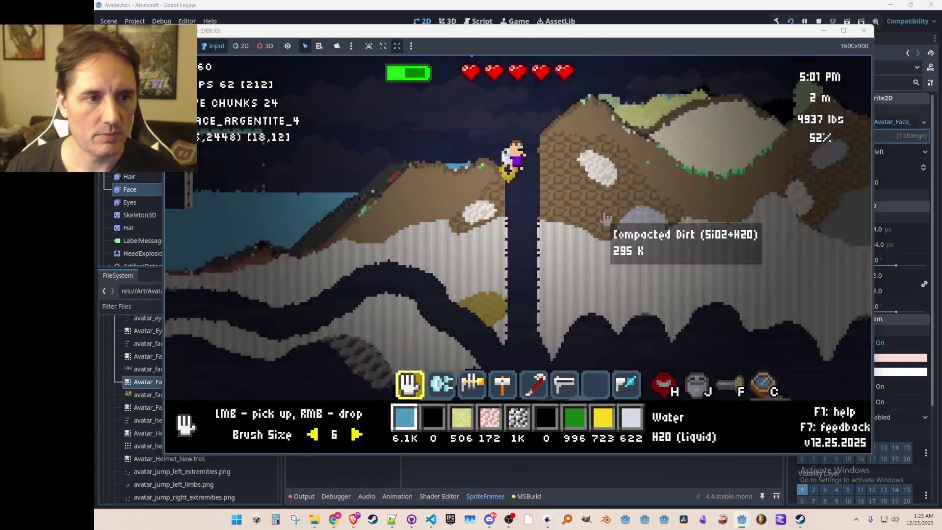
{"action": "key", "text": "d"}
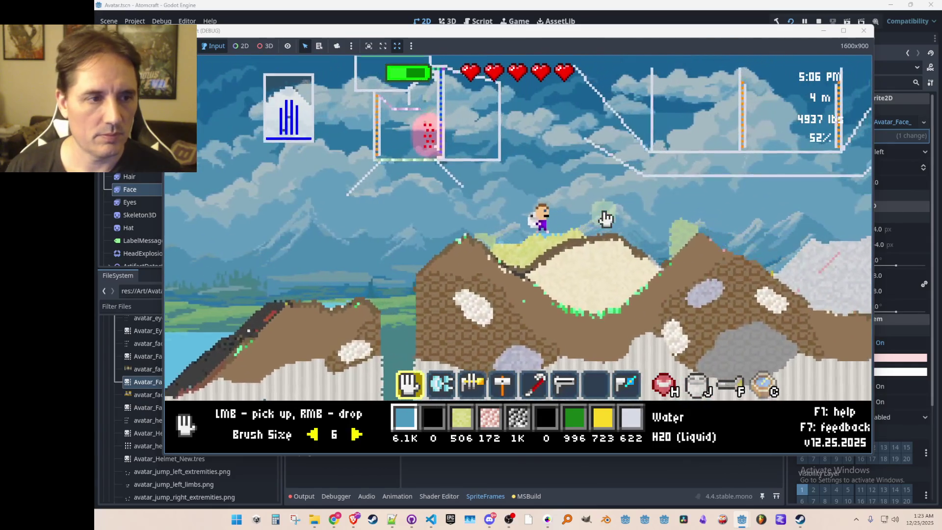
{"action": "key", "text": "a"}
{"action": "left_click", "coordinate": [818, 21]}
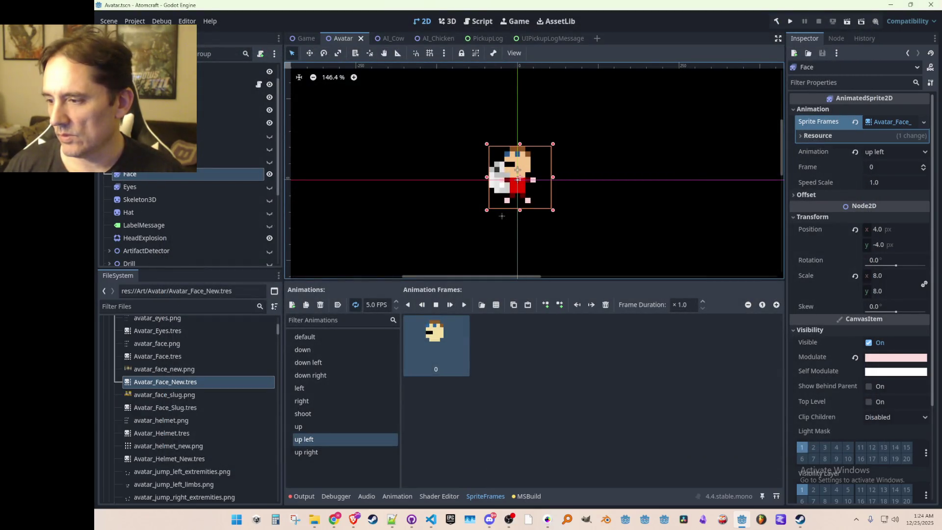
Bring up Pro Motion NG and view the characters.pmp portrait sheet
{"action": "left_click", "coordinate": [553, 518]}
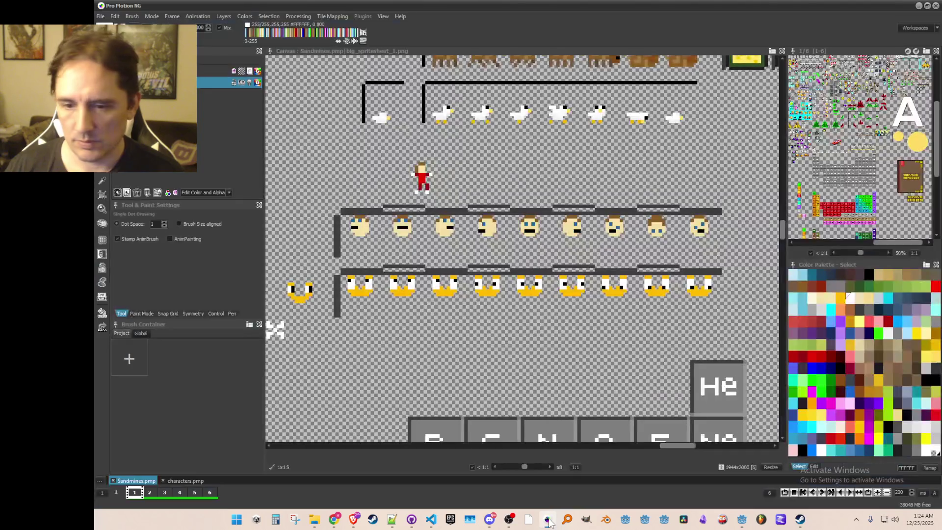
{"action": "left_click", "coordinate": [181, 480]}
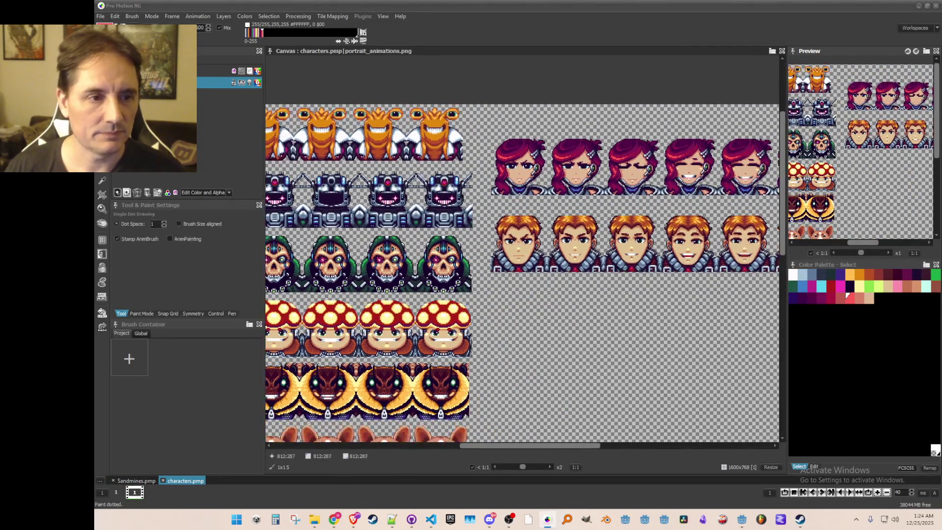
{"action": "scroll", "coordinate": [496, 360], "scroll_direction": "down", "scroll_amount": 1}
{"action": "scroll", "coordinate": [476, 283], "scroll_direction": "up", "scroll_amount": 1}
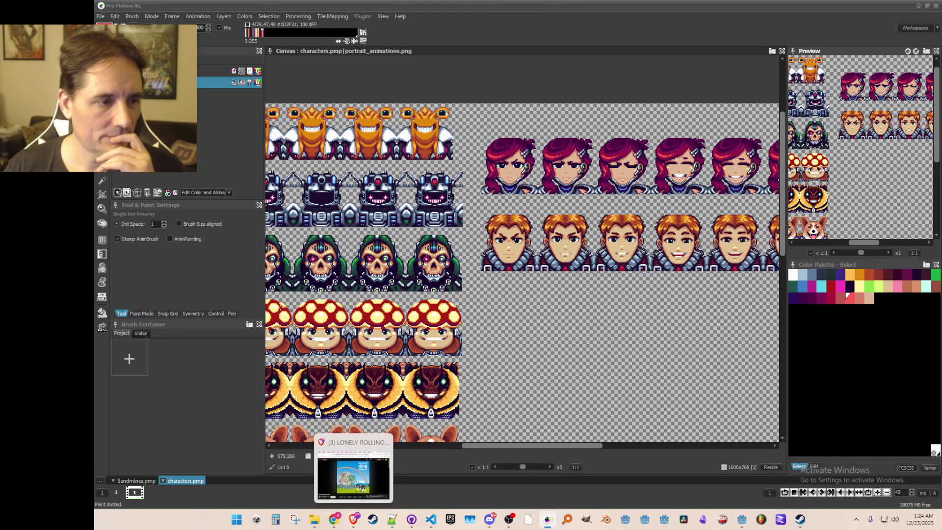
Compare the Sandmines spritesheet with the characters.pmp portraits repeatedly, ending on characters.pmp
{"action": "left_click", "coordinate": [137, 482]}
{"action": "scroll", "coordinate": [574, 317], "scroll_direction": "down", "scroll_amount": 1}
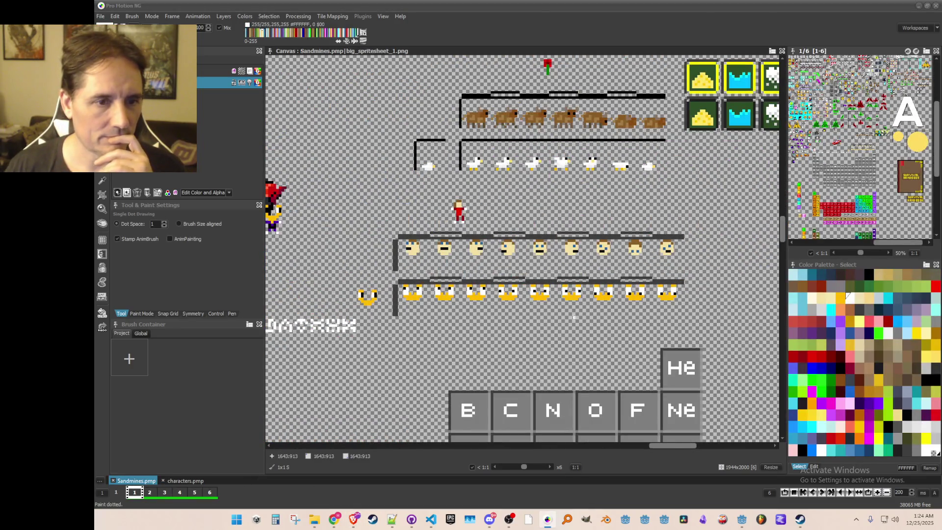
{"action": "scroll", "coordinate": [556, 312], "scroll_direction": "up", "scroll_amount": 1}
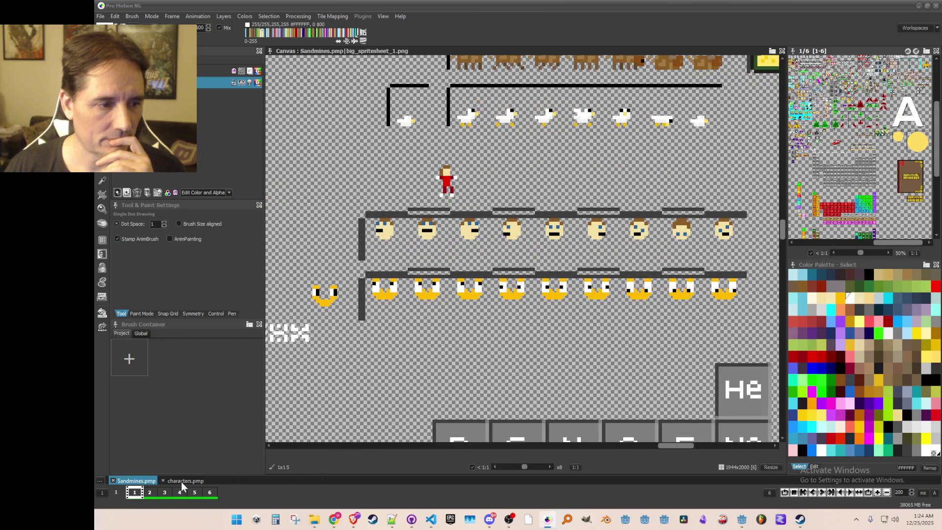
{"action": "left_click", "coordinate": [181, 481]}
{"action": "left_click", "coordinate": [125, 481]}
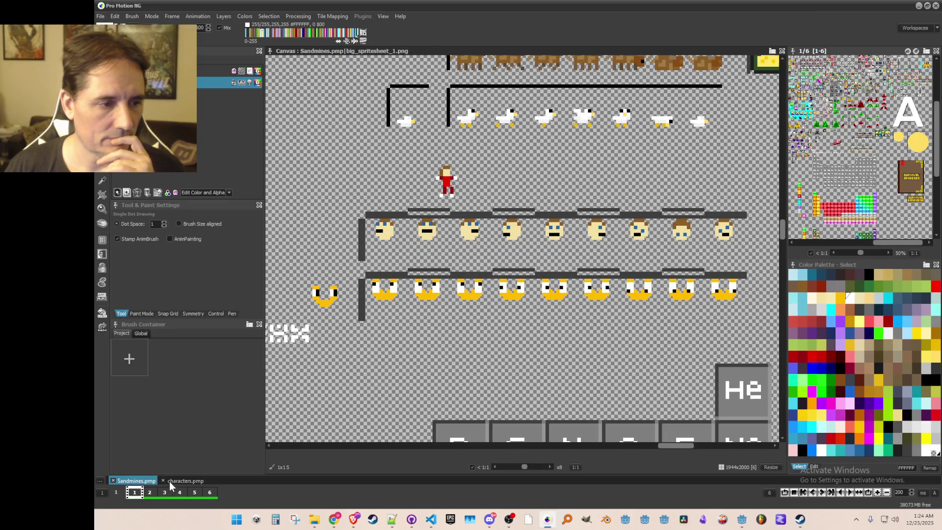
{"action": "left_click", "coordinate": [183, 480]}
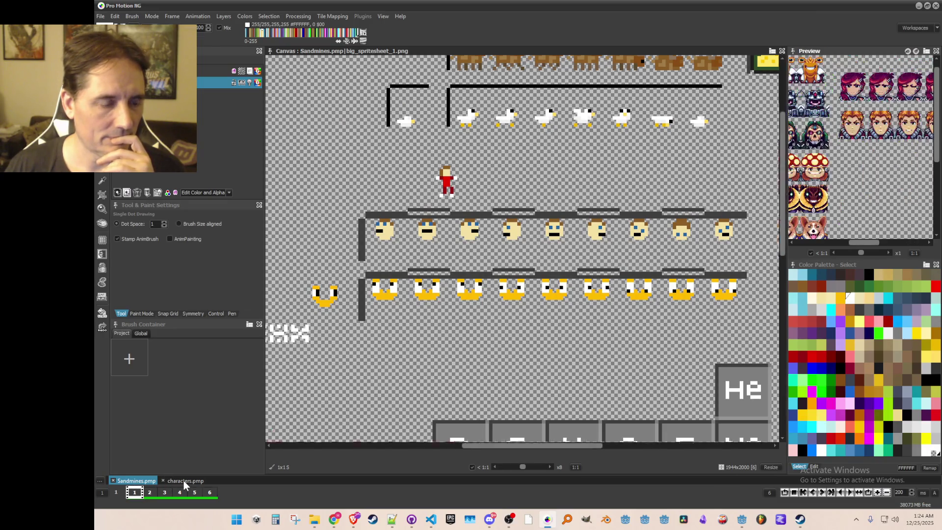
{"action": "left_click", "coordinate": [140, 483]}
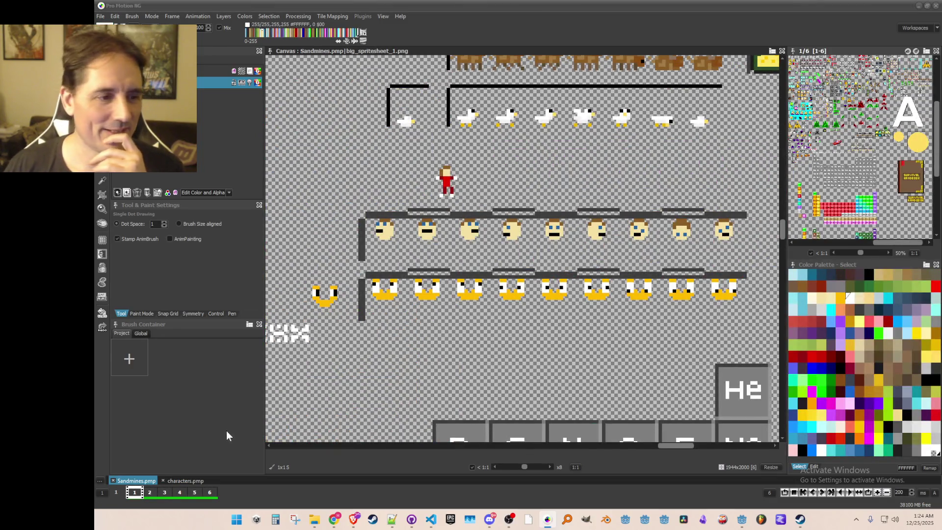
{"action": "left_click", "coordinate": [176, 481]}
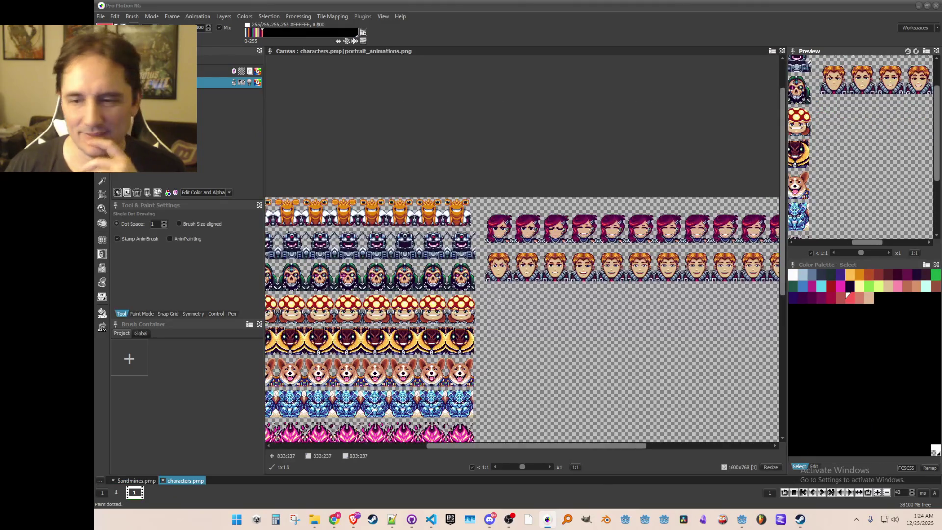
{"action": "scroll", "coordinate": [446, 231], "scroll_direction": "up", "scroll_amount": 1}
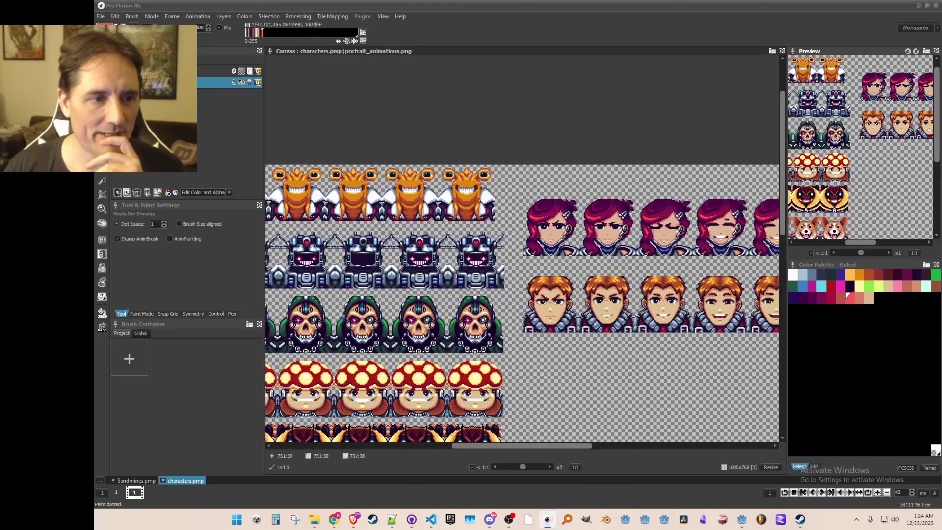
{"action": "scroll", "coordinate": [550, 326], "scroll_direction": "down", "scroll_amount": 1}
{"action": "mouse_move", "coordinate": [550, 326]}
{"action": "left_mouse_down"}
{"action": "mouse_move", "coordinate": [567, 164]}
{"action": "mouse_move", "coordinate": [623, 248]}
{"action": "mouse_move", "coordinate": [619, 231]}
{"action": "left_mouse_up"}
{"action": "scroll", "coordinate": [620, 231], "scroll_direction": "up", "scroll_amount": 2}
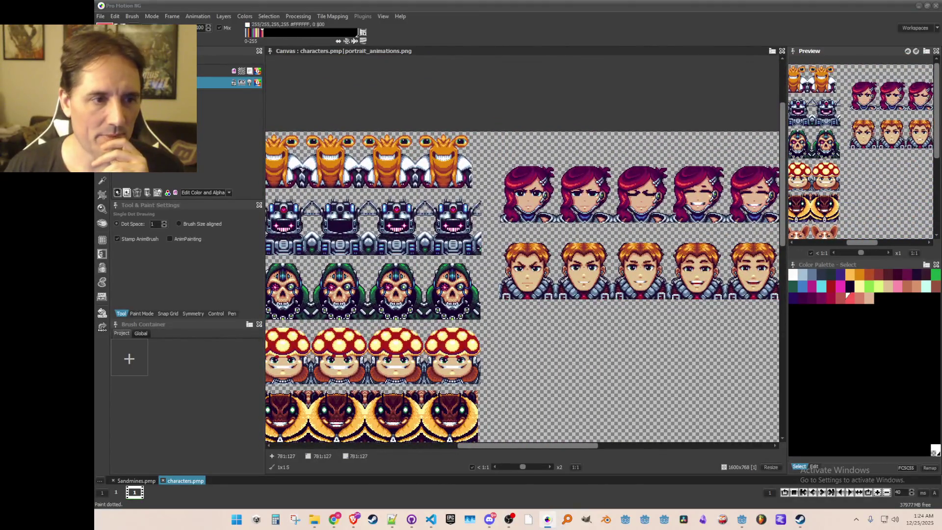
{"action": "scroll", "coordinate": [620, 231], "scroll_direction": "down", "scroll_amount": 1}
{"action": "scroll", "coordinate": [680, 260], "scroll_direction": "up", "scroll_amount": 1}
{"action": "left_click_drag", "start_coordinate": [527, 252], "coordinate": [507, 98]}
{"action": "mouse_move", "coordinate": [510, 297]}
{"action": "left_mouse_down"}
{"action": "mouse_move", "coordinate": [513, 164]}
{"action": "mouse_move", "coordinate": [513, 203]}
{"action": "left_mouse_up"}
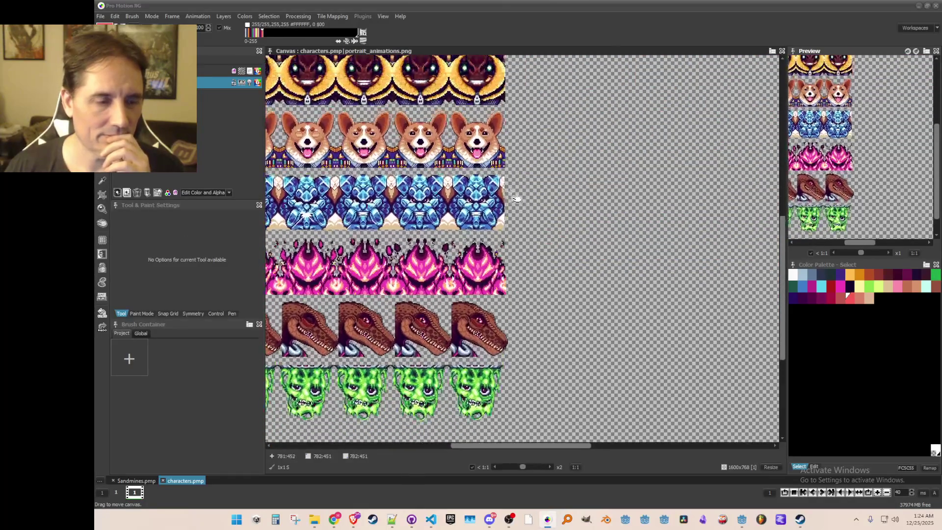
{"action": "mouse_move", "coordinate": [522, 62]}
{"action": "left_mouse_down"}
{"action": "mouse_move", "coordinate": [527, 150]}
{"action": "mouse_move", "coordinate": [550, 92]}
{"action": "mouse_move", "coordinate": [544, 66]}
{"action": "mouse_move", "coordinate": [540, 126]}
{"action": "left_mouse_up"}
{"action": "mouse_move", "coordinate": [575, 89]}
{"action": "left_mouse_down"}
{"action": "mouse_move", "coordinate": [564, 98]}
{"action": "mouse_move", "coordinate": [538, 225]}
{"action": "mouse_move", "coordinate": [534, 105]}
{"action": "mouse_move", "coordinate": [553, 223]}
{"action": "mouse_move", "coordinate": [545, 183]}
{"action": "mouse_move", "coordinate": [552, 221]}
{"action": "mouse_move", "coordinate": [535, 221]}
{"action": "left_mouse_up"}
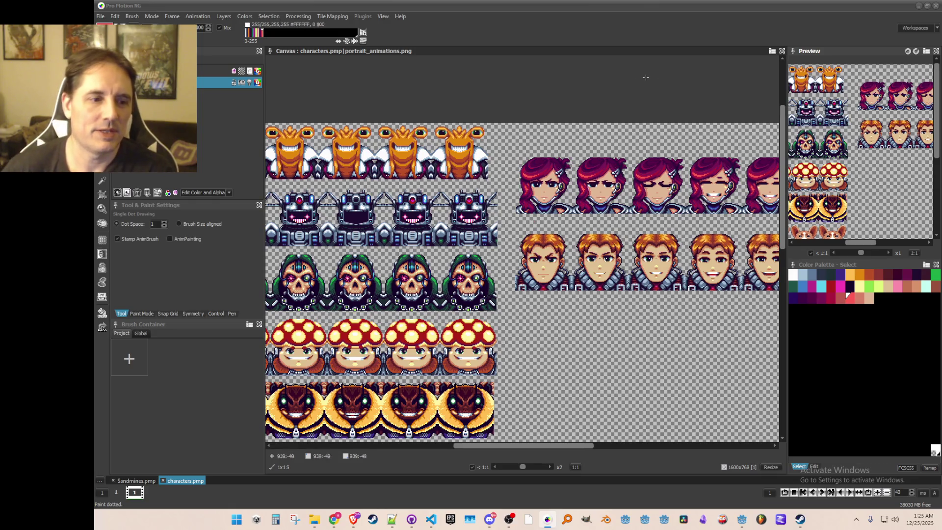
{"action": "scroll", "coordinate": [522, 248], "scroll_direction": "down", "scroll_amount": 5}
{"action": "scroll", "coordinate": [534, 250], "scroll_direction": "down", "scroll_amount": 5}
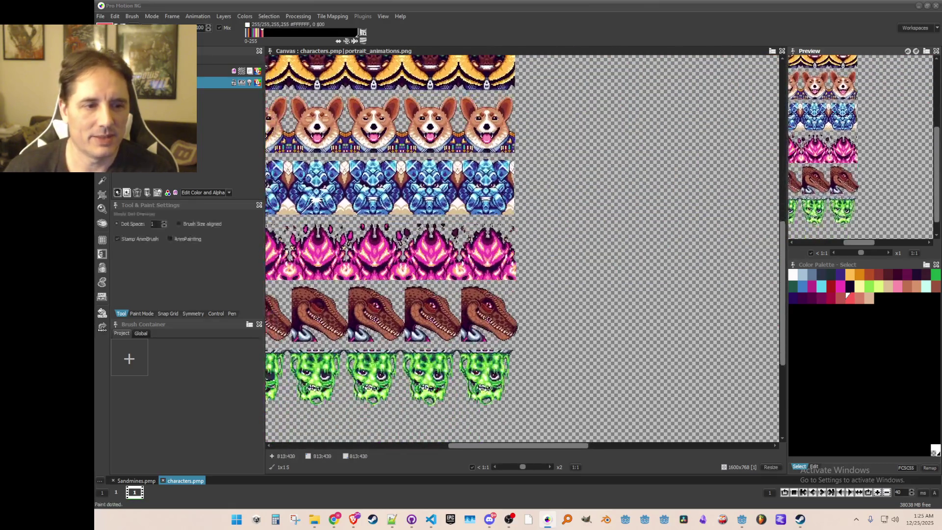
{"action": "scroll", "coordinate": [535, 251], "scroll_direction": "up", "scroll_amount": 1}
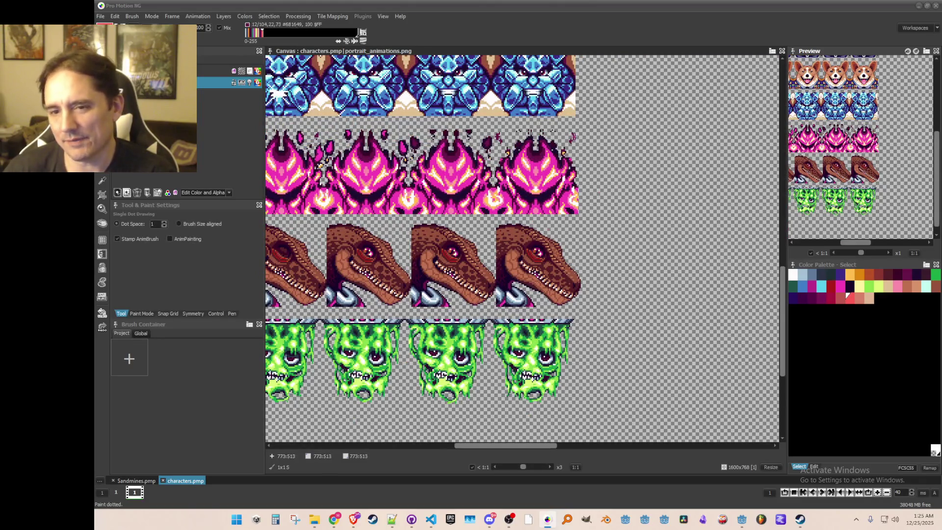
{"action": "scroll", "coordinate": [422, 248], "scroll_direction": "right", "scroll_amount": 3}
{"action": "scroll", "coordinate": [422, 248], "scroll_direction": "up", "scroll_amount": 3}
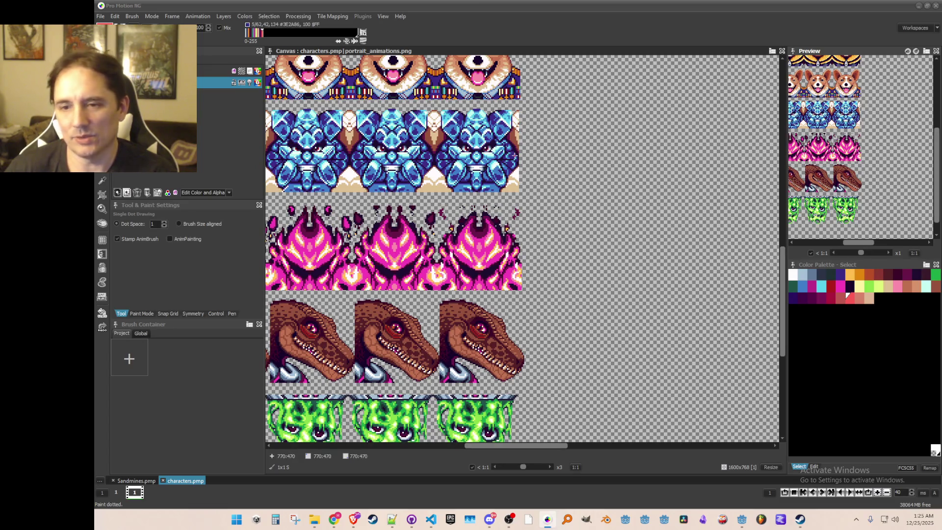
{"action": "scroll", "coordinate": [589, 209], "scroll_direction": "down", "scroll_amount": 2}
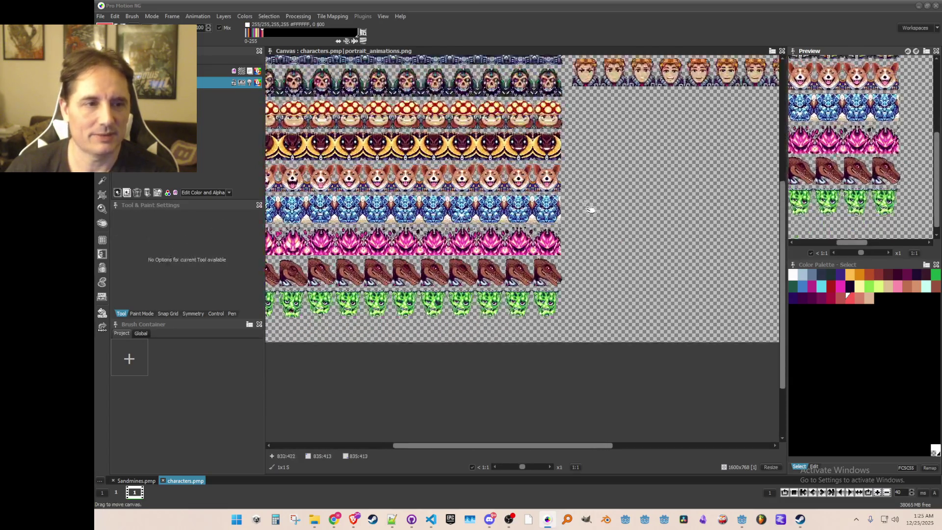
{"action": "scroll", "coordinate": [590, 209], "scroll_direction": "up", "scroll_amount": 2}
{"action": "scroll", "coordinate": [583, 225], "scroll_direction": "up", "scroll_amount": 1}
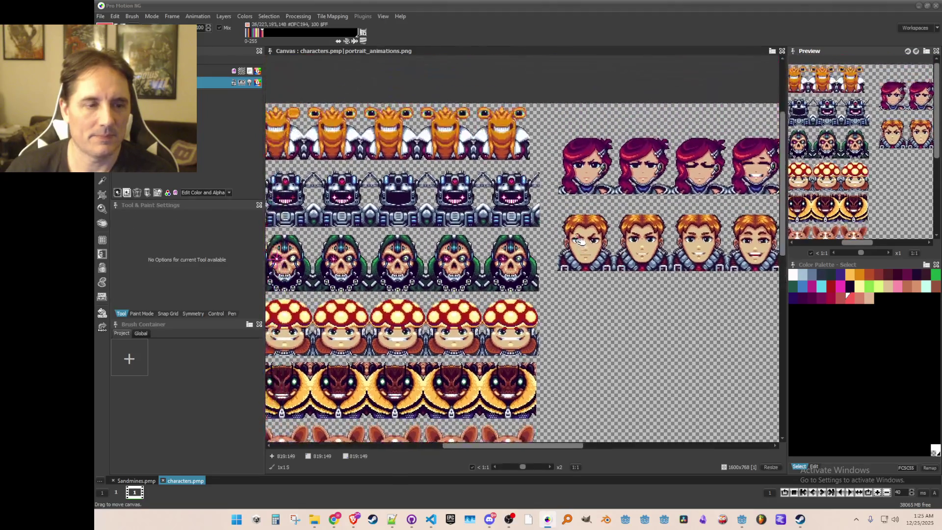
{"action": "scroll", "coordinate": [579, 239], "scroll_direction": "up", "scroll_amount": 1}
{"action": "scroll", "coordinate": [574, 250], "scroll_direction": "down", "scroll_amount": 2}
{"action": "scroll", "coordinate": [566, 267], "scroll_direction": "up", "scroll_amount": 1}
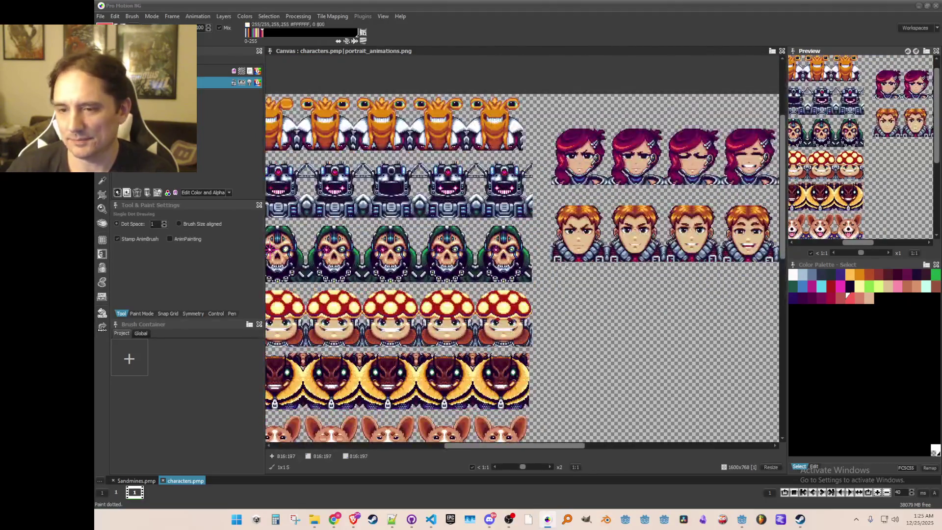
{"action": "scroll", "coordinate": [558, 291], "scroll_direction": "down", "scroll_amount": 1}
{"action": "scroll", "coordinate": [569, 295], "scroll_direction": "up", "scroll_amount": 2}
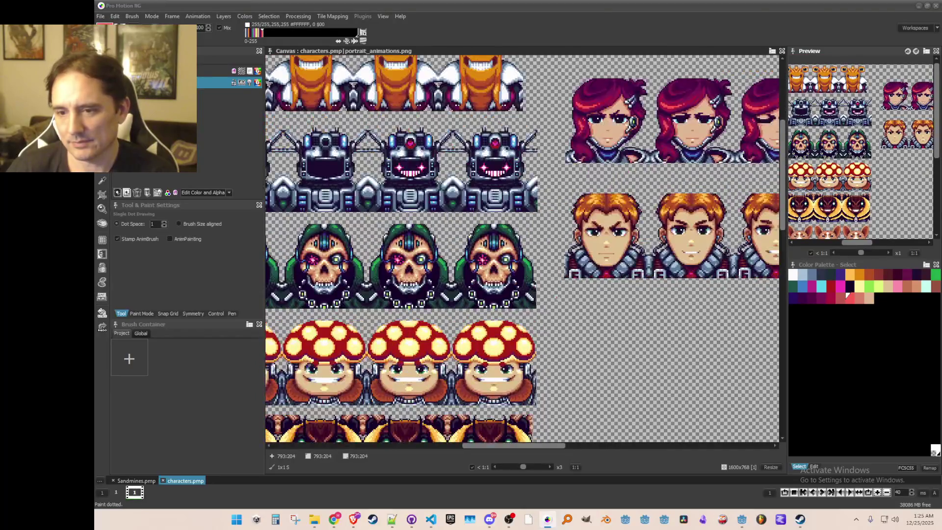
{"action": "scroll", "coordinate": [557, 298], "scroll_direction": "down", "scroll_amount": 1}
{"action": "scroll", "coordinate": [559, 298], "scroll_direction": "down", "scroll_amount": 1}
{"action": "scroll", "coordinate": [559, 298], "scroll_direction": "up", "scroll_amount": 1}
{"action": "scroll", "coordinate": [560, 298], "scroll_direction": "down", "scroll_amount": 1}
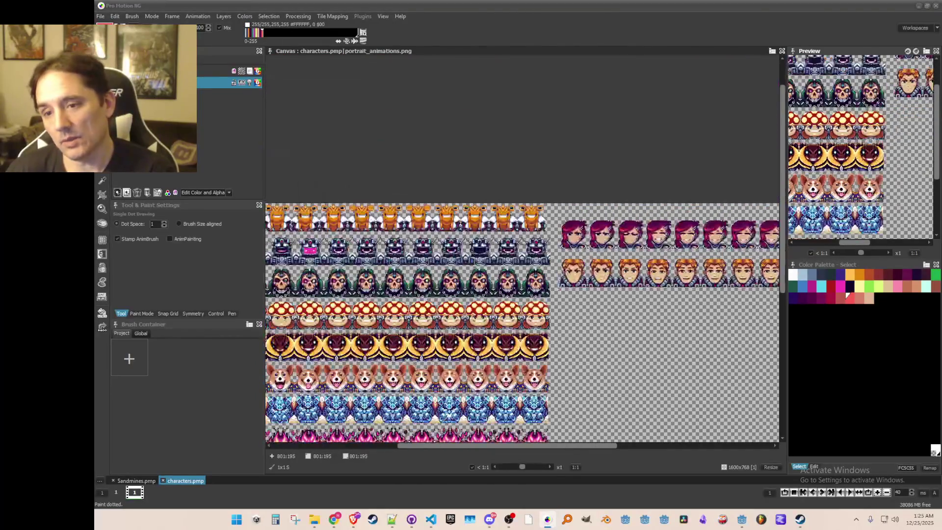
{"action": "scroll", "coordinate": [561, 299], "scroll_direction": "up", "scroll_amount": 1}
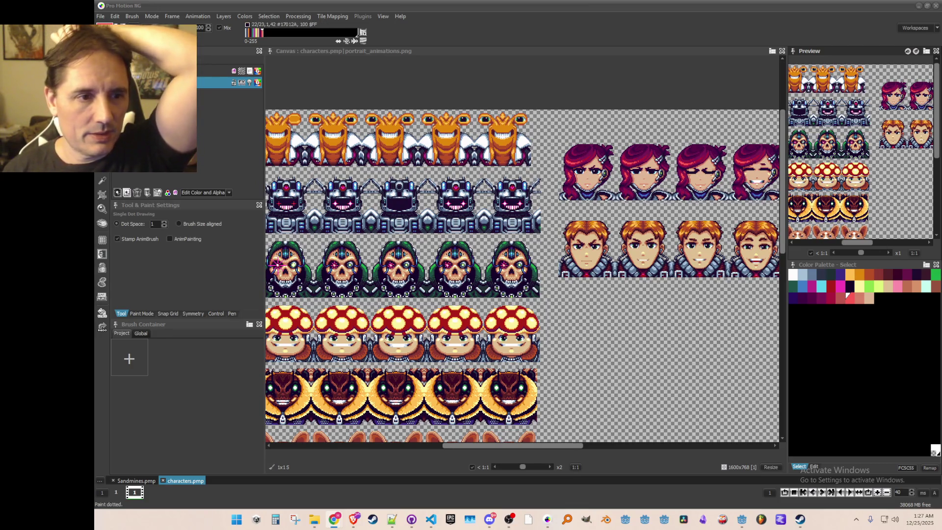
Switch to the Sandmines spritesheet and grab the small red character sprite as a brush
{"action": "scroll", "coordinate": [276, 265], "scroll_direction": "down", "scroll_amount": 1}
{"action": "scroll", "coordinate": [319, 269], "scroll_direction": "up", "scroll_amount": 1}
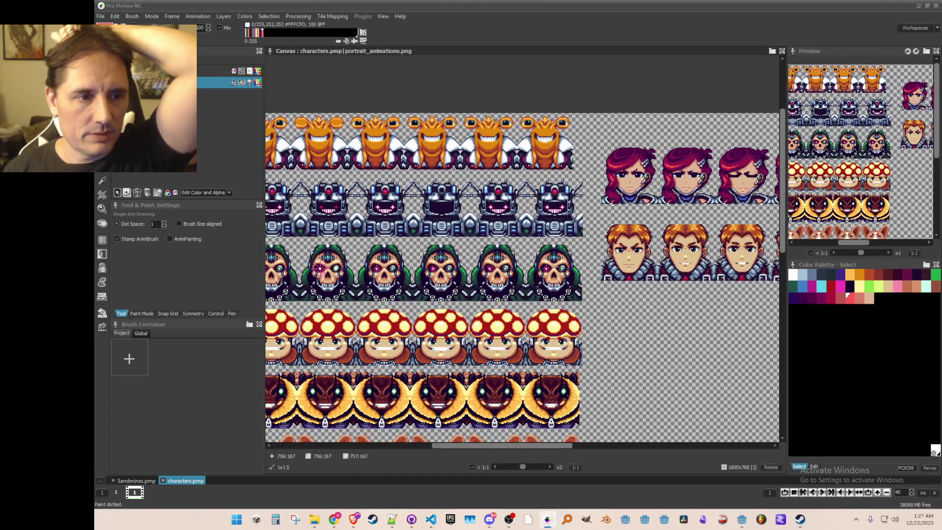
{"action": "left_click", "coordinate": [137, 481]}
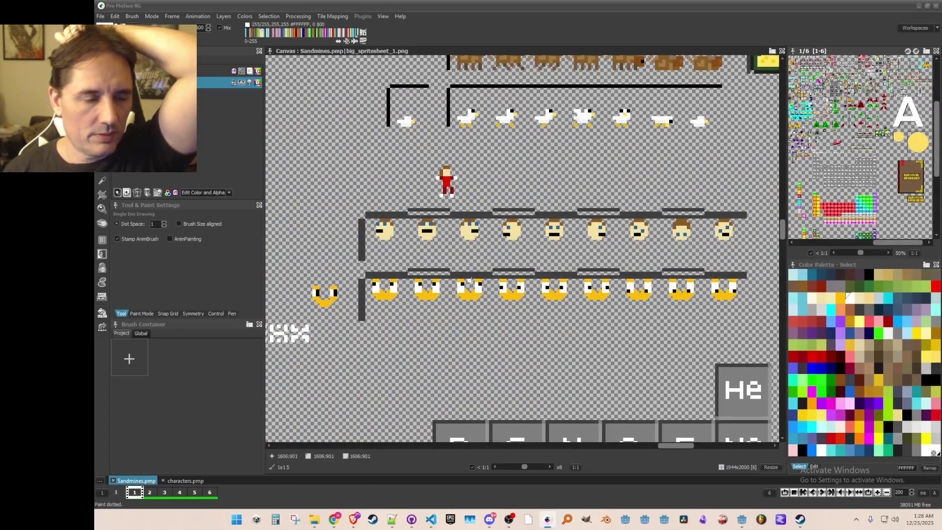
{"action": "scroll", "coordinate": [468, 278], "scroll_direction": "down", "scroll_amount": 2}
{"action": "key", "text": "b"}
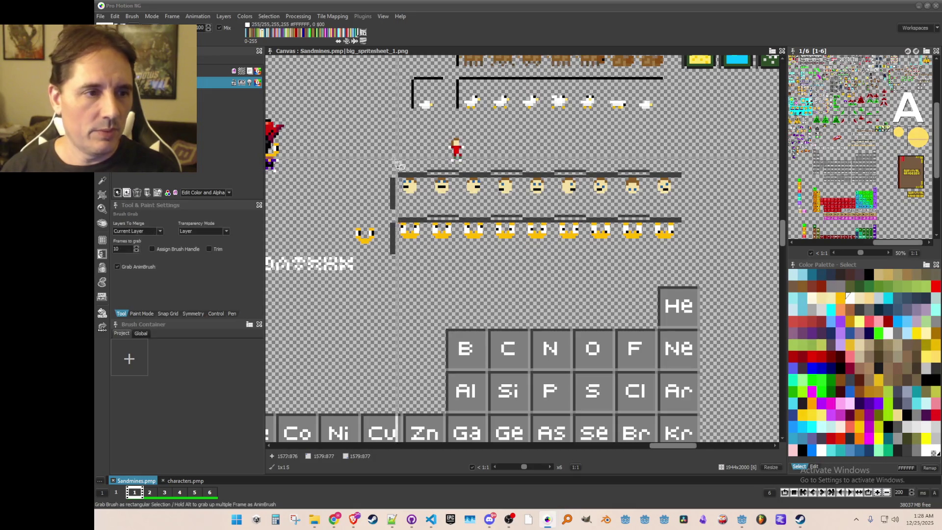
{"action": "left_click_drag", "start_coordinate": [435, 132], "coordinate": [470, 169]}
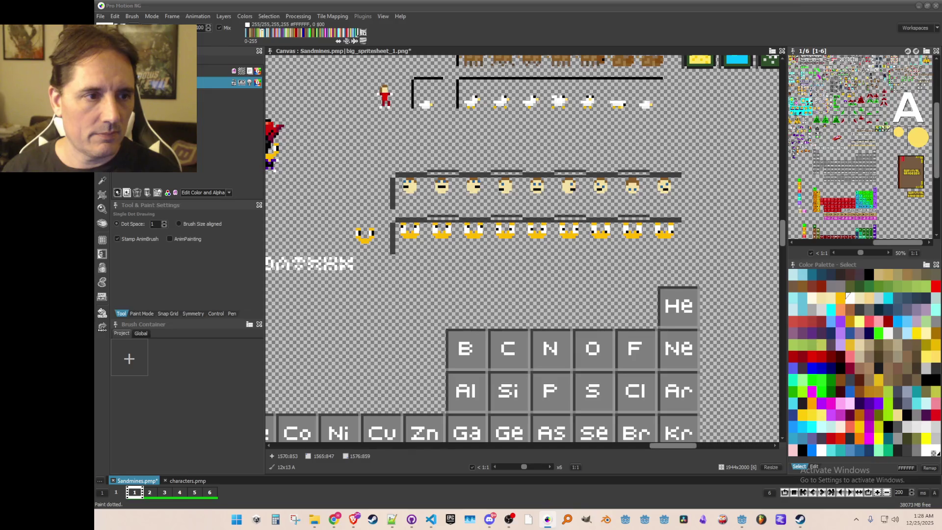
Grab the face and slug-face rows, then stamp a copy of the slug-face row below the original
{"action": "key", "text": "b"}
{"action": "left_click_drag", "start_coordinate": [618, 217], "coordinate": [697, 259]}
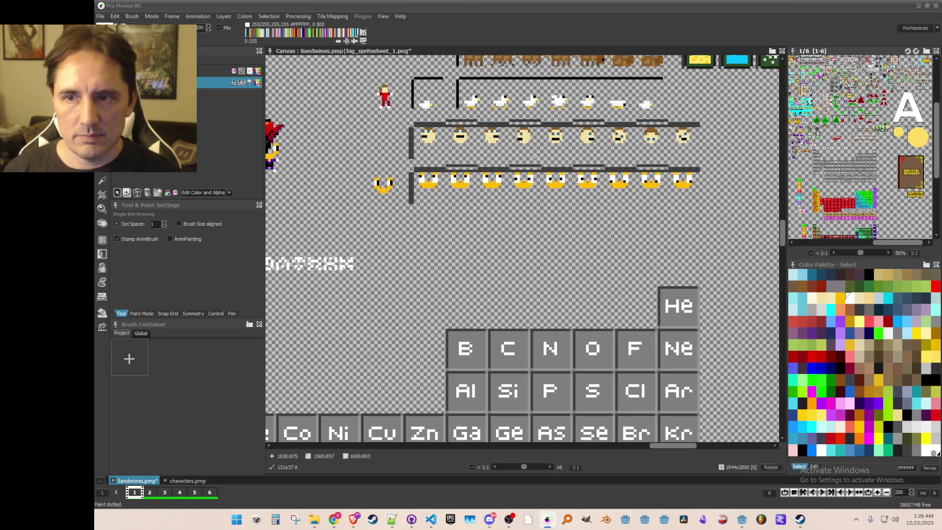
{"action": "key", "text": "b"}
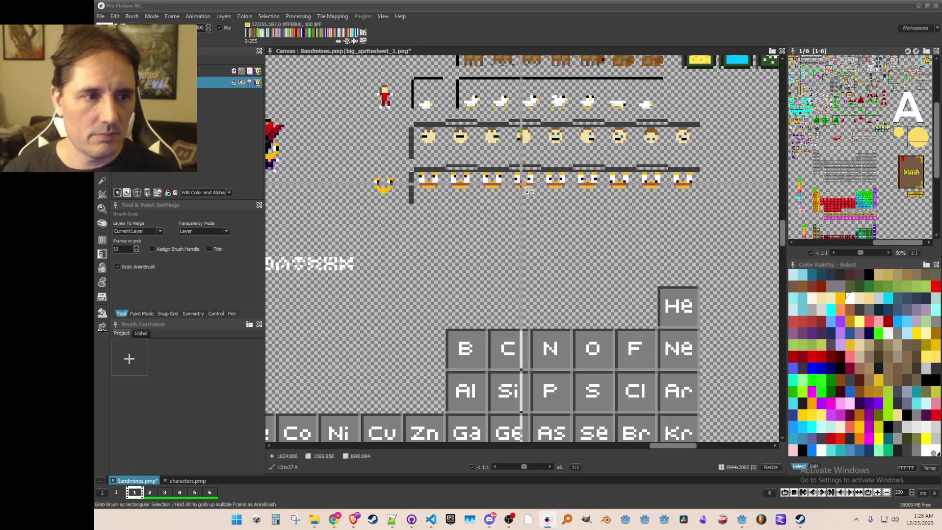
{"action": "key", "text": "ctrl+s"}
{"action": "mouse_move", "coordinate": [410, 169]}
{"action": "left_mouse_down"}
{"action": "mouse_move", "coordinate": [481, 192]}
{"action": "mouse_move", "coordinate": [702, 208]}
{"action": "left_mouse_up"}
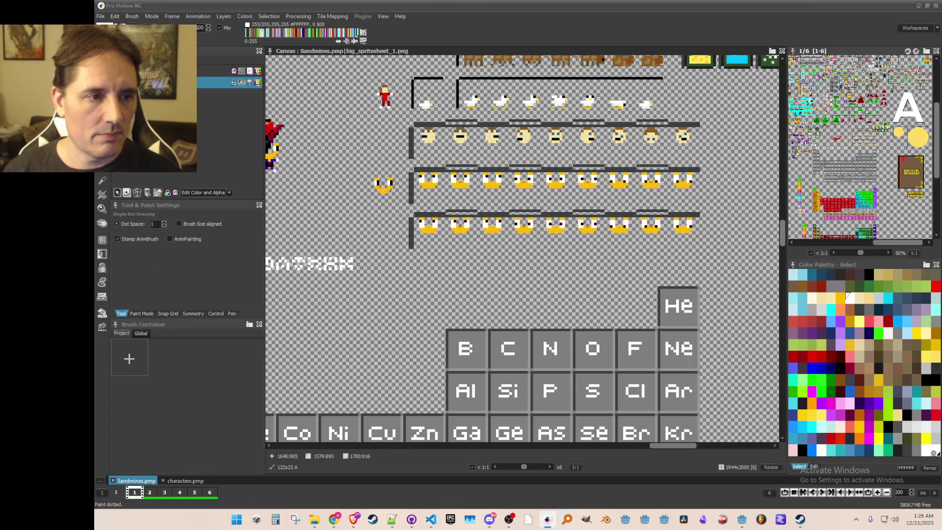
{"action": "left_click", "coordinate": [562, 237]}
{"action": "key", "text": "b"}
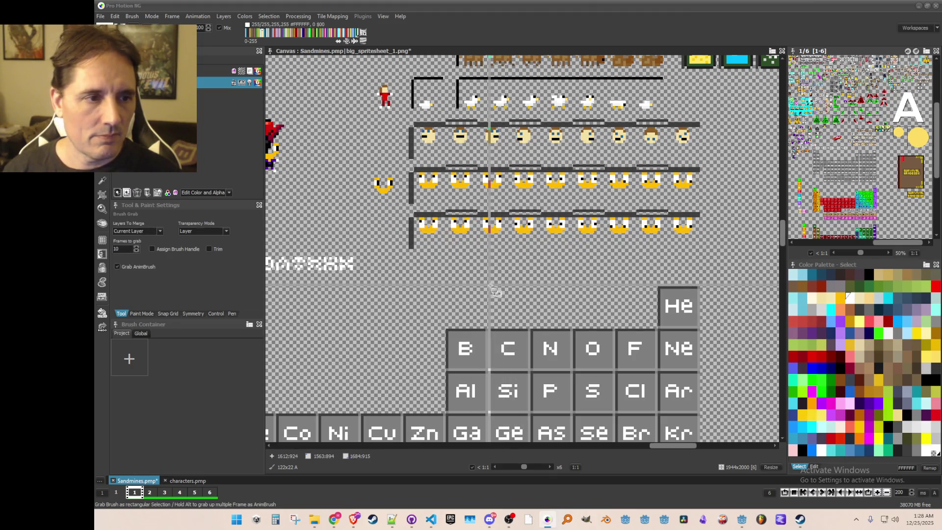
Zoom toward the slug-face rows, check the portraits, and sample the slug's yellow colour
{"action": "scroll", "coordinate": [422, 258], "scroll_direction": "up", "scroll_amount": 1}
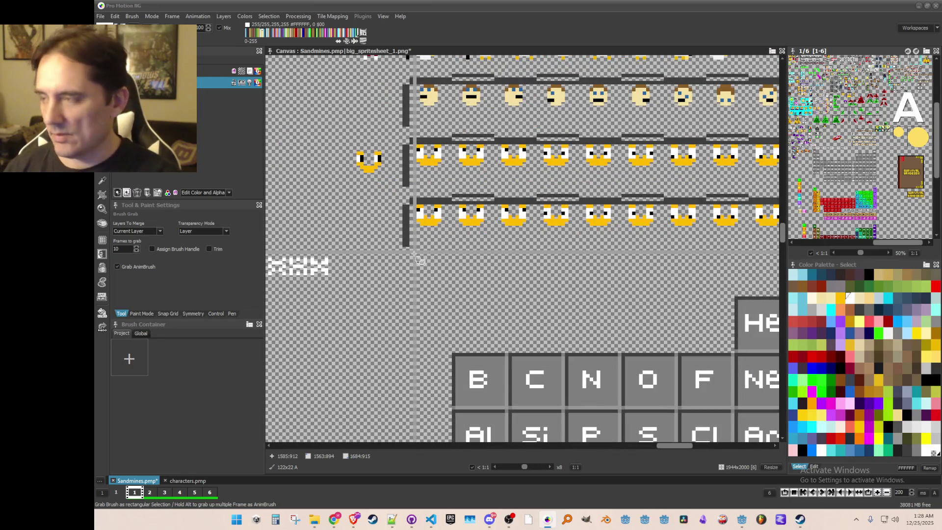
{"action": "key", "text": "k"}
{"action": "left_click_drag", "start_coordinate": [413, 225], "coordinate": [454, 236]}
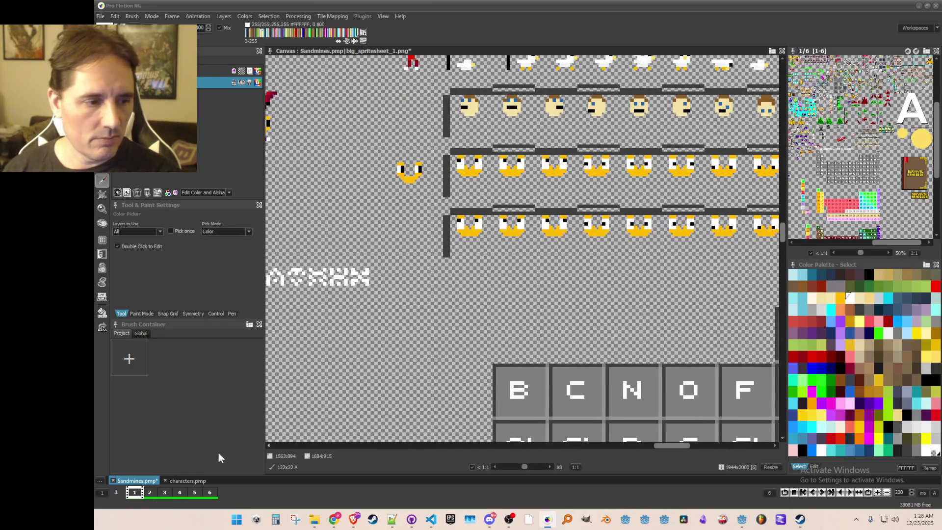
{"action": "left_click", "coordinate": [183, 481]}
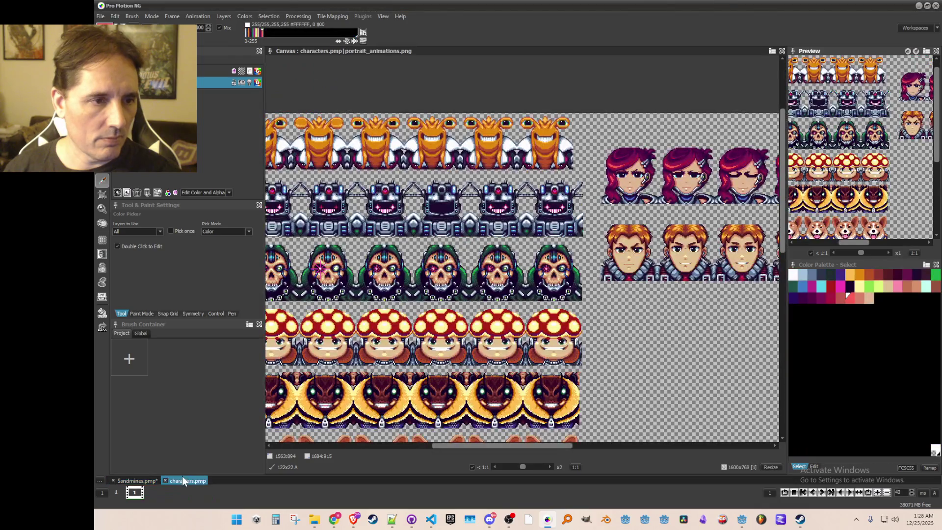
{"action": "left_click", "coordinate": [132, 481]}
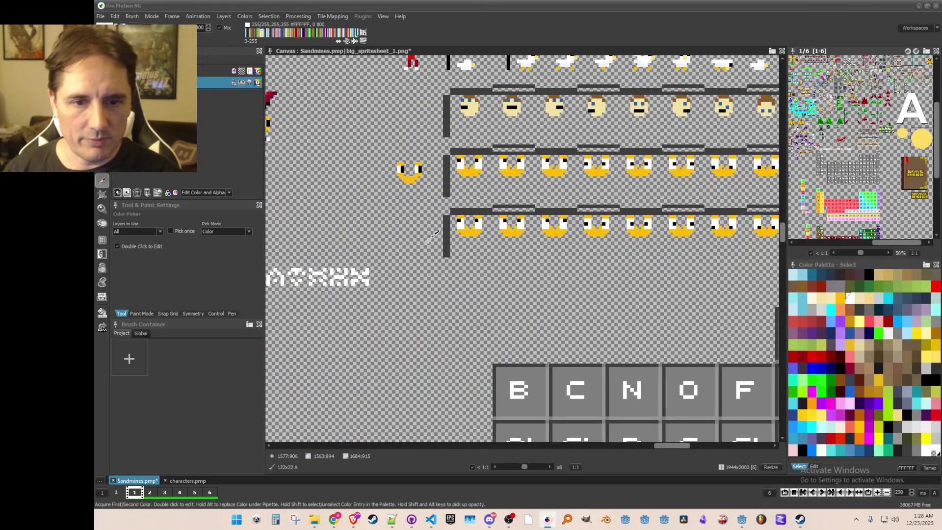
{"action": "scroll", "coordinate": [407, 265], "scroll_direction": "up", "scroll_amount": 1}
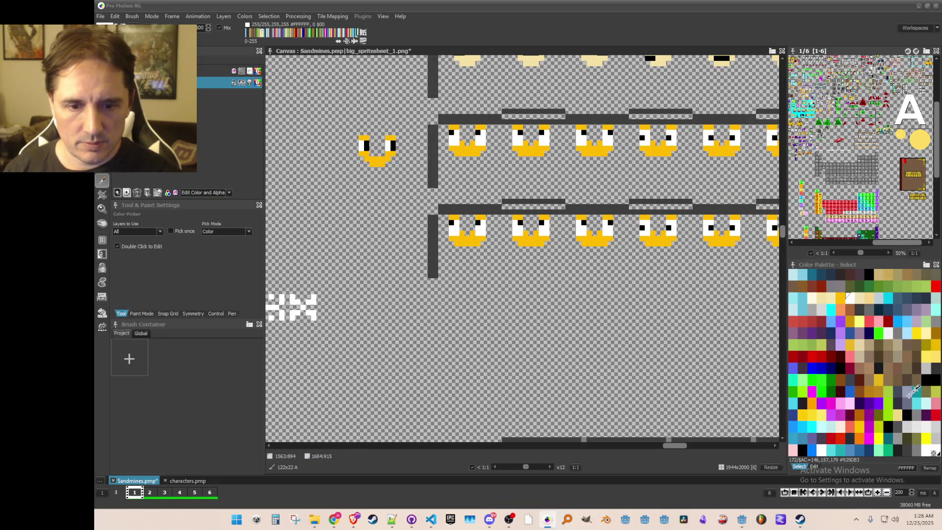
{"action": "left_click", "coordinate": [470, 242]}
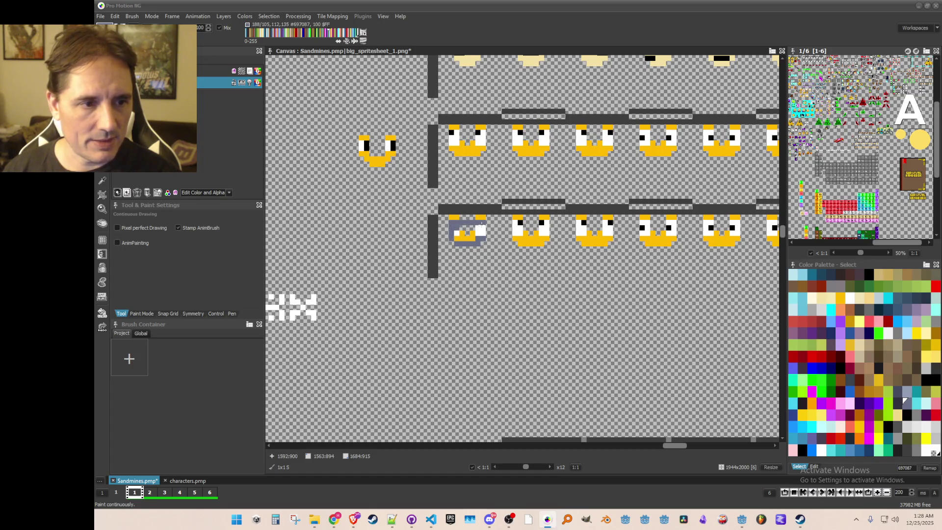
Paint a black band across the first copied face, then sample grey-blue from the sprite
{"action": "key", "text": "x"}
{"action": "mouse_move", "coordinate": [473, 233]}
{"action": "left_mouse_down"}
{"action": "mouse_move", "coordinate": [457, 234]}
{"action": "mouse_move", "coordinate": [479, 234]}
{"action": "left_mouse_up"}
{"action": "key", "text": "k"}
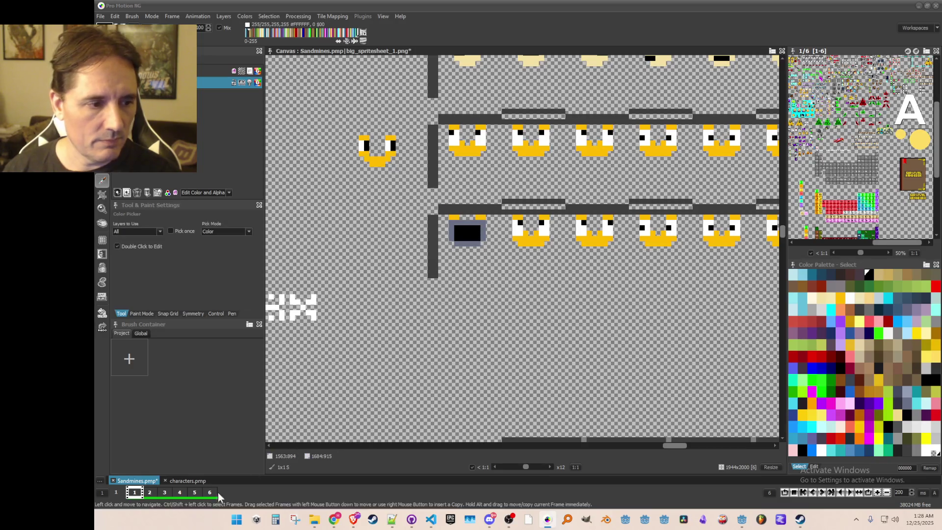
{"action": "left_click", "coordinate": [187, 480]}
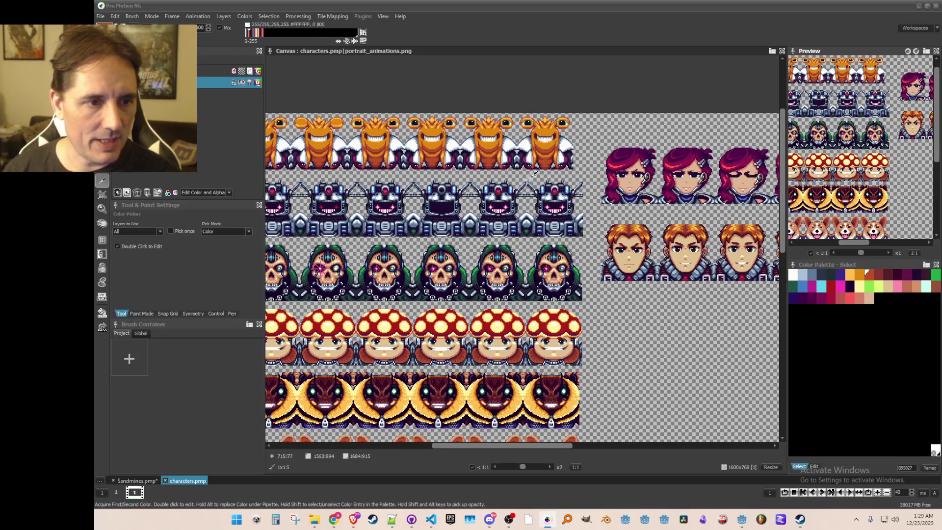
{"action": "left_click", "coordinate": [135, 480]}
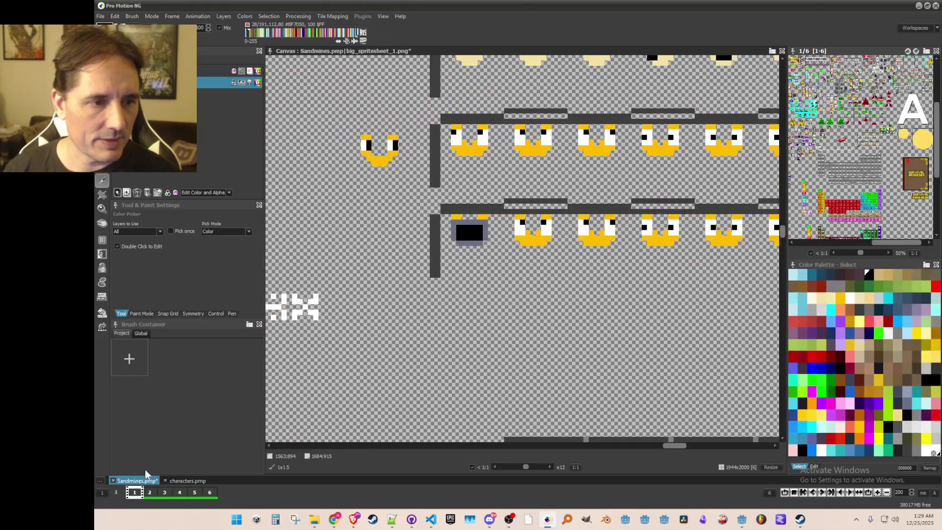
{"action": "left_click", "coordinate": [499, 216]}
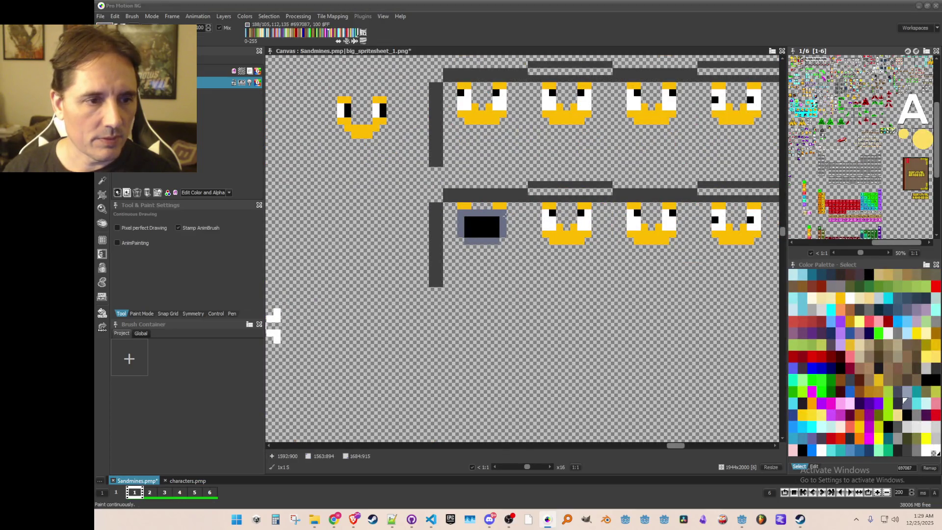
Dot dark red onto the robot face, then pick a brighter red and sample a canvas colour
{"action": "scroll", "coordinate": [516, 220], "scroll_direction": "right", "scroll_amount": 1}
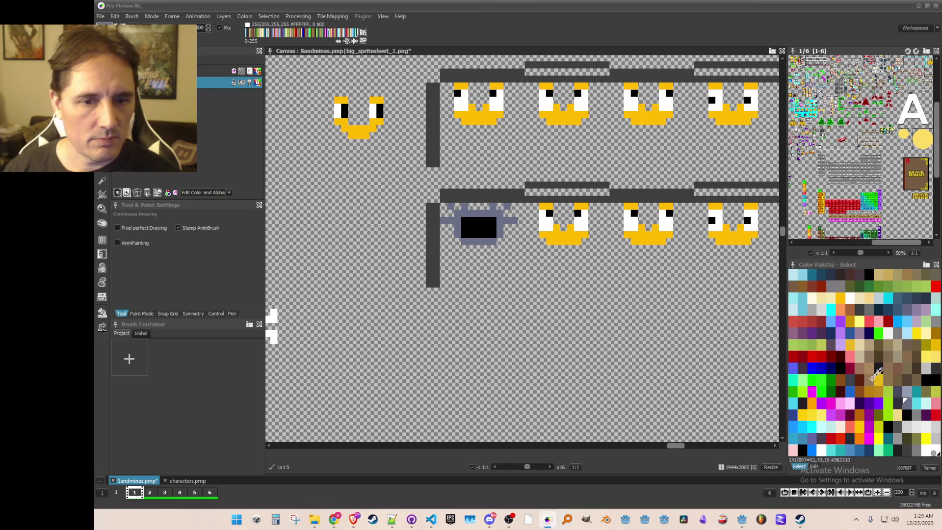
{"action": "left_click", "coordinate": [828, 353]}
{"action": "left_click", "coordinate": [478, 214]}
{"action": "left_click", "coordinate": [817, 354]}
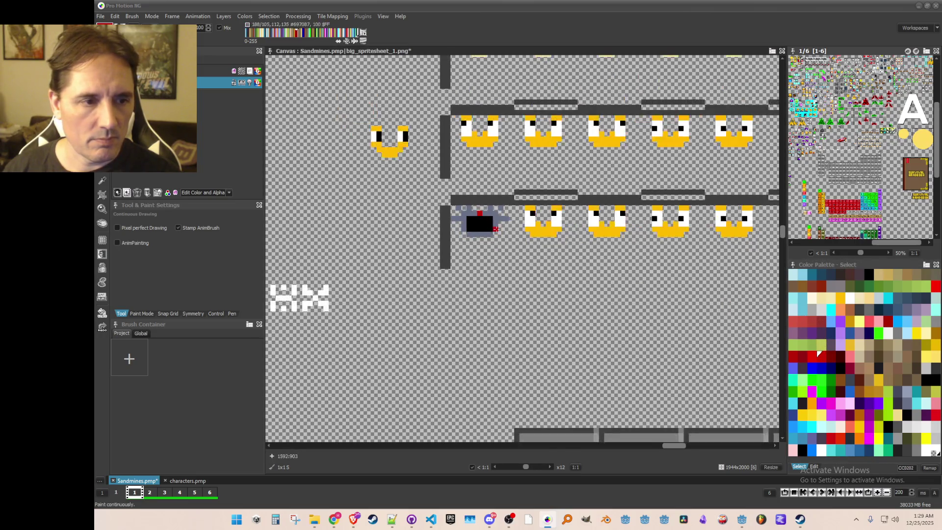
{"action": "key", "text": "k"}
{"action": "left_click", "coordinate": [488, 211]}
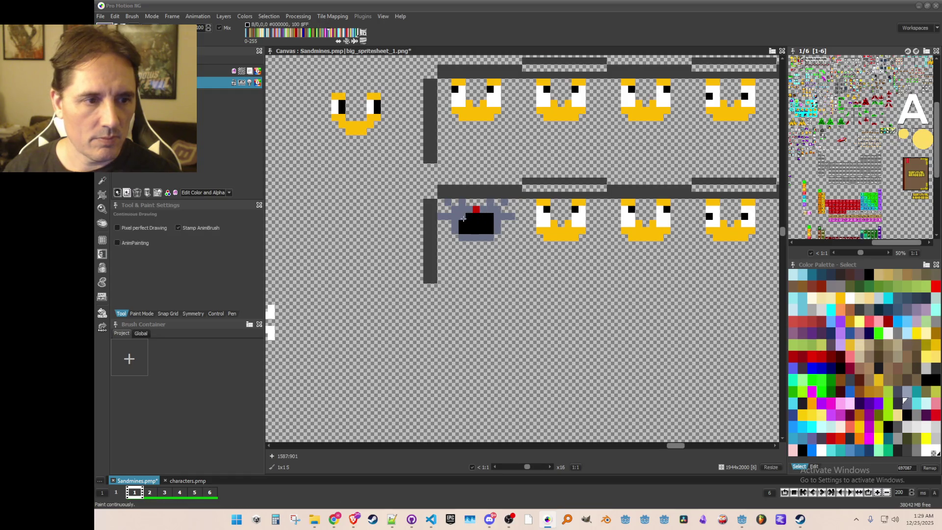
Paint and widen the robot's cyan eyes, adding a black pixel below one eye
{"action": "left_click", "coordinate": [830, 310]}
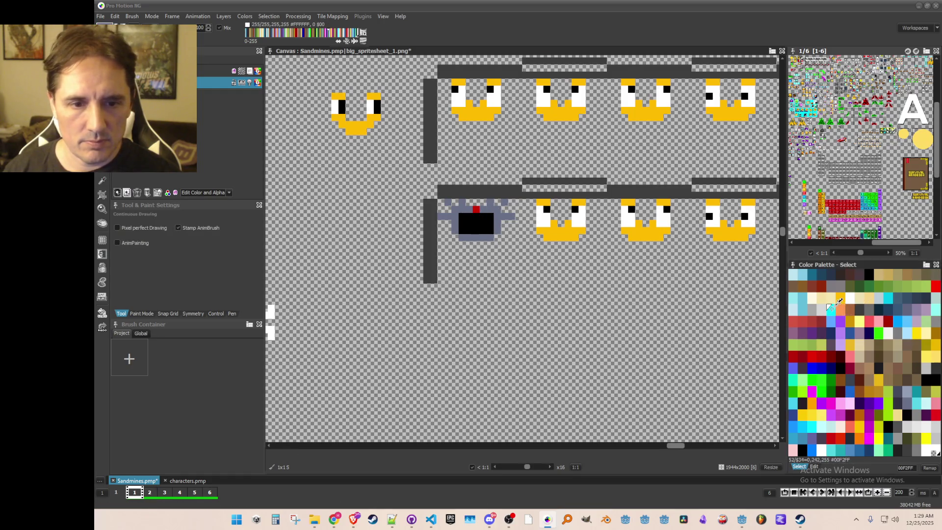
{"action": "left_click", "coordinate": [461, 216]}
{"action": "left_click_drag", "start_coordinate": [466, 222], "coordinate": [490, 224]}
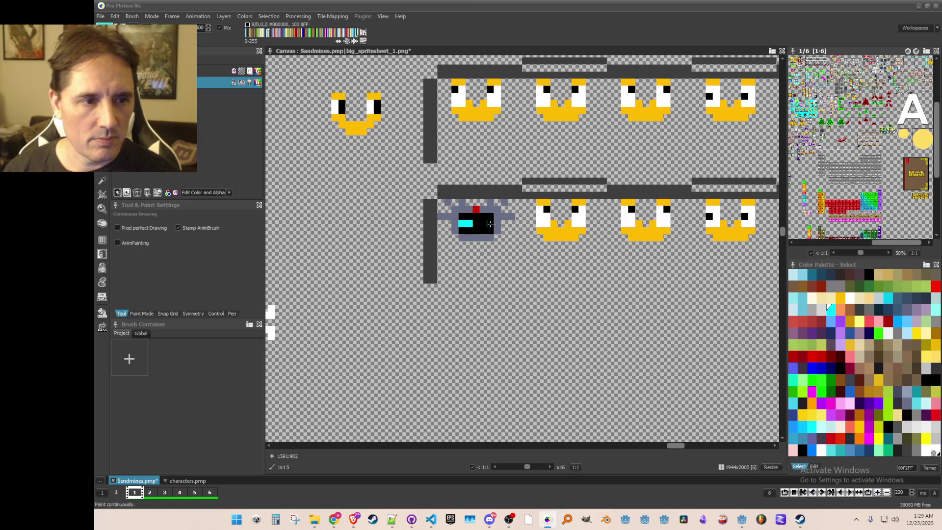
{"action": "scroll", "coordinate": [527, 258], "scroll_direction": "down", "scroll_amount": 1}
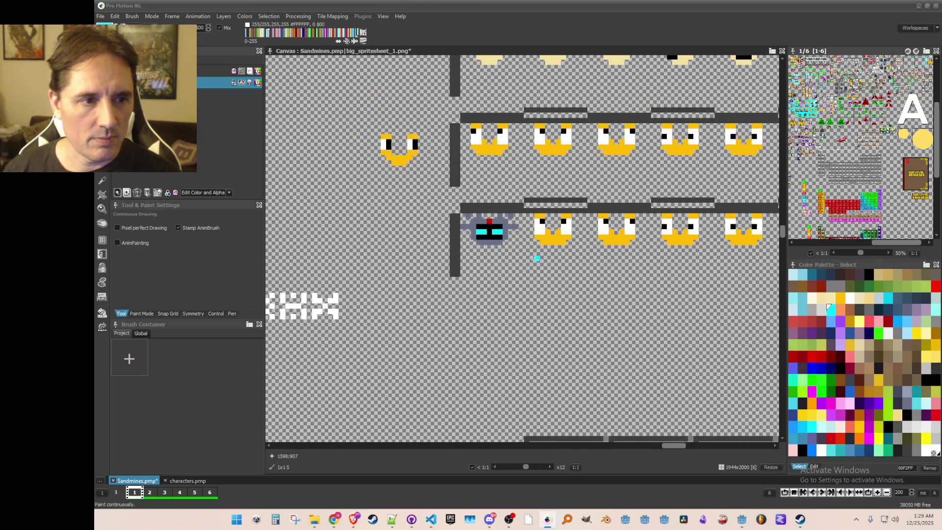
{"action": "scroll", "coordinate": [527, 257], "scroll_direction": "up", "scroll_amount": 2}
{"action": "scroll", "coordinate": [510, 246], "scroll_direction": "down", "scroll_amount": 1}
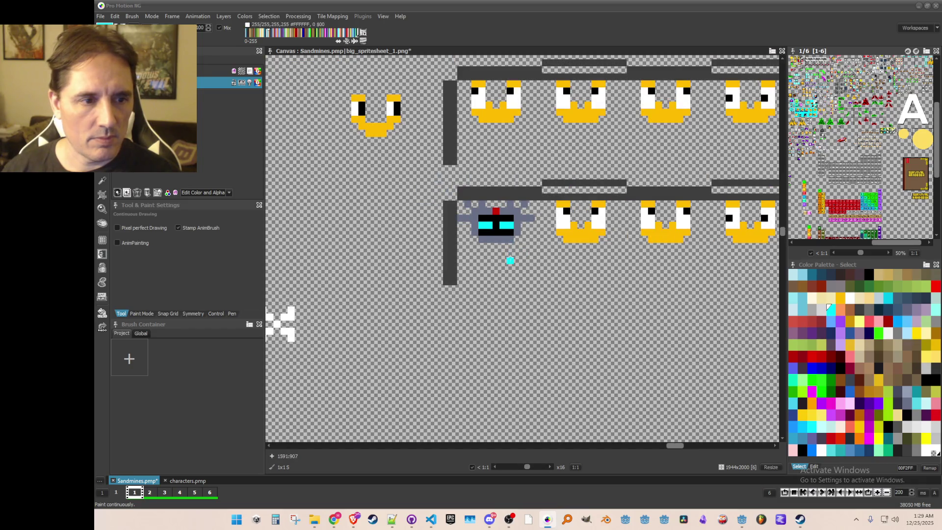
{"action": "scroll", "coordinate": [510, 260], "scroll_direction": "up", "scroll_amount": 1}
{"action": "left_click", "coordinate": [475, 195]}
{"action": "mouse_move", "coordinate": [490, 195]}
{"action": "left_mouse_down"}
{"action": "mouse_move", "coordinate": [510, 194]}
{"action": "mouse_move", "coordinate": [468, 205]}
{"action": "left_mouse_up"}
{"action": "left_click", "coordinate": [485, 205], "text": "alt"}
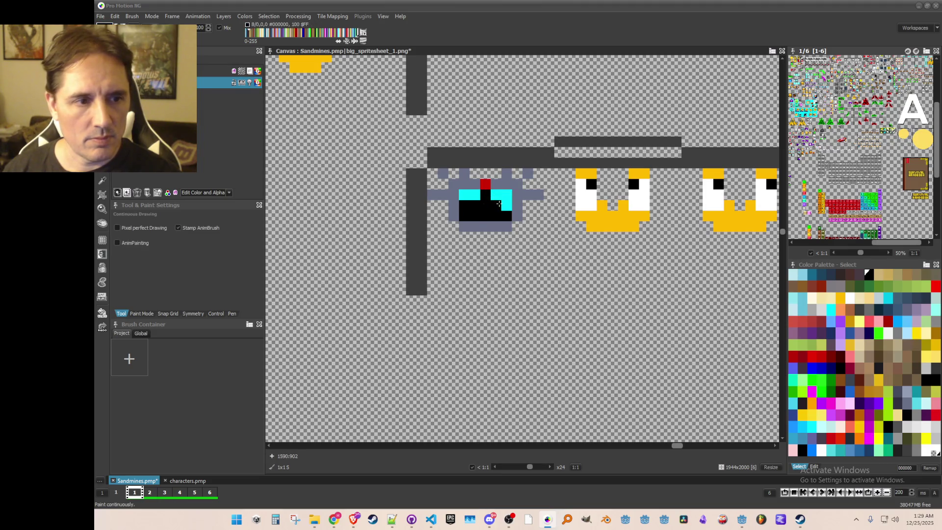
{"action": "scroll", "coordinate": [496, 203], "scroll_direction": "down", "scroll_amount": 1}
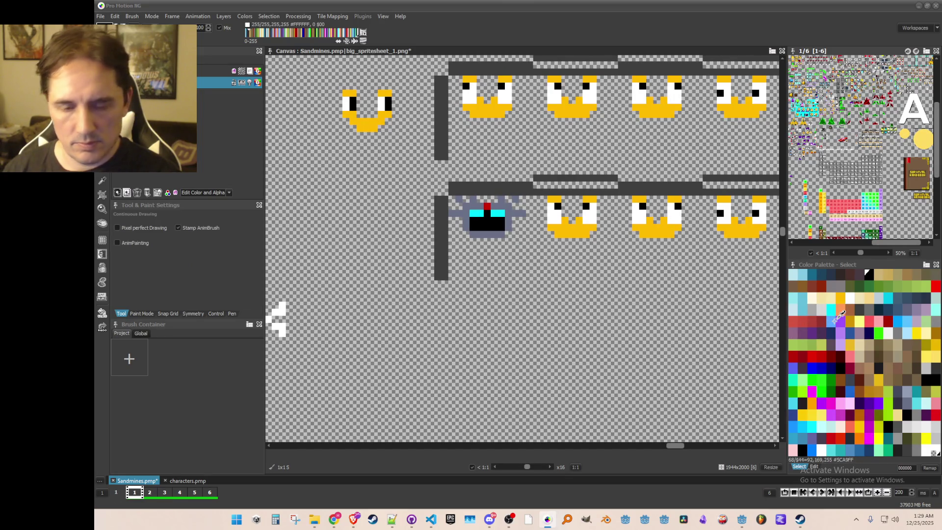
Choose cyan from the palette as the drawing colour
{"action": "left_click", "coordinate": [888, 296]}
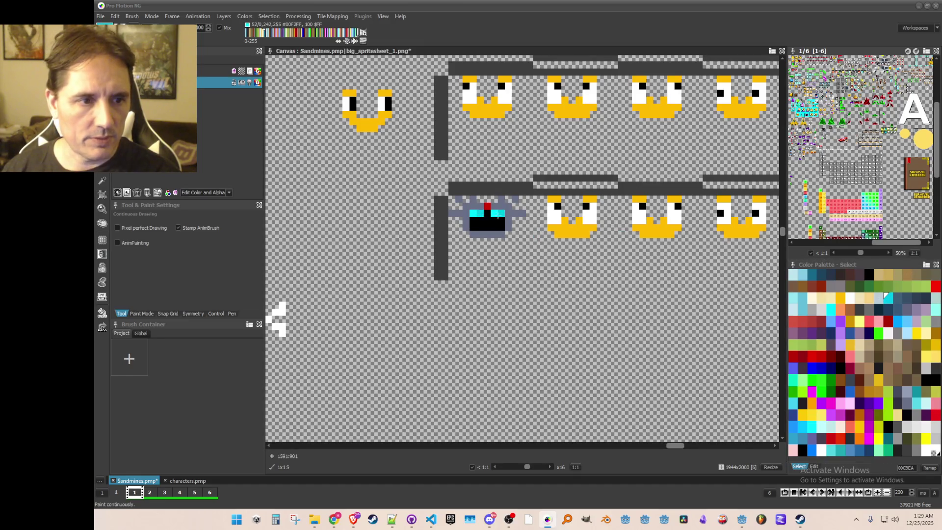
{"action": "scroll", "coordinate": [507, 246], "scroll_direction": "down", "scroll_amount": 1}
{"action": "scroll", "coordinate": [516, 248], "scroll_direction": "up", "scroll_amount": 1}
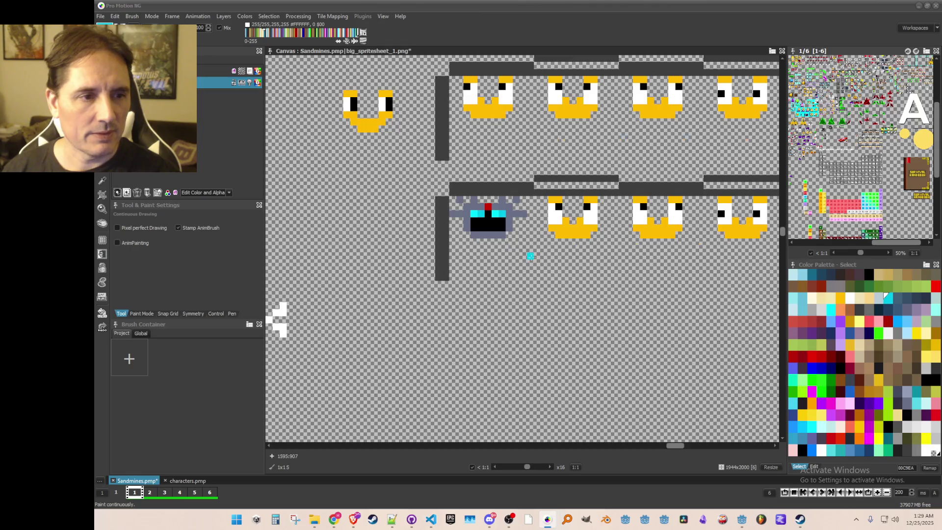
{"action": "scroll", "coordinate": [534, 257], "scroll_direction": "down", "scroll_amount": 1}
{"action": "scroll", "coordinate": [544, 259], "scroll_direction": "up", "scroll_amount": 1}
{"action": "scroll", "coordinate": [546, 259], "scroll_direction": "down", "scroll_amount": 1}
{"action": "scroll", "coordinate": [531, 258], "scroll_direction": "up", "scroll_amount": 1}
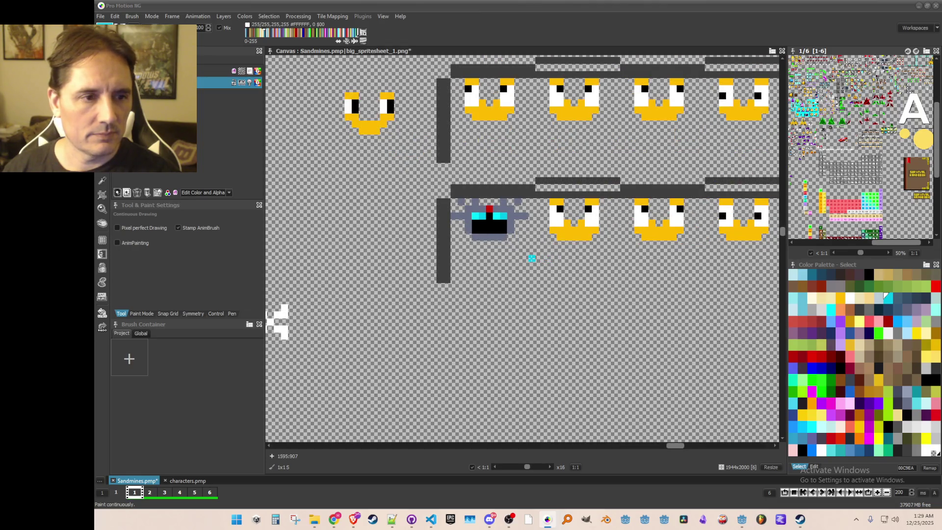
{"action": "scroll", "coordinate": [515, 267], "scroll_direction": "down", "scroll_amount": 2}
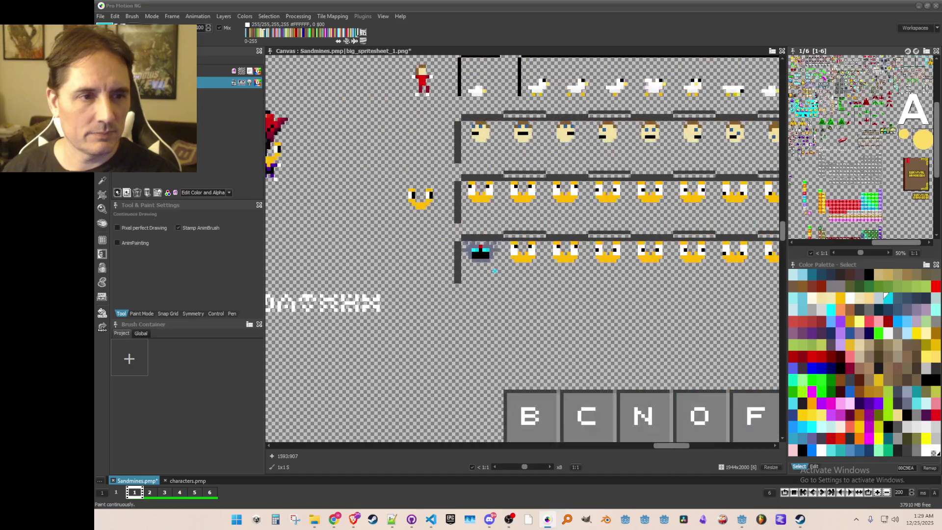
{"action": "mouse_move", "coordinate": [517, 269]}
{"action": "left_mouse_down"}
{"action": "mouse_move", "coordinate": [362, 269]}
{"action": "mouse_move", "coordinate": [407, 273]}
{"action": "left_mouse_up"}
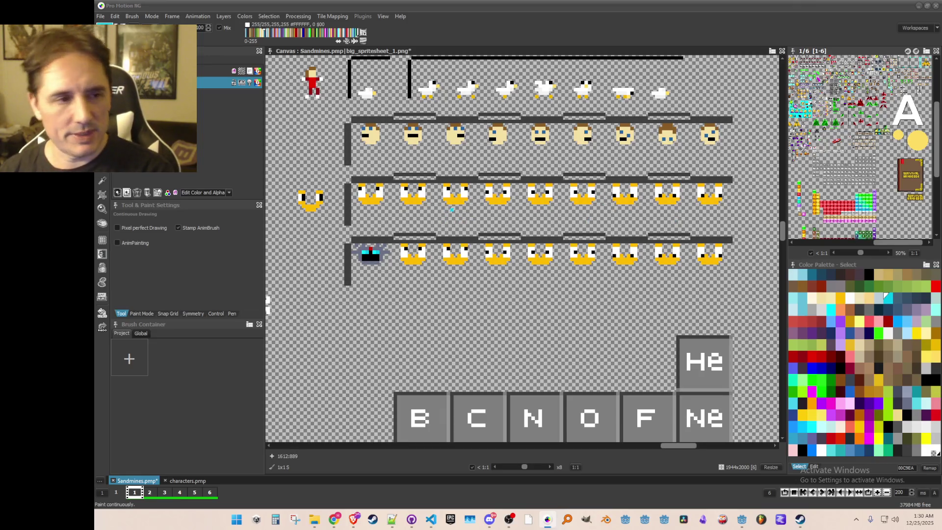
{"action": "scroll", "coordinate": [451, 209], "scroll_direction": "up", "scroll_amount": 1}
{"action": "scroll", "coordinate": [559, 211], "scroll_direction": "up", "scroll_amount": 1}
{"action": "scroll", "coordinate": [559, 211], "scroll_direction": "down", "scroll_amount": 1}
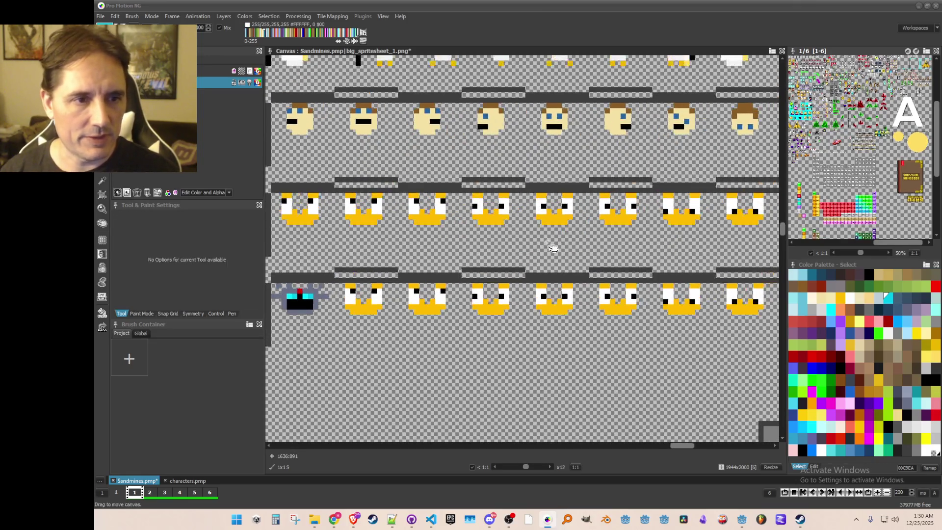
{"action": "scroll", "coordinate": [553, 248], "scroll_direction": "down", "scroll_amount": 1}
{"action": "scroll", "coordinate": [553, 250], "scroll_direction": "up", "scroll_amount": 1}
{"action": "scroll", "coordinate": [550, 287], "scroll_direction": "down", "scroll_amount": 1}
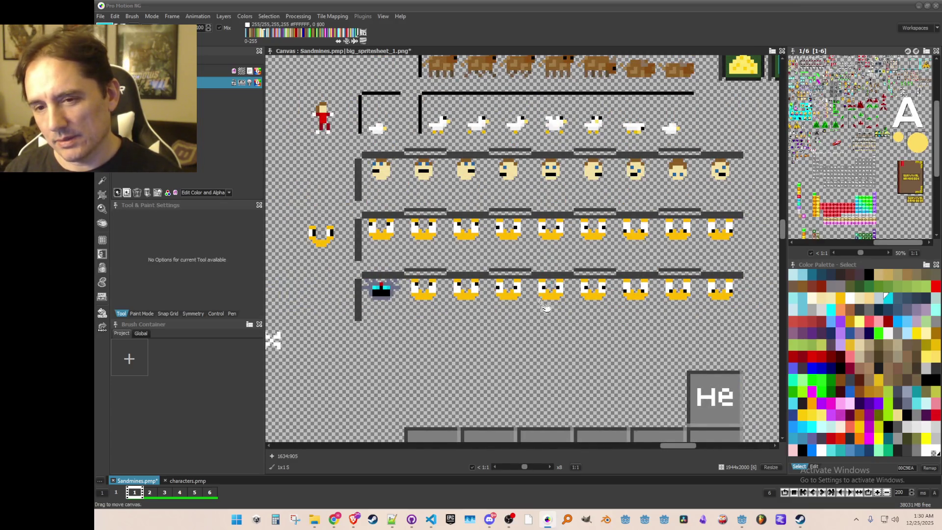
{"action": "scroll", "coordinate": [550, 289], "scroll_direction": "down", "scroll_amount": 1}
{"action": "scroll", "coordinate": [552, 297], "scroll_direction": "up", "scroll_amount": 1}
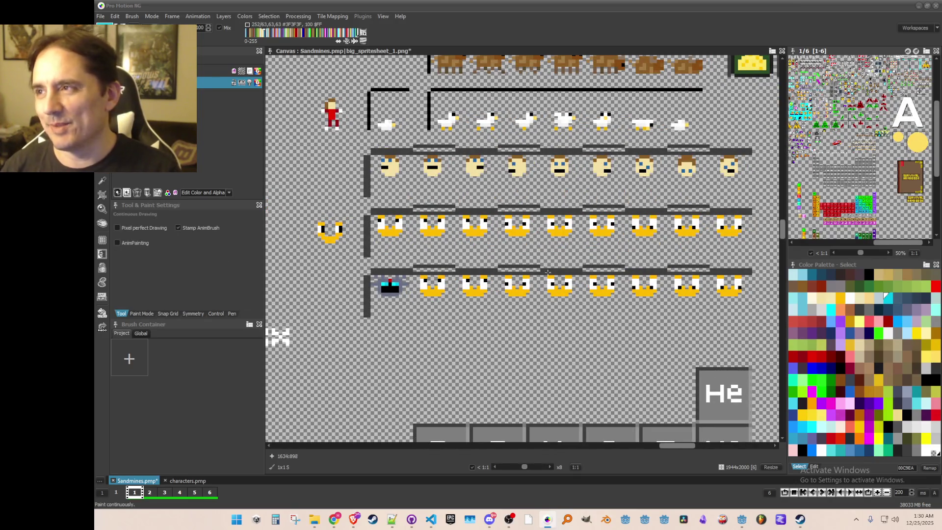
{"action": "scroll", "coordinate": [585, 249], "scroll_direction": "down", "scroll_amount": 1}
{"action": "scroll", "coordinate": [430, 278], "scroll_direction": "up", "scroll_amount": 2}
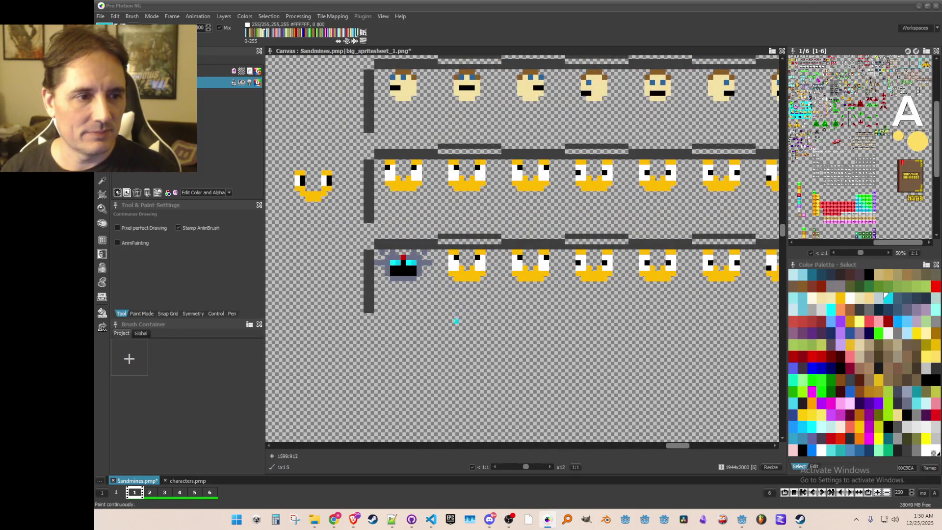
{"action": "scroll", "coordinate": [414, 305], "scroll_direction": "up", "scroll_amount": 5}
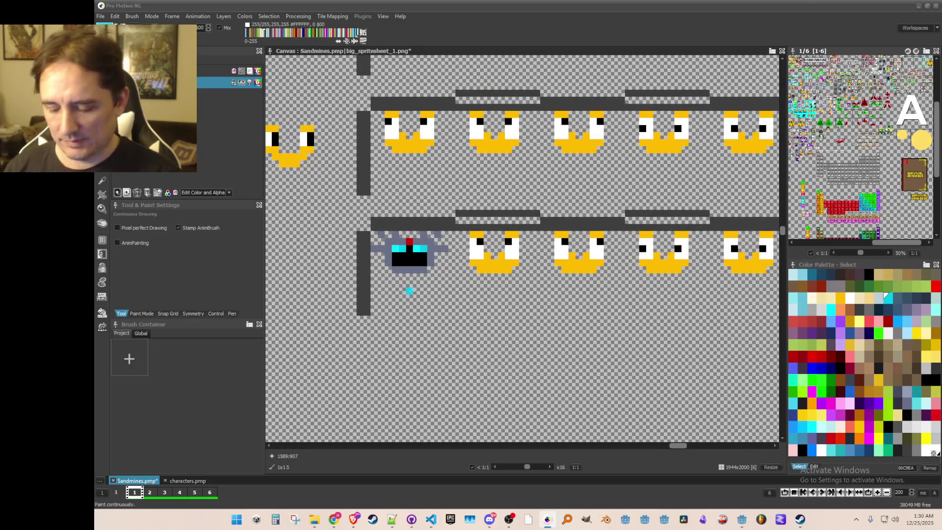
Sample the robot arm's grey and step to the darker slate grey 43495C
{"action": "key", "text": "k"}
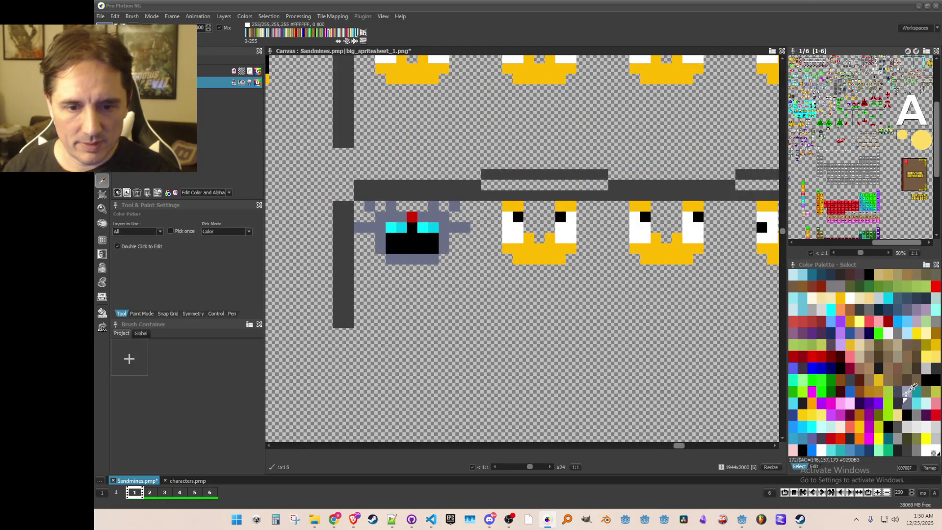
{"action": "left_click", "coordinate": [454, 227]}
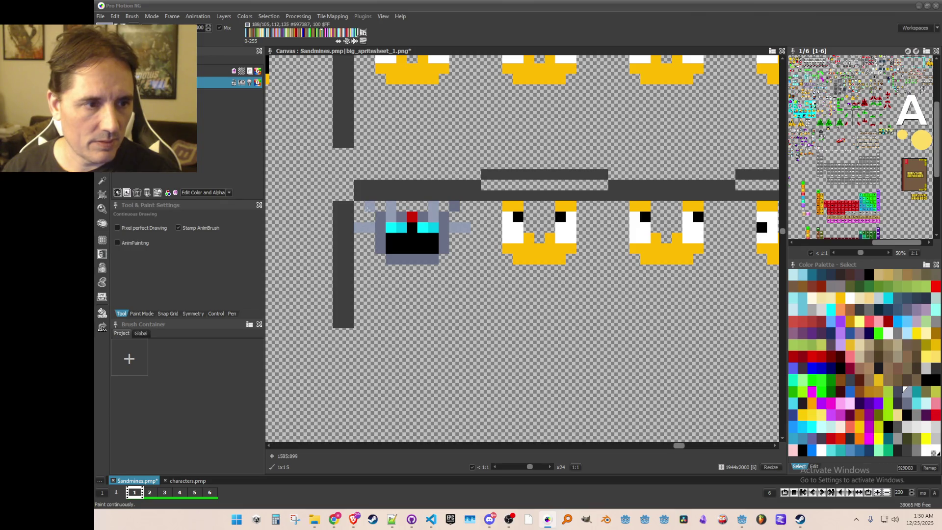
{"action": "key", "text": "k"}
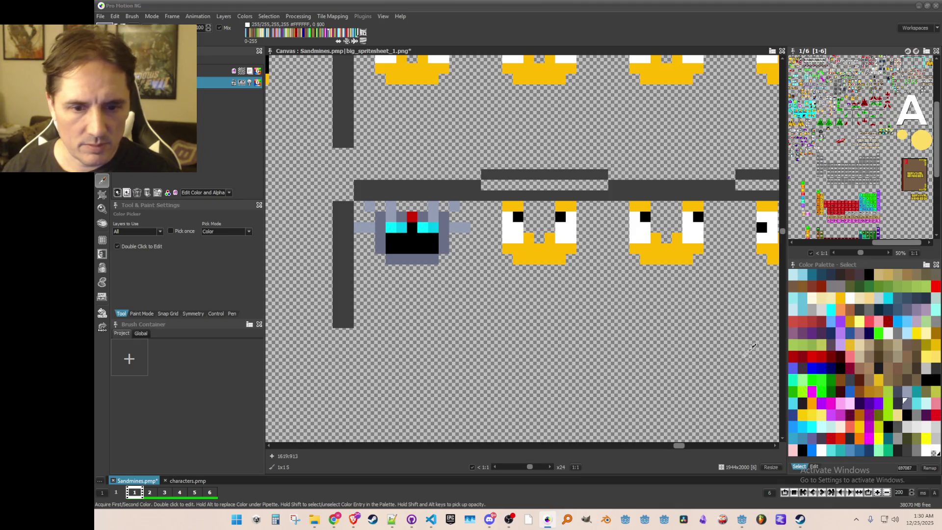
{"action": "key", "text": "d"}
Darken the robot face's bottom row and five side pixels, then show the characters.pmp sheet
{"action": "mouse_move", "coordinate": [432, 259]}
{"action": "left_mouse_down"}
{"action": "mouse_move", "coordinate": [395, 259]}
{"action": "mouse_move", "coordinate": [411, 258]}
{"action": "left_mouse_up"}
{"action": "left_click", "coordinate": [445, 238]}
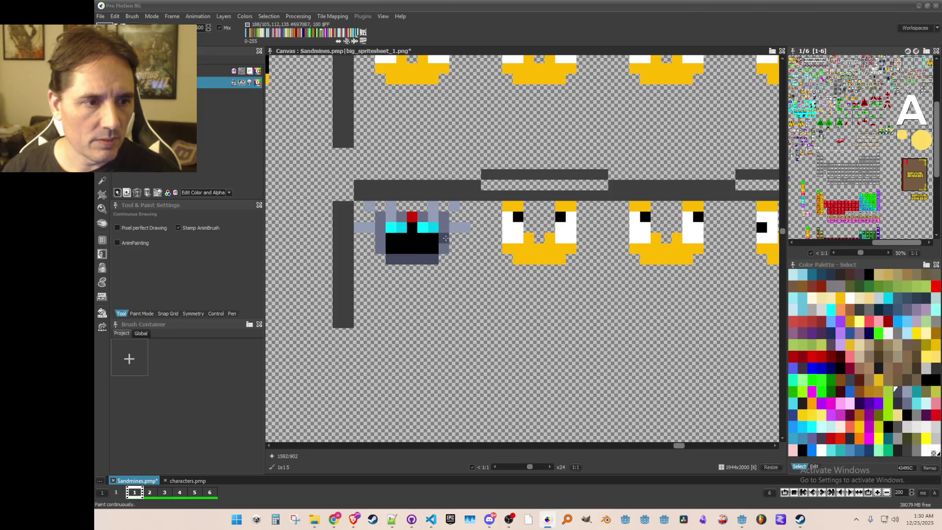
{"action": "left_click", "coordinate": [380, 248]}
{"action": "left_click", "coordinate": [445, 237]}
{"action": "left_click", "coordinate": [440, 228]}
{"action": "left_click", "coordinate": [382, 234]}
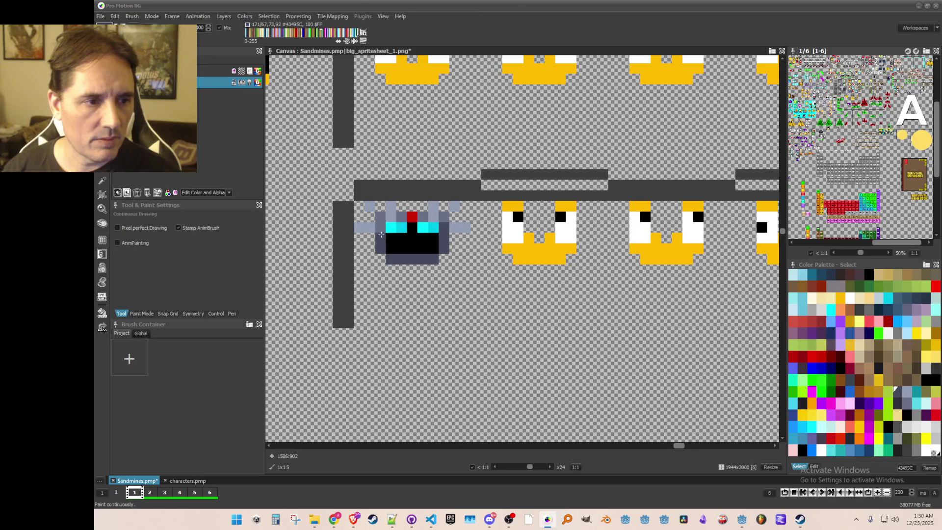
{"action": "scroll", "coordinate": [426, 276], "scroll_direction": "down", "scroll_amount": 1}
{"action": "scroll", "coordinate": [466, 269], "scroll_direction": "up", "scroll_amount": 1}
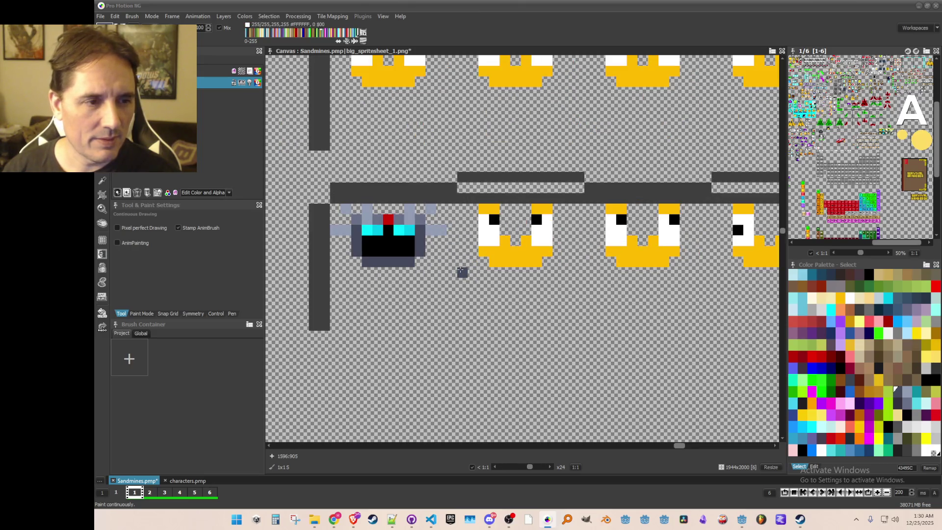
{"action": "left_click", "coordinate": [175, 483]}
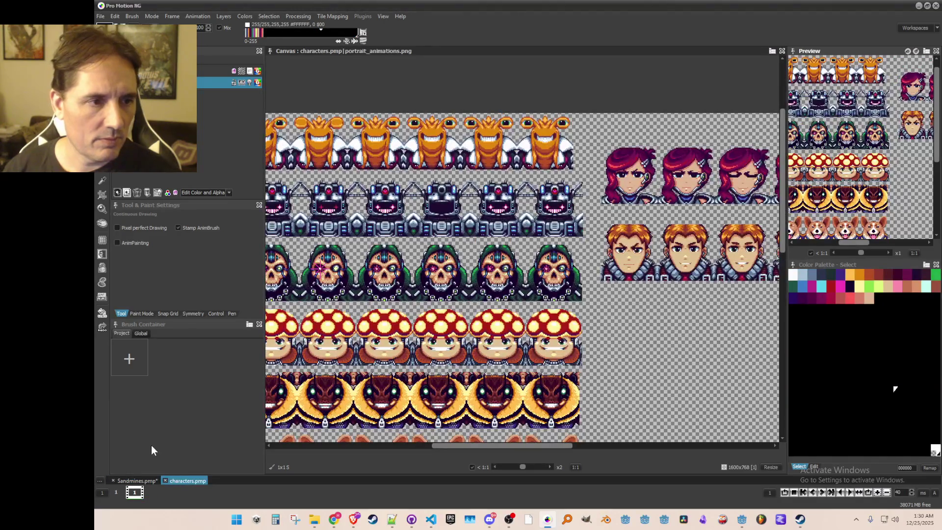
Compare the robot face in Sandmines.pmp with the zoomed robot portrait in characters.pmp, then return to Sandmines
{"action": "left_click", "coordinate": [139, 484]}
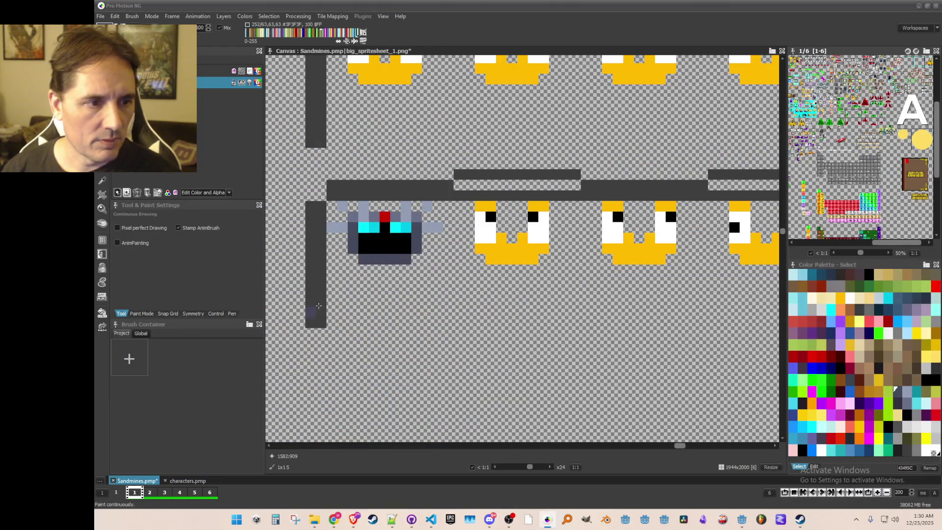
{"action": "scroll", "coordinate": [331, 291], "scroll_direction": "up", "scroll_amount": 1}
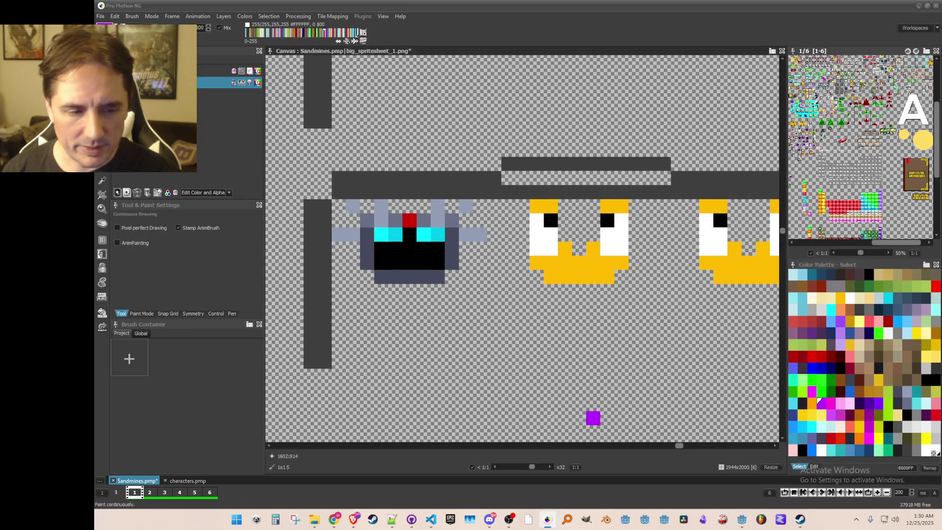
{"action": "left_click", "coordinate": [177, 480]}
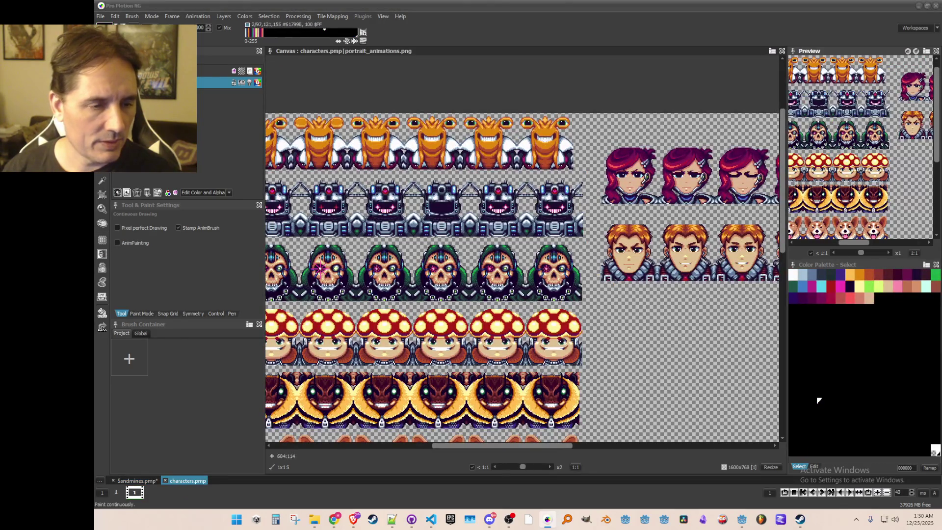
{"action": "scroll", "coordinate": [640, 196], "scroll_direction": "up", "scroll_amount": 3}
{"action": "key", "text": "comma"}
{"action": "scroll", "coordinate": [640, 197], "scroll_direction": "up", "scroll_amount": 1}
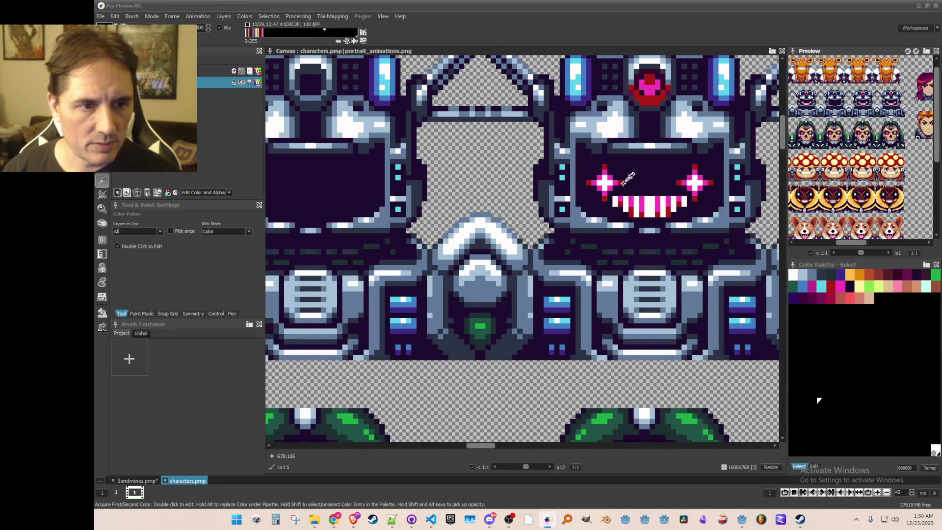
{"action": "scroll", "coordinate": [621, 195], "scroll_direction": "down", "scroll_amount": 4}
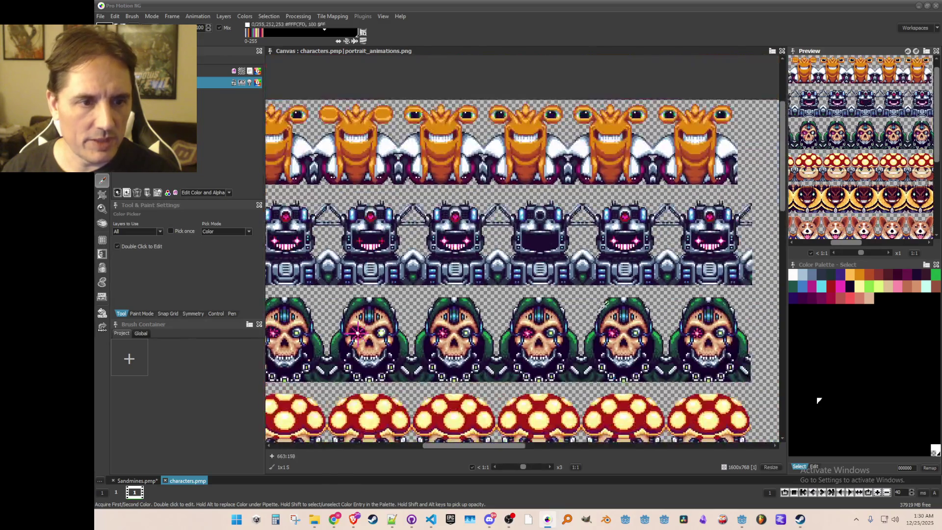
{"action": "scroll", "coordinate": [534, 265], "scroll_direction": "up", "scroll_amount": 1}
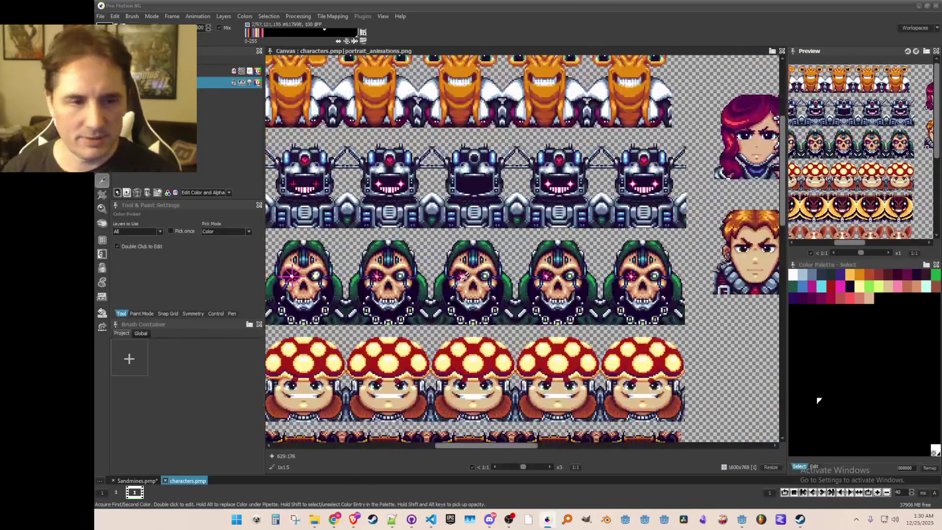
{"action": "left_click", "coordinate": [139, 480]}
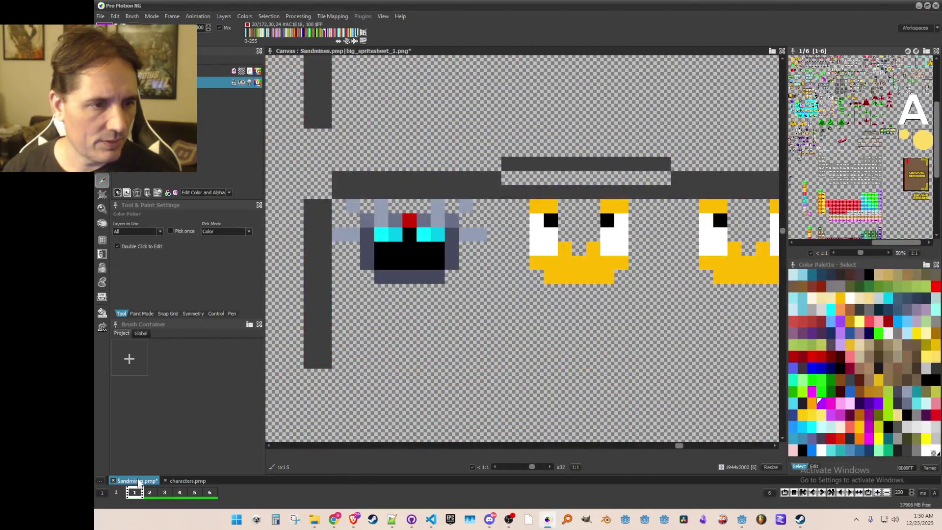
Recolour the robot's eye pixels, first magenta, then dark red 7F0101
{"action": "left_click", "coordinate": [833, 401]}
{"action": "scroll", "coordinate": [457, 269], "scroll_direction": "up", "scroll_amount": 1}
{"action": "left_click", "coordinate": [346, 222]}
{"action": "left_click", "coordinate": [402, 221]}
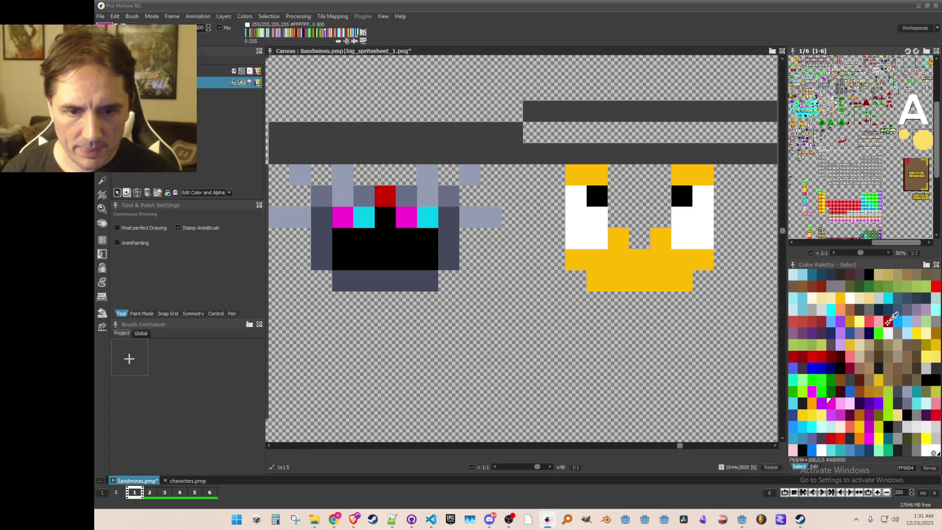
{"action": "left_click", "coordinate": [888, 321]}
{"action": "left_click", "coordinate": [840, 349]}
{"action": "left_click", "coordinate": [364, 217]}
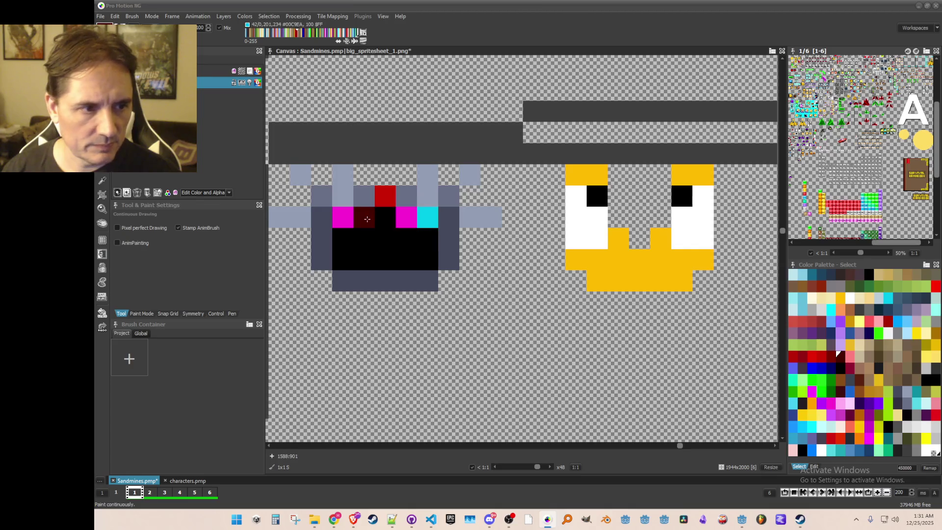
{"action": "left_click", "coordinate": [427, 217]}
{"action": "left_click", "coordinate": [829, 355]}
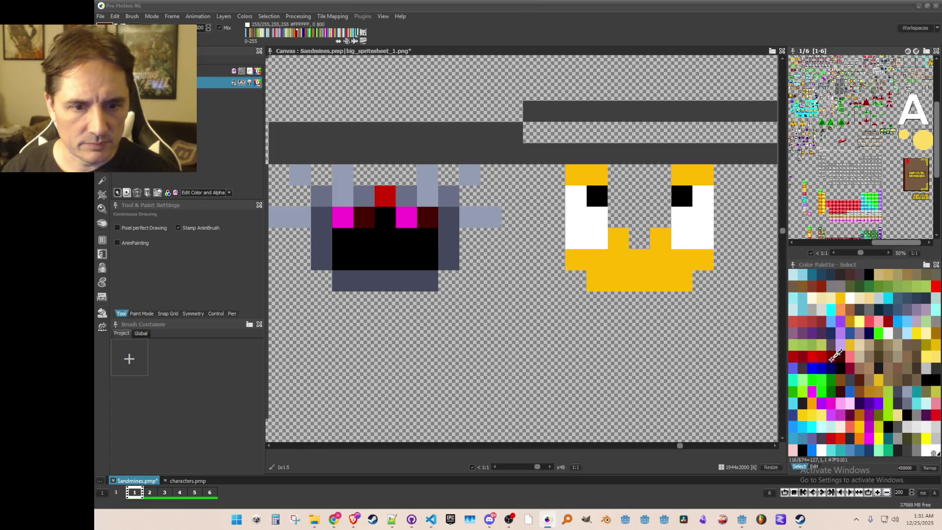
{"action": "left_click", "coordinate": [364, 222]}
{"action": "left_click", "coordinate": [431, 223]}
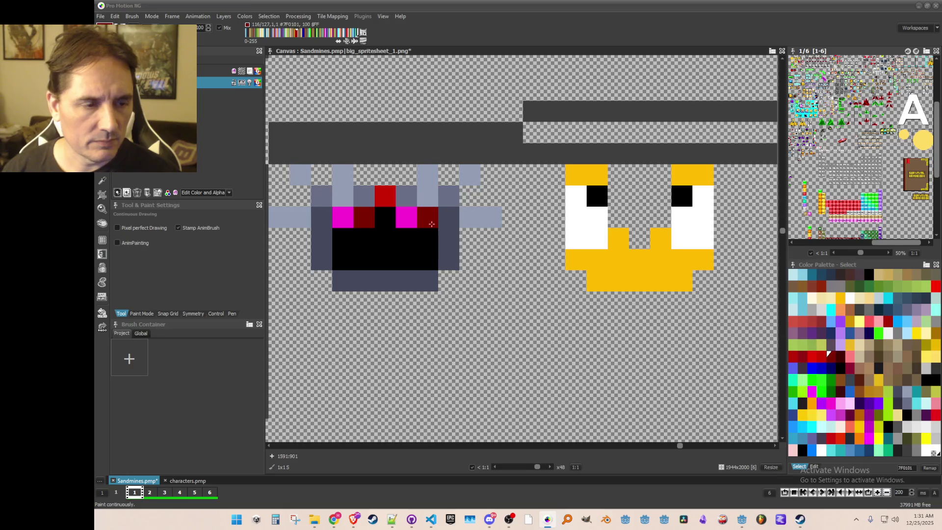
Sample the eye red and paint a red pixel on top of the robot's head
{"action": "scroll", "coordinate": [481, 267], "scroll_direction": "down", "scroll_amount": 3}
{"action": "scroll", "coordinate": [447, 255], "scroll_direction": "up", "scroll_amount": 2}
{"action": "scroll", "coordinate": [447, 255], "scroll_direction": "down", "scroll_amount": 1}
{"action": "scroll", "coordinate": [446, 270], "scroll_direction": "up", "scroll_amount": 1}
{"action": "scroll", "coordinate": [446, 260], "scroll_direction": "down", "scroll_amount": 2}
{"action": "scroll", "coordinate": [452, 239], "scroll_direction": "up", "scroll_amount": 2}
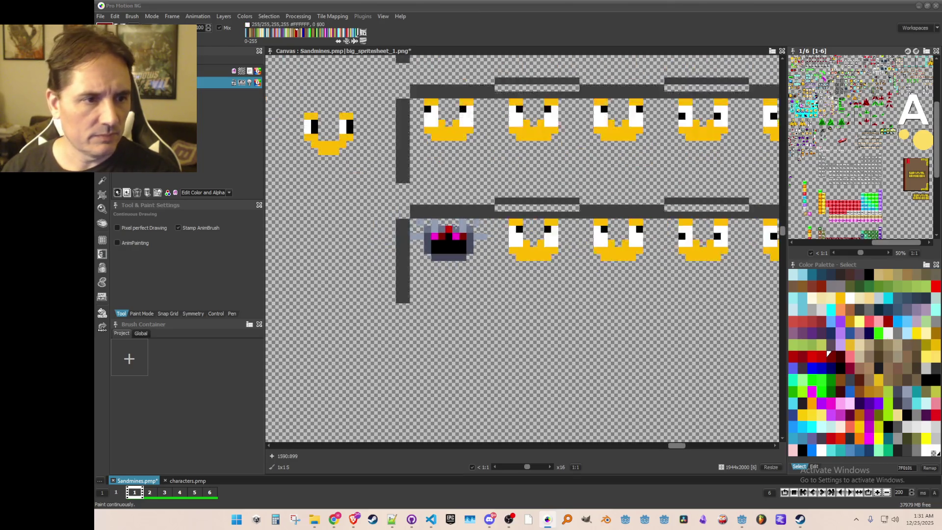
{"action": "scroll", "coordinate": [451, 240], "scroll_direction": "down", "scroll_amount": 2}
{"action": "scroll", "coordinate": [437, 239], "scroll_direction": "up", "scroll_amount": 3}
{"action": "left_click", "coordinate": [436, 237]}
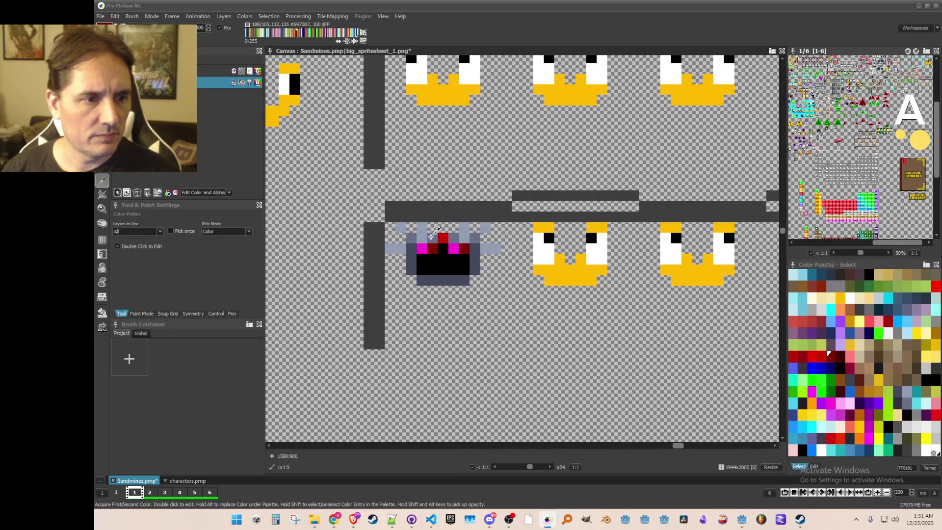
{"action": "left_click", "coordinate": [443, 238], "text": "alt"}
{"action": "left_click", "coordinate": [443, 228]}
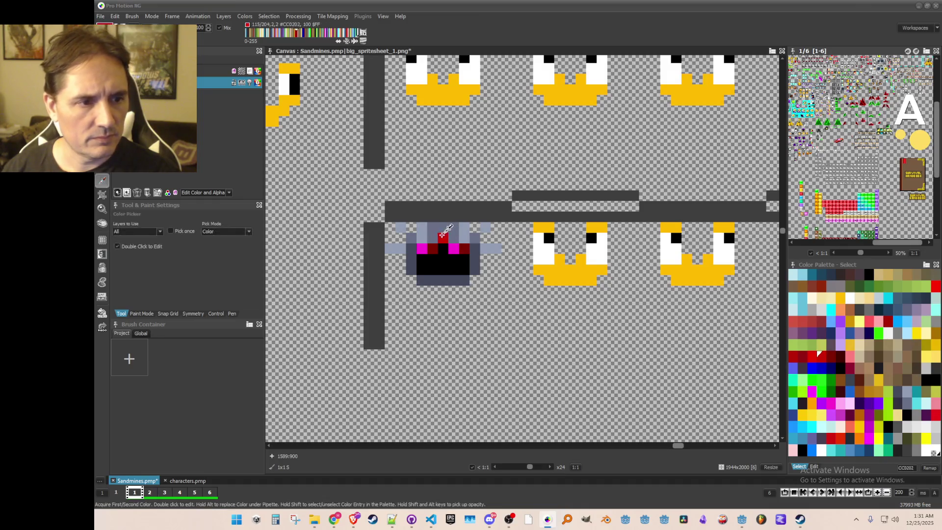
{"action": "key", "text": "alt"}
{"action": "key", "text": "alt"}
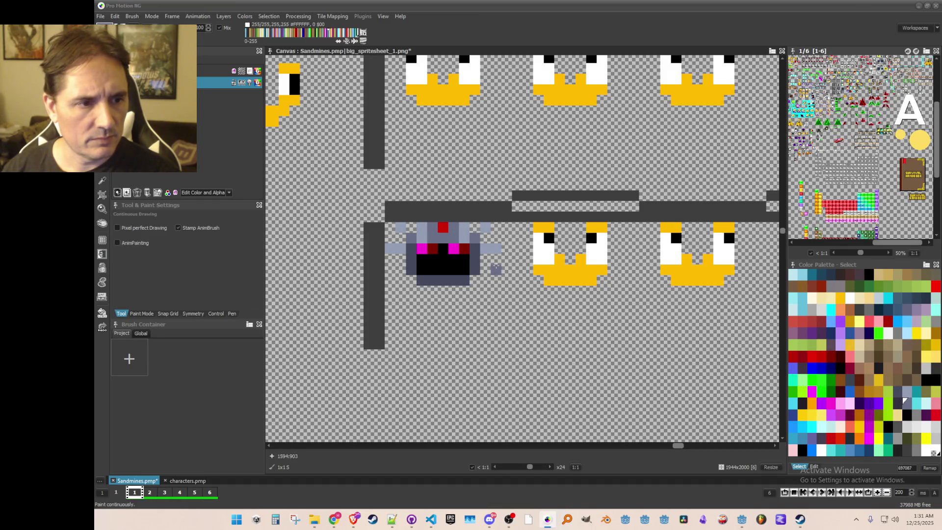
Paint the robot's mouth rows in black and dark grey #1F1F1F
{"action": "scroll", "coordinate": [495, 269], "scroll_direction": "down", "scroll_amount": 2}
{"action": "scroll", "coordinate": [484, 281], "scroll_direction": "down", "scroll_amount": 1}
{"action": "scroll", "coordinate": [480, 284], "scroll_direction": "up", "scroll_amount": 1}
{"action": "scroll", "coordinate": [422, 287], "scroll_direction": "down", "scroll_amount": 1}
{"action": "scroll", "coordinate": [415, 288], "scroll_direction": "up", "scroll_amount": 1}
{"action": "scroll", "coordinate": [414, 289], "scroll_direction": "up", "scroll_amount": 2}
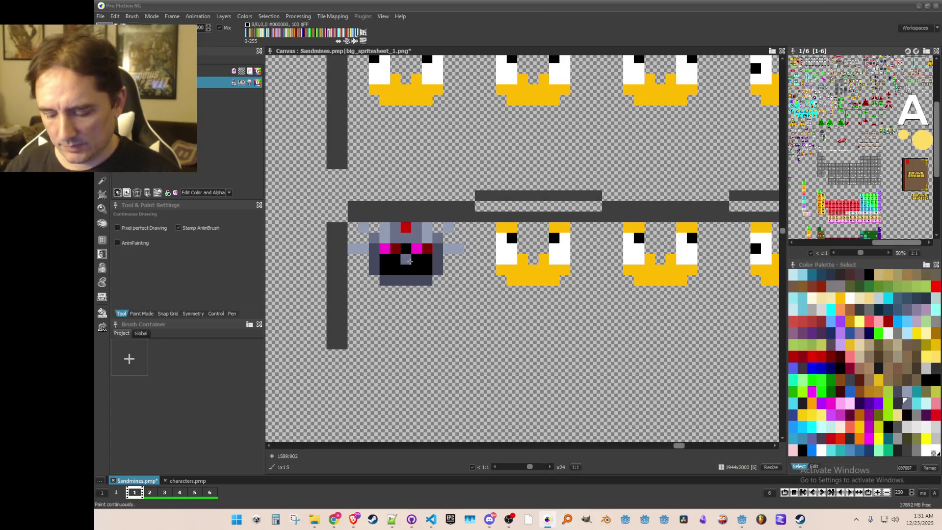
{"action": "key", "text": "k"}
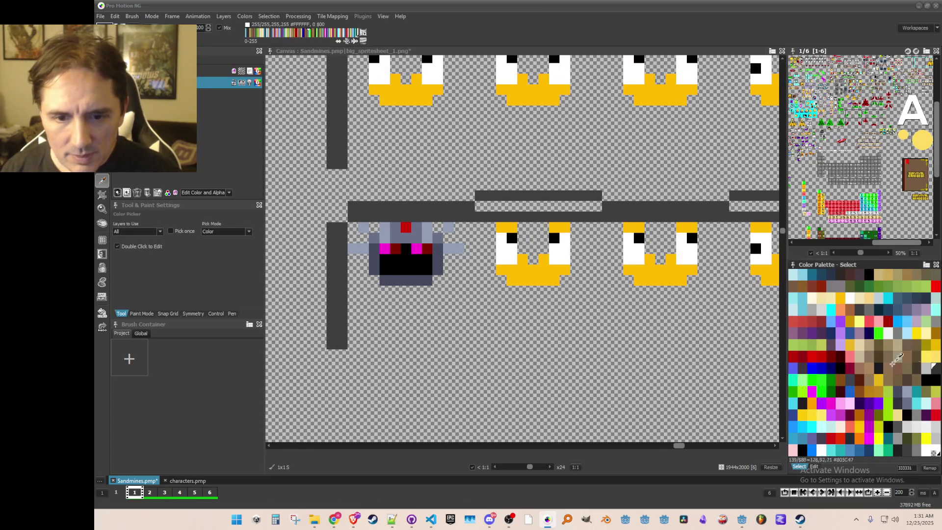
{"action": "left_click_drag", "start_coordinate": [380, 259], "coordinate": [425, 261]}
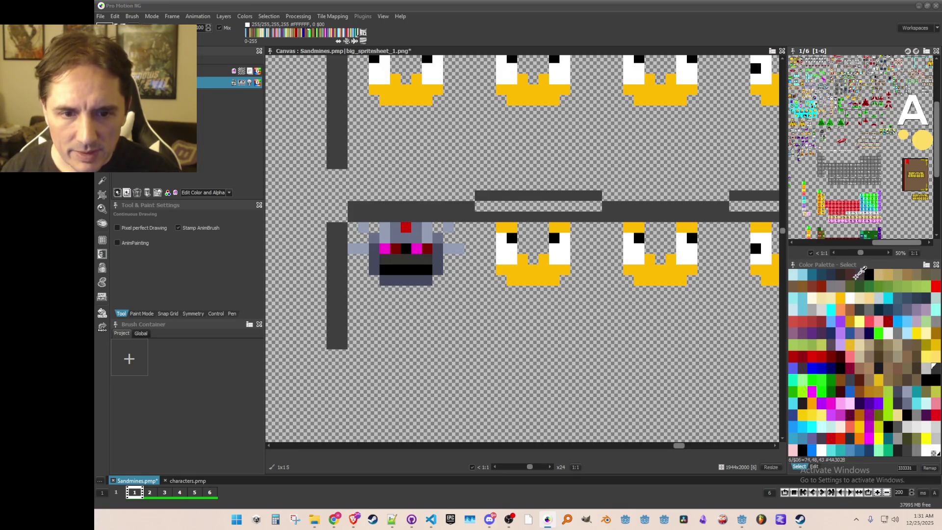
{"action": "left_click", "coordinate": [897, 446]}
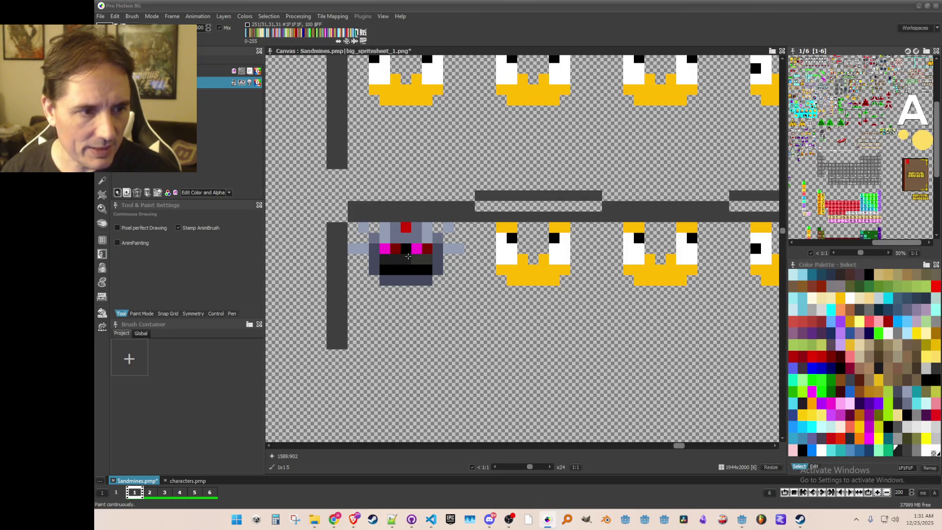
{"action": "left_click", "coordinate": [422, 267], "text": "alt"}
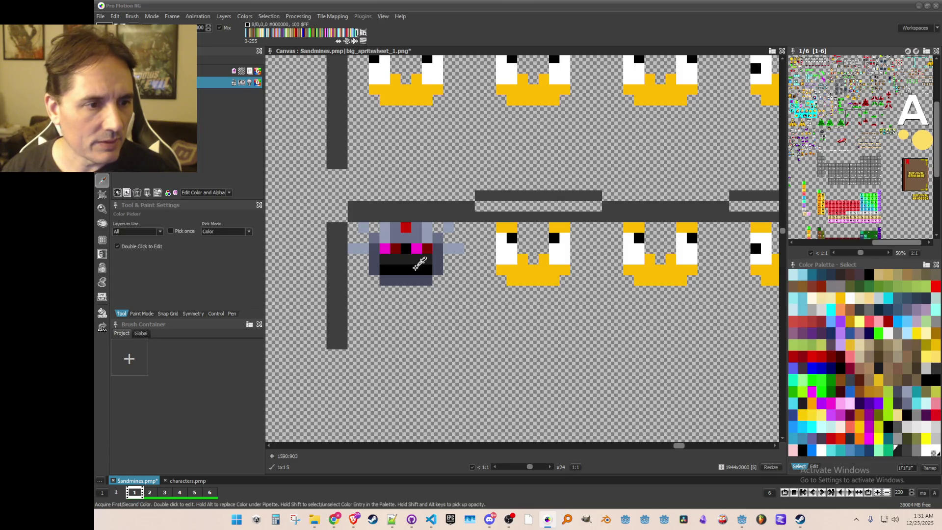
{"action": "left_click_drag", "start_coordinate": [412, 259], "coordinate": [383, 269]}
{"action": "left_click", "coordinate": [426, 258], "text": "alt"}
{"action": "left_click", "coordinate": [426, 256], "text": "alt"}
Shade a pixel on the head's top row with darker grey-blue #697087
{"action": "scroll", "coordinate": [417, 302], "scroll_direction": "down", "scroll_amount": 1}
{"action": "scroll", "coordinate": [445, 328], "scroll_direction": "down", "scroll_amount": 1}
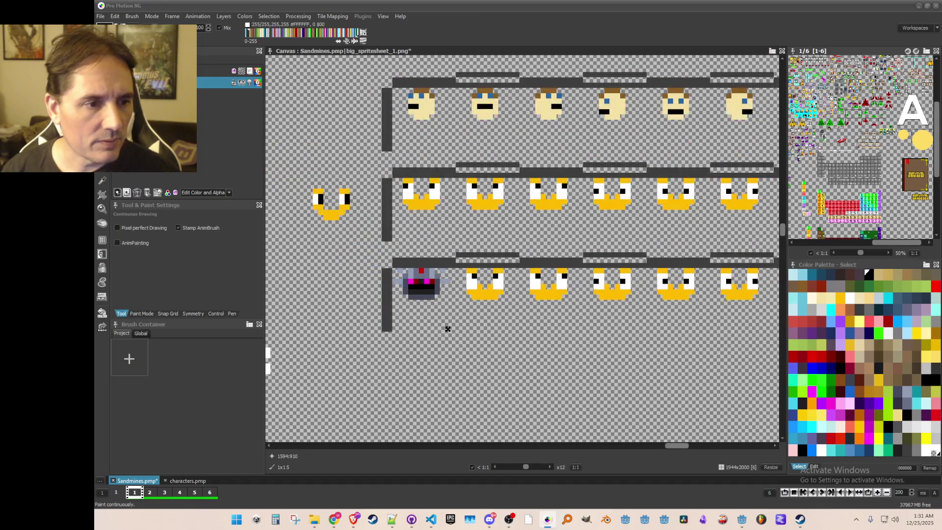
{"action": "scroll", "coordinate": [458, 334], "scroll_direction": "up", "scroll_amount": 4}
{"action": "left_click", "coordinate": [484, 203], "text": "alt"}
{"action": "scroll", "coordinate": [484, 203], "scroll_direction": "down", "scroll_amount": 1}
{"action": "left_click", "coordinate": [447, 234], "text": "alt"}
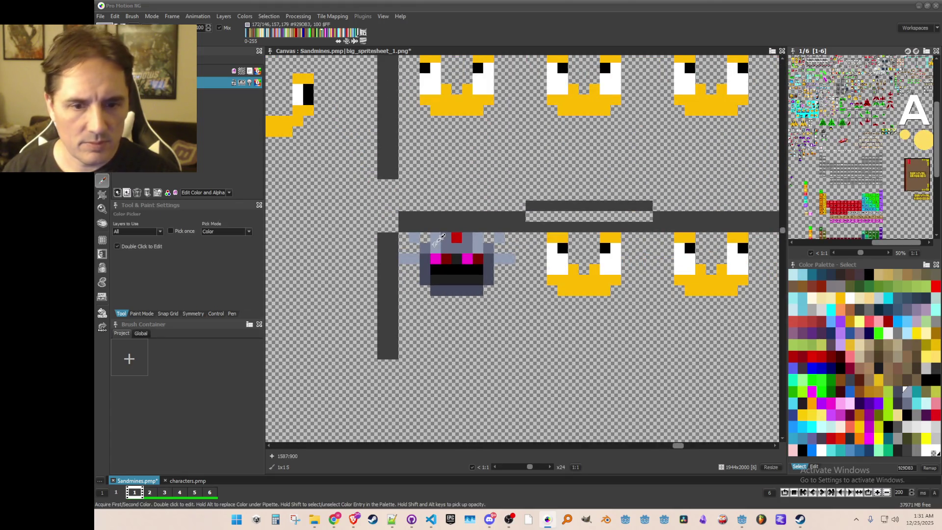
{"action": "left_click", "coordinate": [927, 365]}
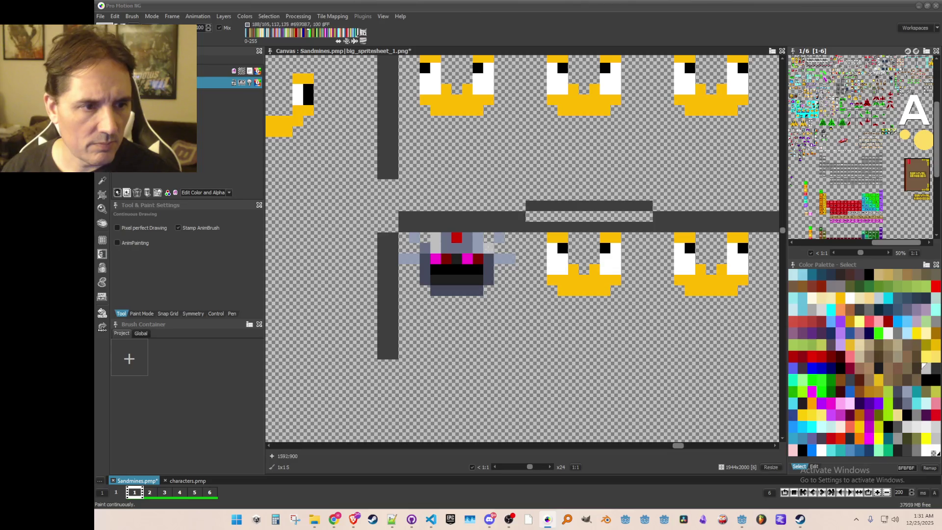
{"action": "key", "text": "k"}
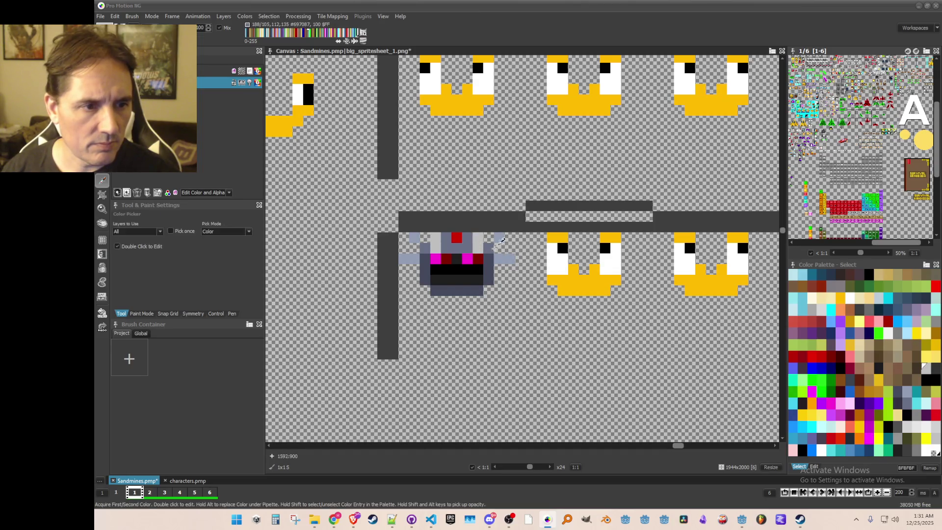
{"action": "key", "text": "d"}
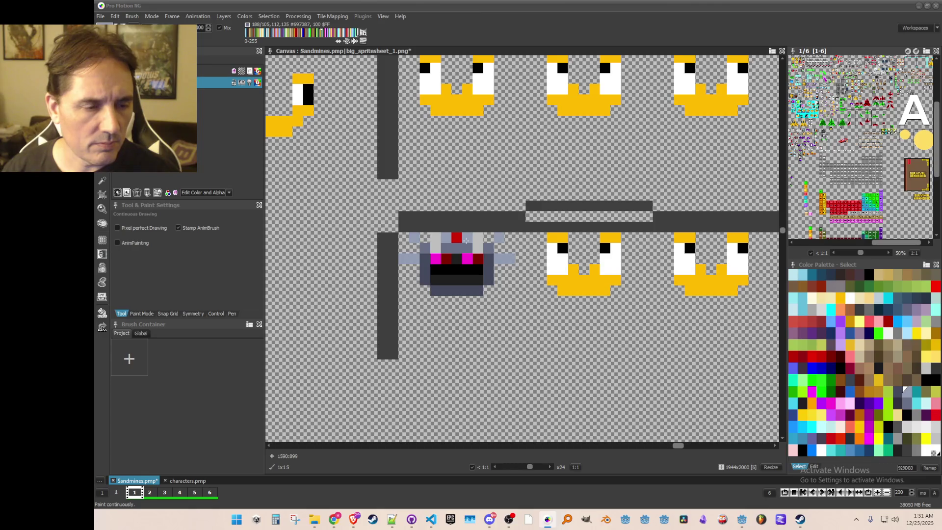
{"action": "left_click", "coordinate": [466, 244], "text": "alt"}
{"action": "left_click", "coordinate": [452, 240]}
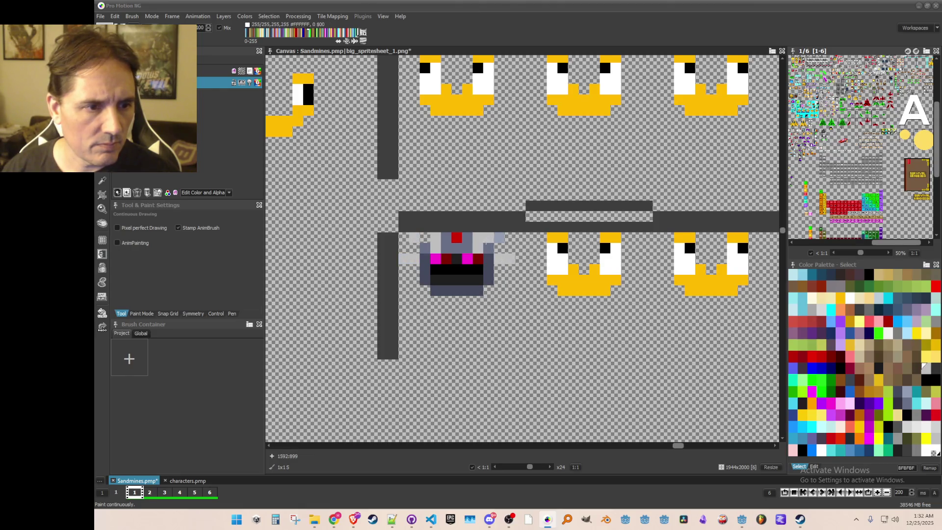
Touch up the head with light grey #BFBFBF, undoing a stray near-white F0F0F0 pixel
{"action": "key", "text": "alt"}
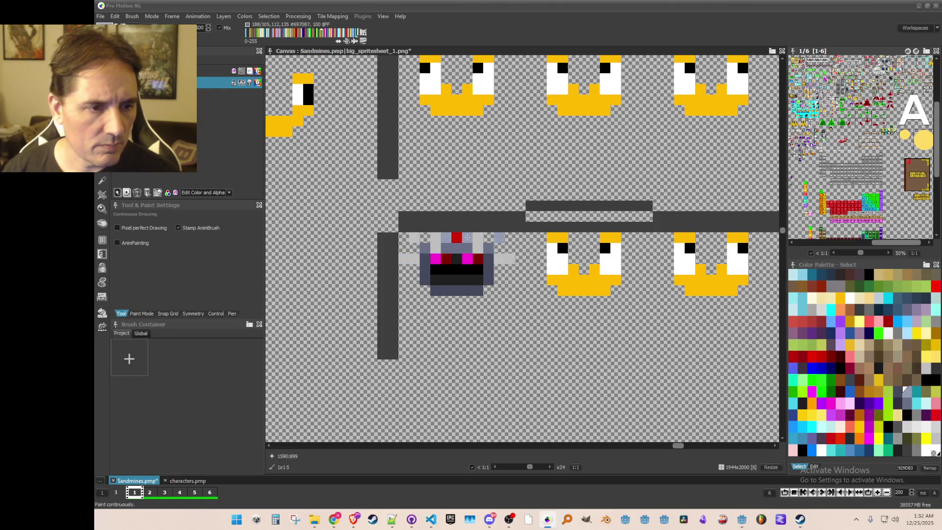
{"action": "left_click", "coordinate": [426, 247], "text": "alt"}
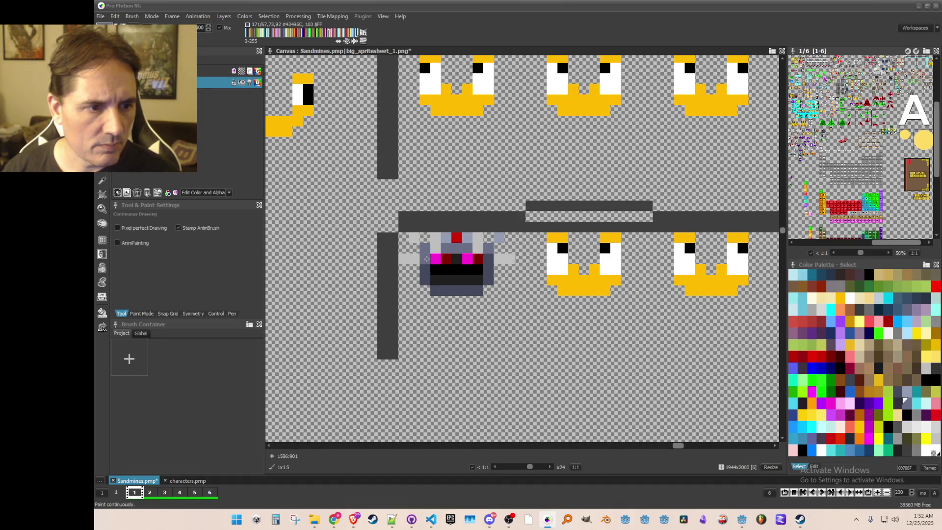
{"action": "left_click", "coordinate": [437, 244], "text": "alt"}
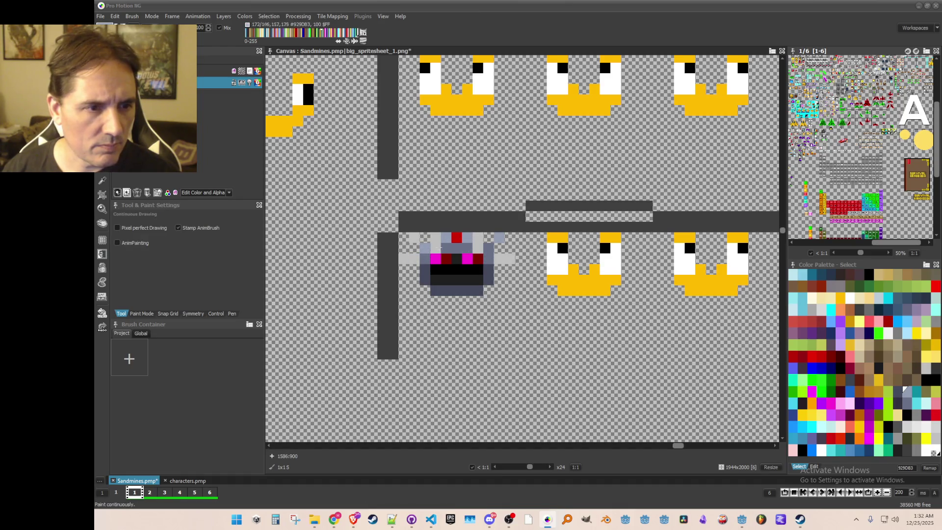
{"action": "left_click", "coordinate": [486, 248], "text": "alt"}
{"action": "scroll", "coordinate": [493, 255], "scroll_direction": "down", "scroll_amount": 1}
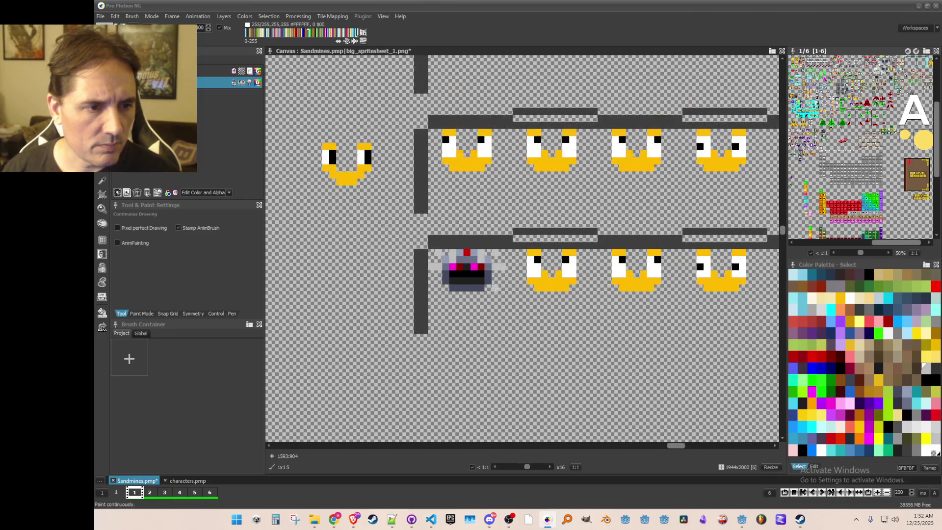
{"action": "scroll", "coordinate": [486, 292], "scroll_direction": "up", "scroll_amount": 1}
{"action": "left_click", "coordinate": [424, 238], "text": "alt"}
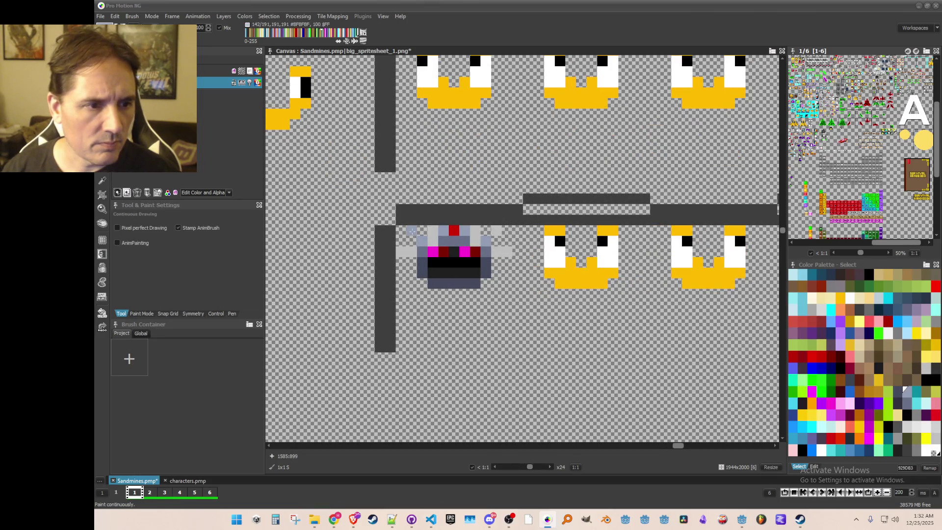
{"action": "scroll", "coordinate": [505, 265], "scroll_direction": "down", "scroll_amount": 2}
{"action": "scroll", "coordinate": [471, 250], "scroll_direction": "up", "scroll_amount": 2}
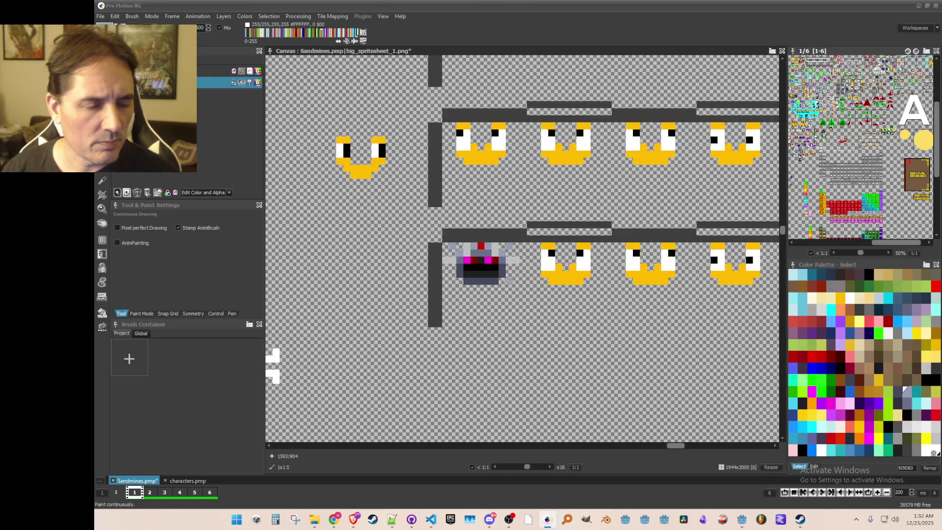
{"action": "left_click", "coordinate": [449, 238], "text": "alt"}
{"action": "left_click", "coordinate": [923, 422]}
{"action": "left_click", "coordinate": [462, 243]}
{"action": "key", "text": "ctrl+z"}
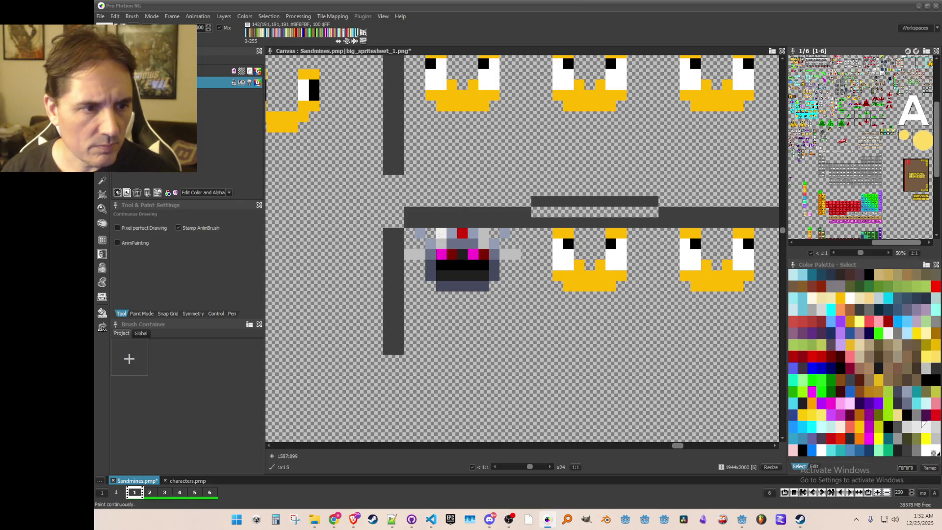
{"action": "key", "text": "alt"}
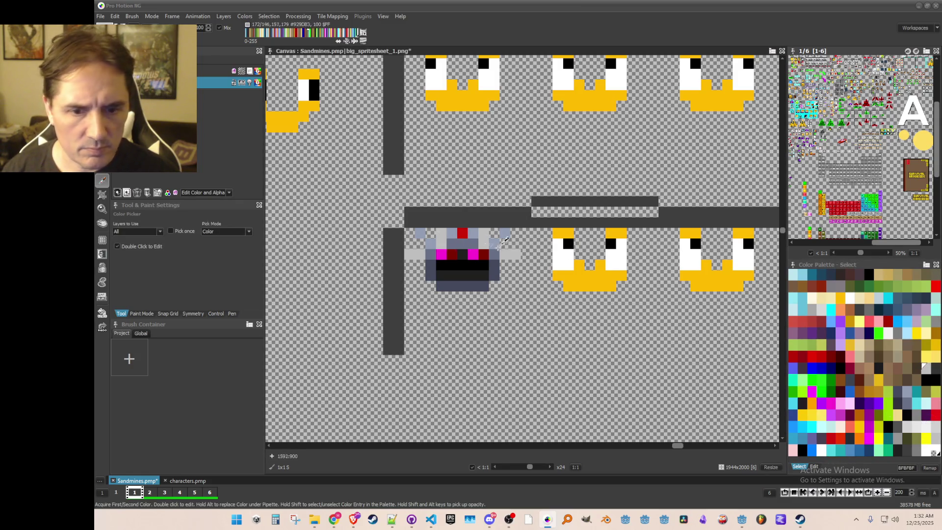
{"action": "left_click", "coordinate": [505, 232]}
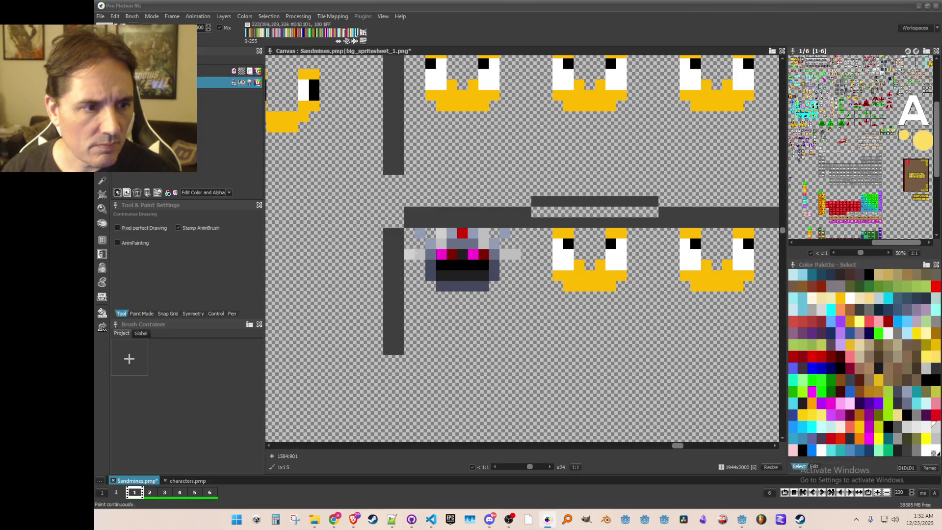
Sample grey-blue #929DB3, choose light blue ABE0FF, and bring up the characters portraits sheet
{"action": "scroll", "coordinate": [540, 289], "scroll_direction": "down", "scroll_amount": 2}
{"action": "scroll", "coordinate": [539, 289], "scroll_direction": "up", "scroll_amount": 2}
{"action": "key", "text": "comma"}
{"action": "left_click", "coordinate": [381, 225]}
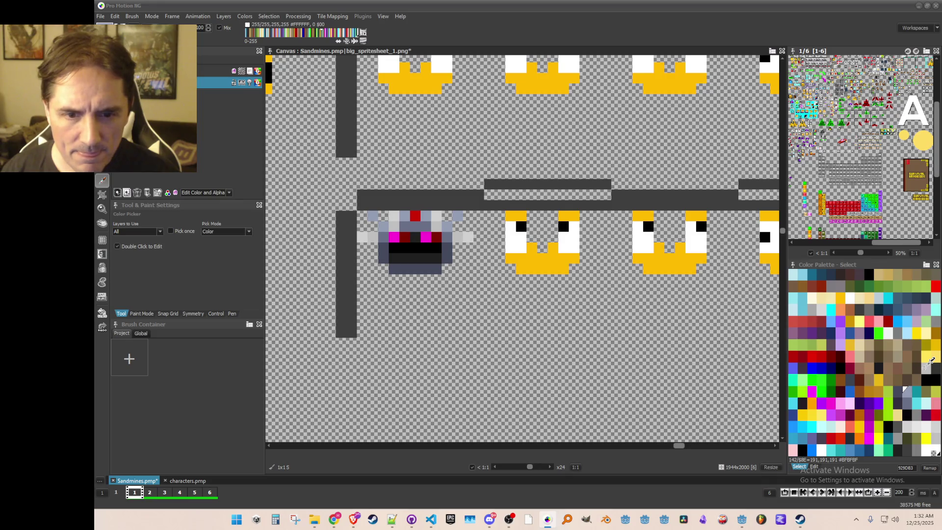
{"action": "left_click", "coordinate": [907, 333]}
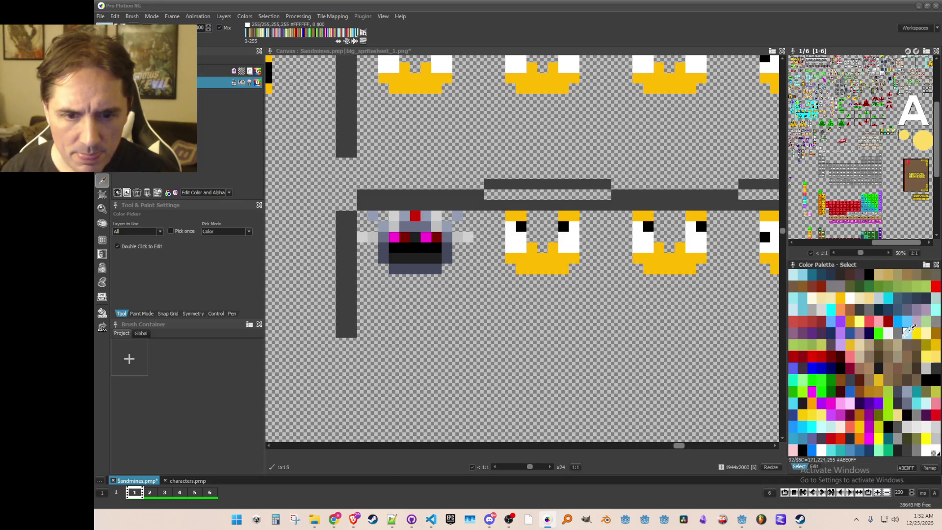
{"action": "key", "text": "s"}
{"action": "scroll", "coordinate": [373, 216], "scroll_direction": "down", "scroll_amount": 2}
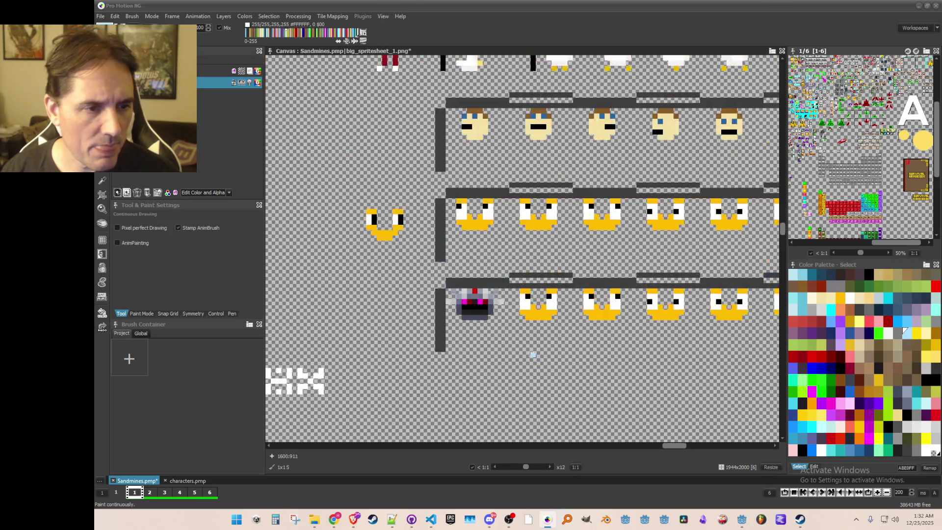
{"action": "left_click", "coordinate": [178, 480]}
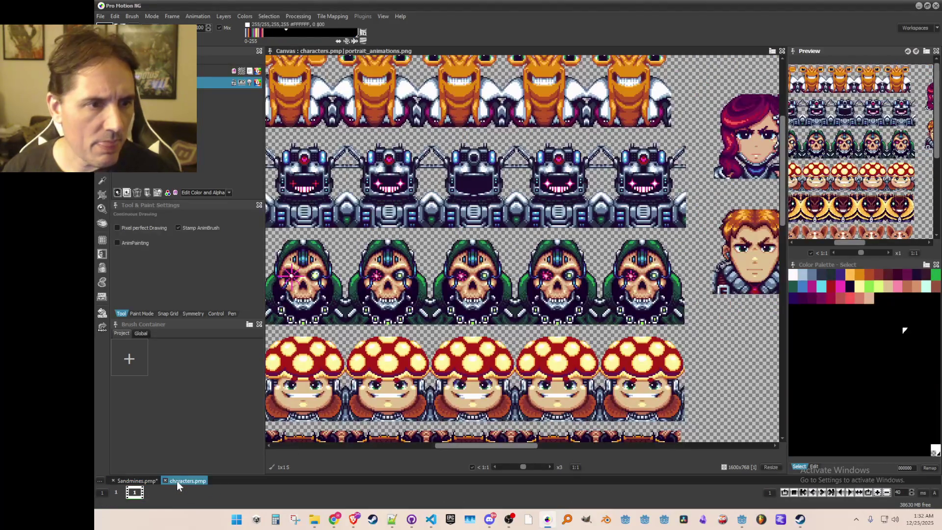
After checking the portraits, paint both robot eyes white on the Sandmines sheet
{"action": "left_click", "coordinate": [133, 481]}
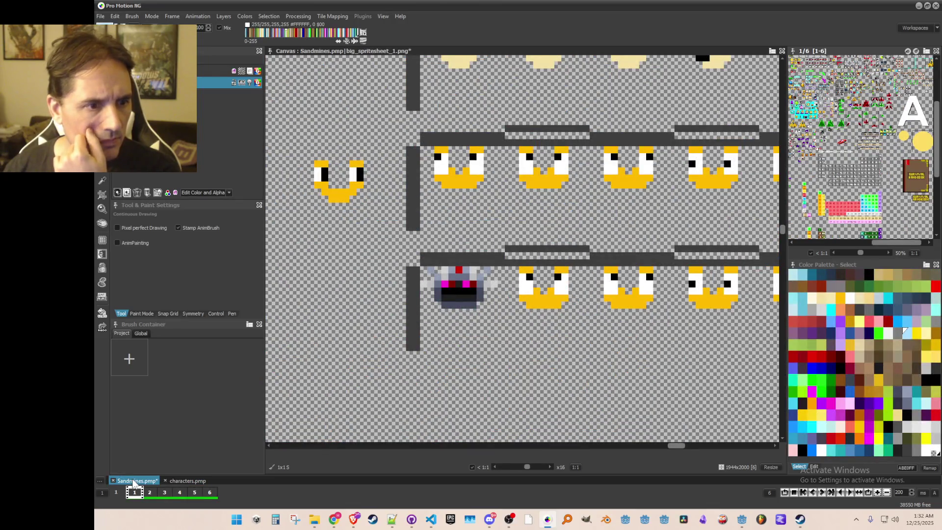
{"action": "left_click", "coordinate": [169, 478]}
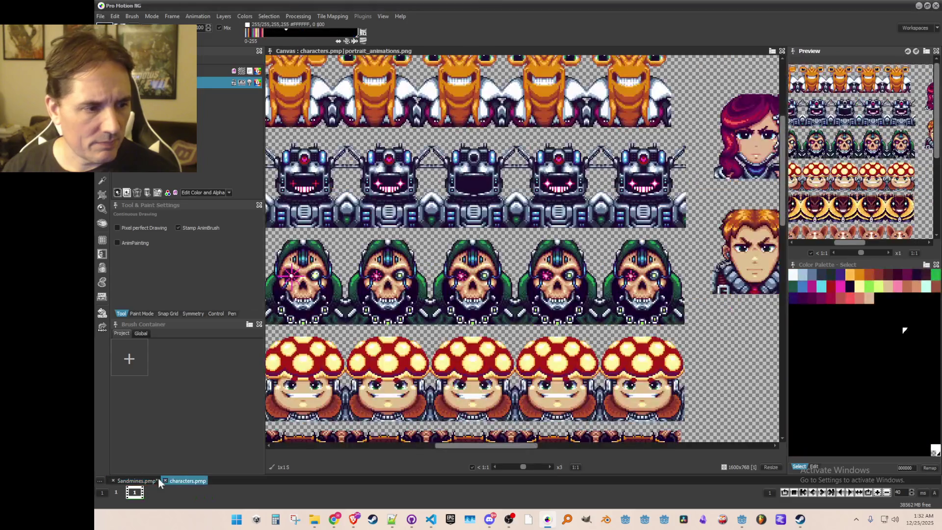
{"action": "left_click", "coordinate": [136, 481]}
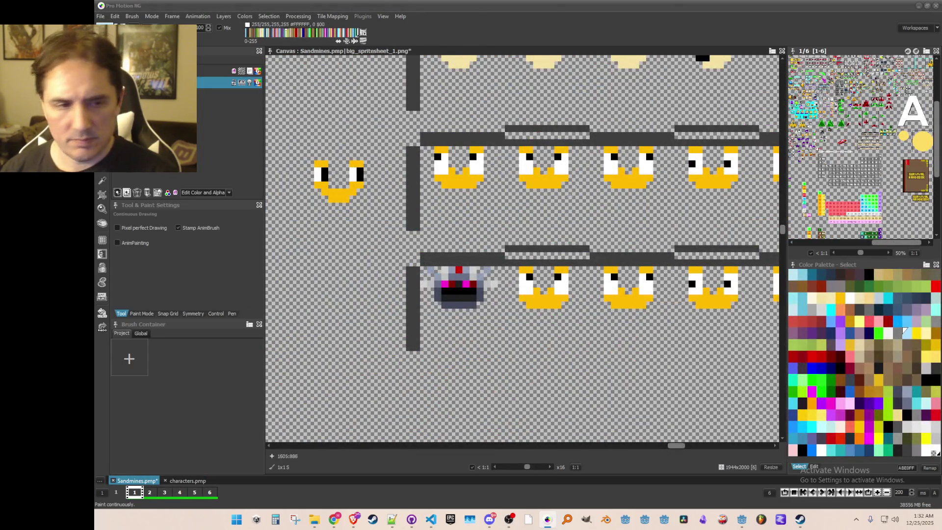
{"action": "key", "text": "comma"}
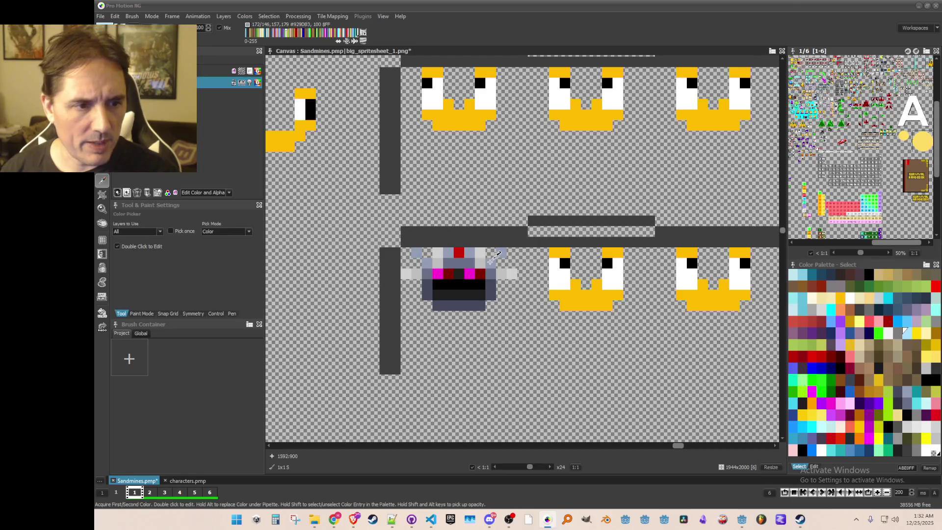
{"action": "key", "text": "d"}
{"action": "left_click", "coordinate": [469, 273]}
{"action": "left_click", "coordinate": [437, 273]}
Repaint both robot eyes magenta, comparing against the character portraits
{"action": "scroll", "coordinate": [436, 274], "scroll_direction": "down", "scroll_amount": 2}
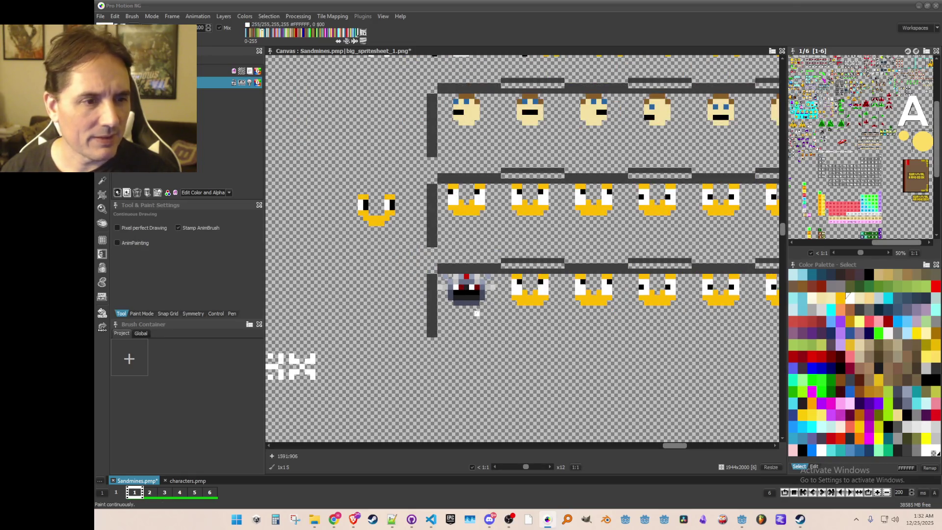
{"action": "scroll", "coordinate": [450, 302], "scroll_direction": "up", "scroll_amount": 3}
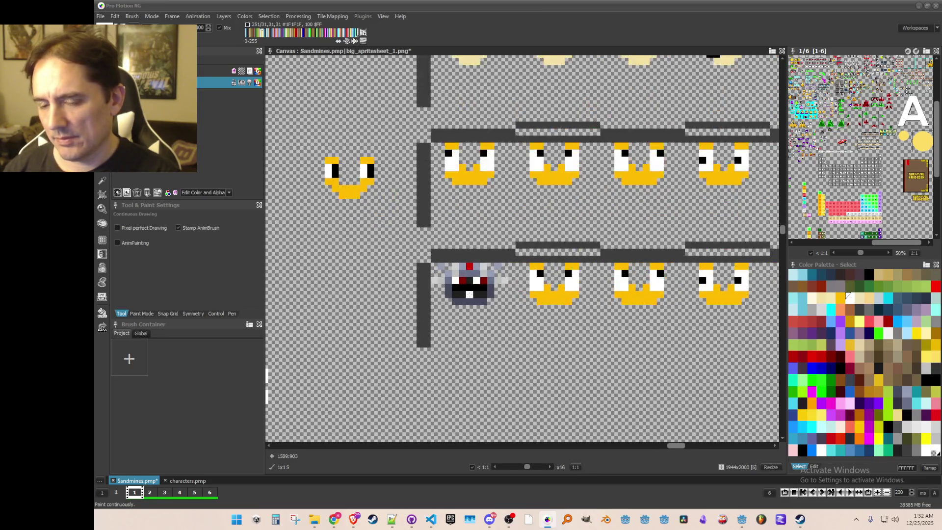
{"action": "scroll", "coordinate": [502, 298], "scroll_direction": "down", "scroll_amount": 2}
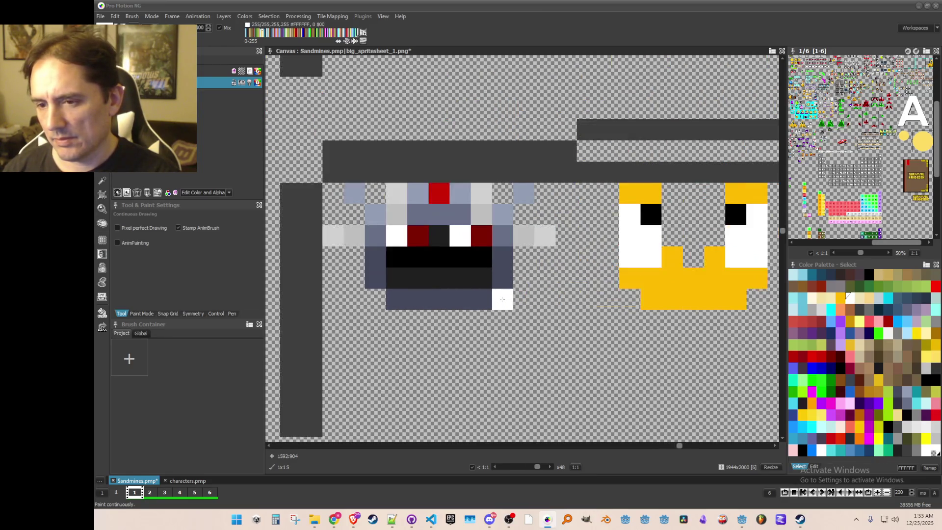
{"action": "scroll", "coordinate": [501, 297], "scroll_direction": "up", "scroll_amount": 1}
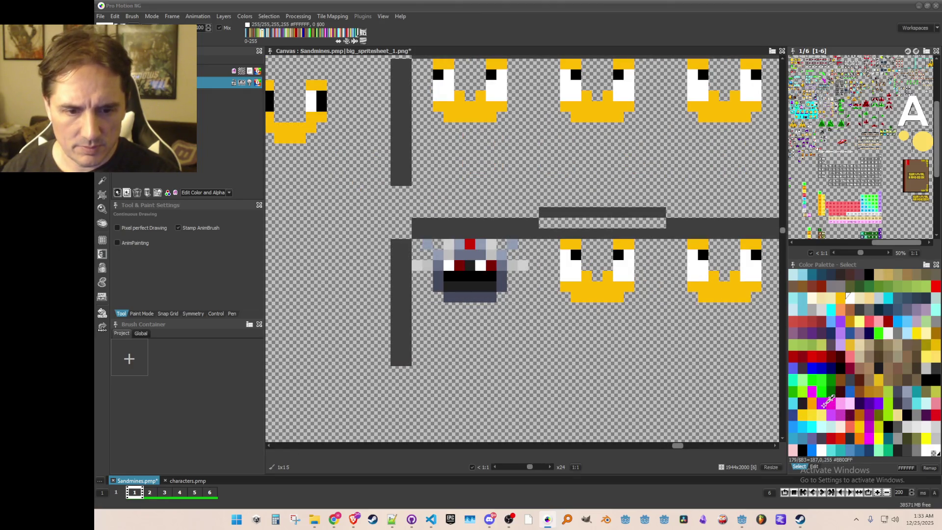
{"action": "left_click", "coordinate": [832, 401]}
{"action": "left_click", "coordinate": [459, 265]}
{"action": "left_click", "coordinate": [488, 265]}
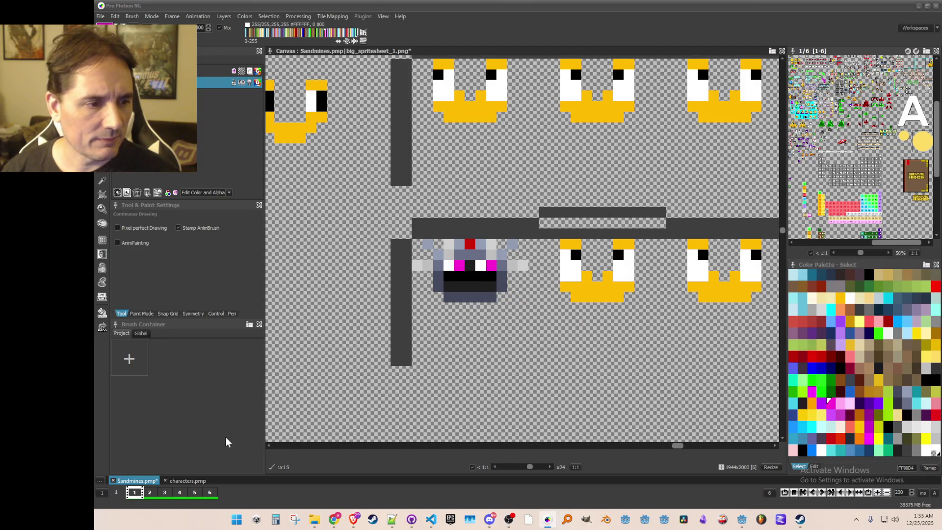
{"action": "left_click", "coordinate": [188, 482]}
{"action": "left_click", "coordinate": [137, 482]}
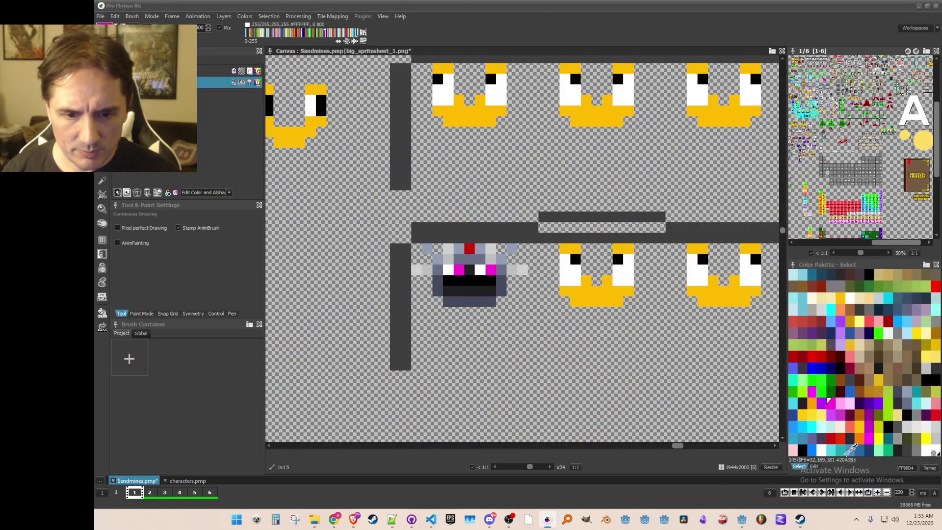
Repaint the robot's eyes pink-red and save Sandmines.pmp with Ctrl+S
{"action": "left_click", "coordinate": [935, 415]}
{"action": "left_click", "coordinate": [867, 320]}
{"action": "left_click", "coordinate": [490, 270]}
{"action": "scroll", "coordinate": [515, 284], "scroll_direction": "down", "scroll_amount": 1}
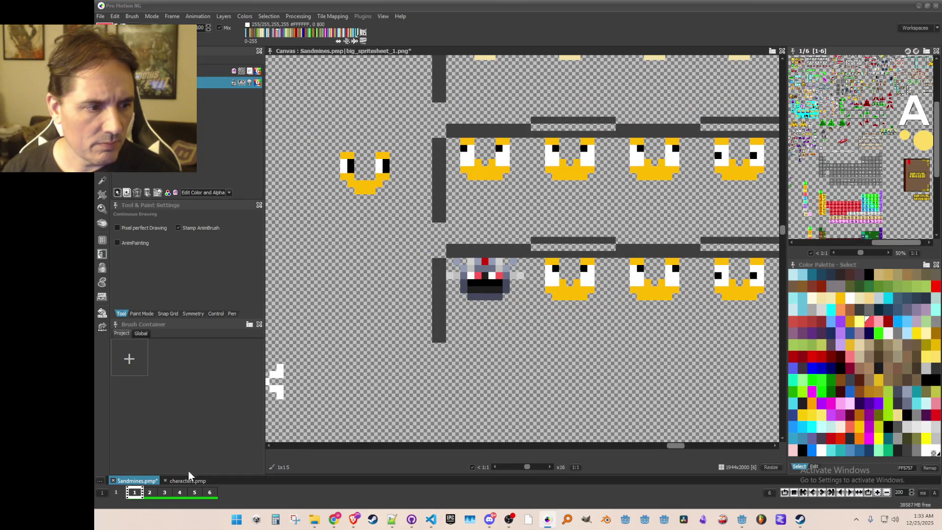
{"action": "left_click", "coordinate": [179, 479]}
{"action": "left_click", "coordinate": [134, 481]}
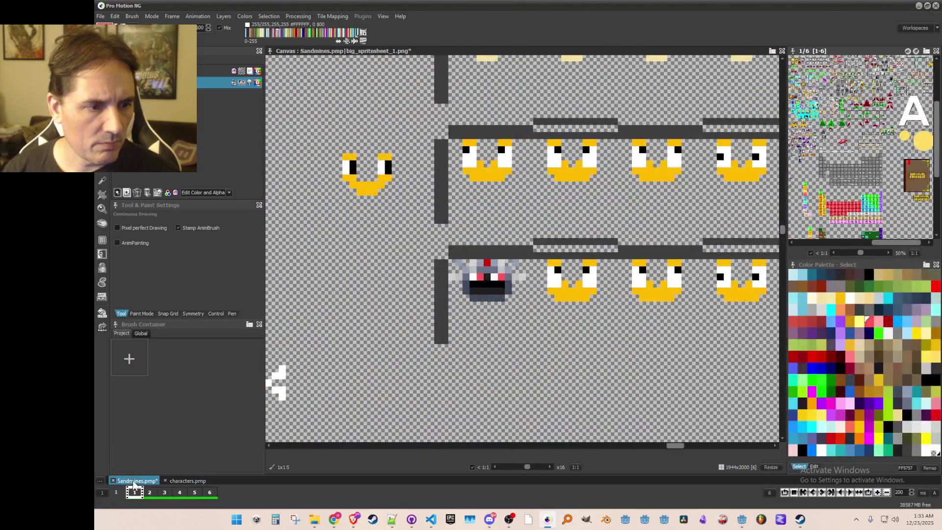
{"action": "left_click", "coordinate": [849, 354]}
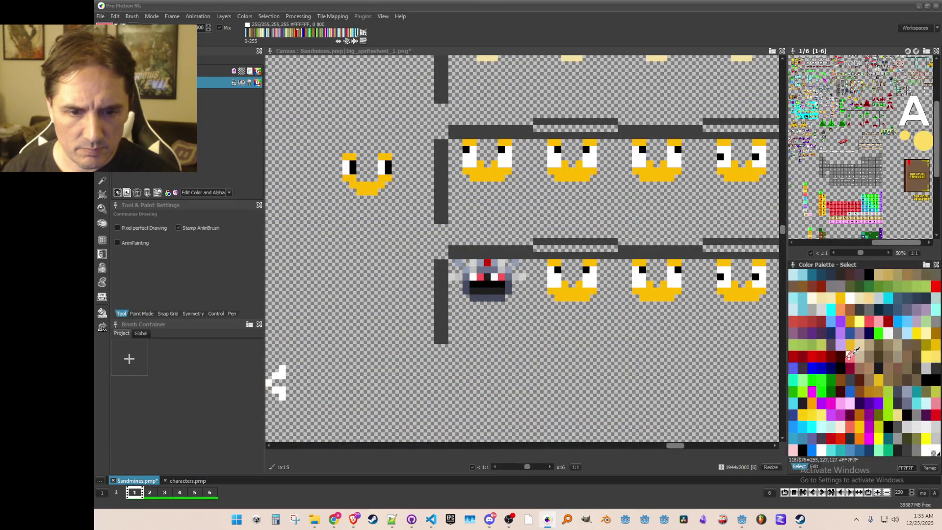
{"action": "key", "text": "ctrl+s"}
{"action": "left_click_drag", "start_coordinate": [574, 321], "coordinate": [504, 313]}
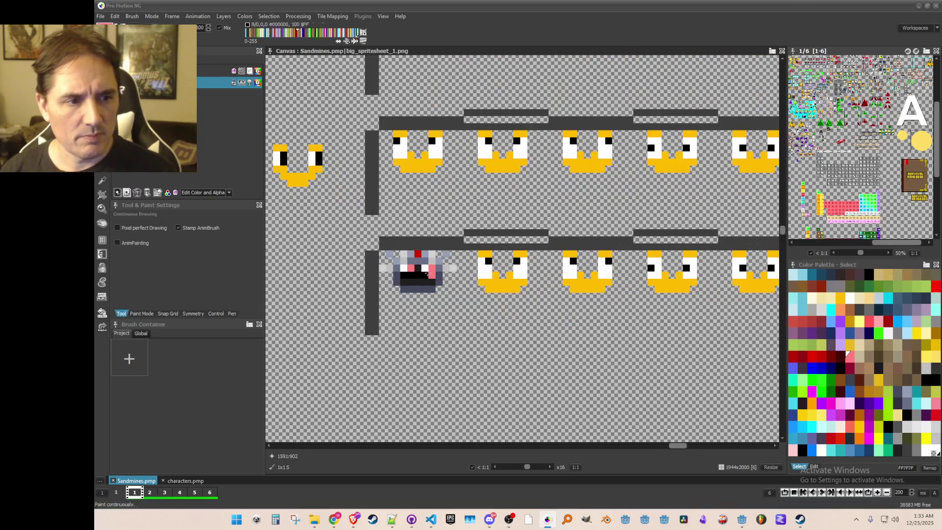
{"action": "left_click", "coordinate": [174, 480]}
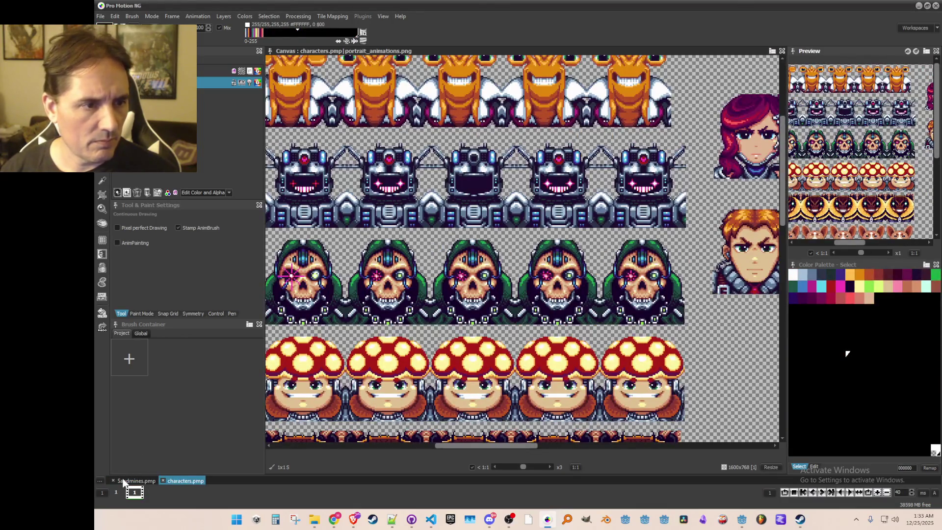
Paint the robot's top pixel dark red after trying pink first
{"action": "left_click", "coordinate": [123, 483]}
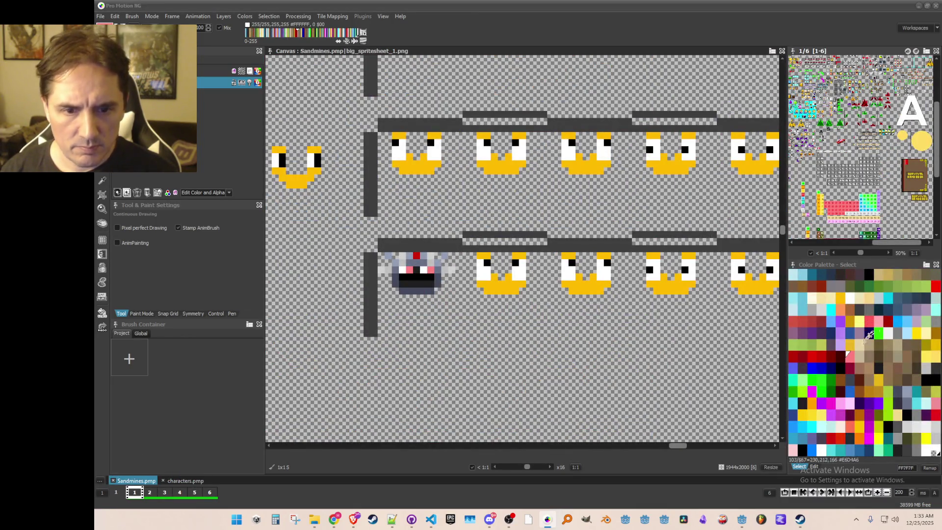
{"action": "left_click", "coordinate": [886, 319]}
{"action": "left_click", "coordinate": [869, 320]}
{"action": "left_click", "coordinate": [508, 262]}
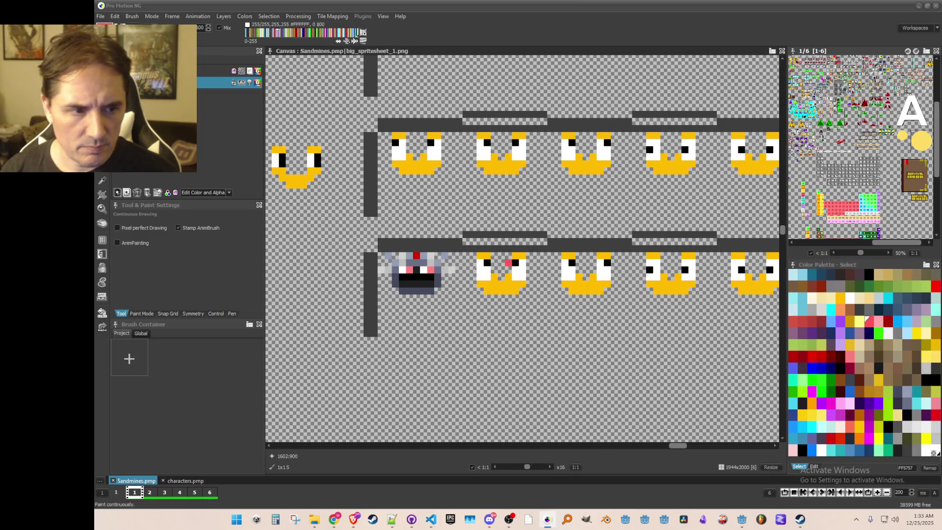
{"action": "left_click", "coordinate": [416, 255]}
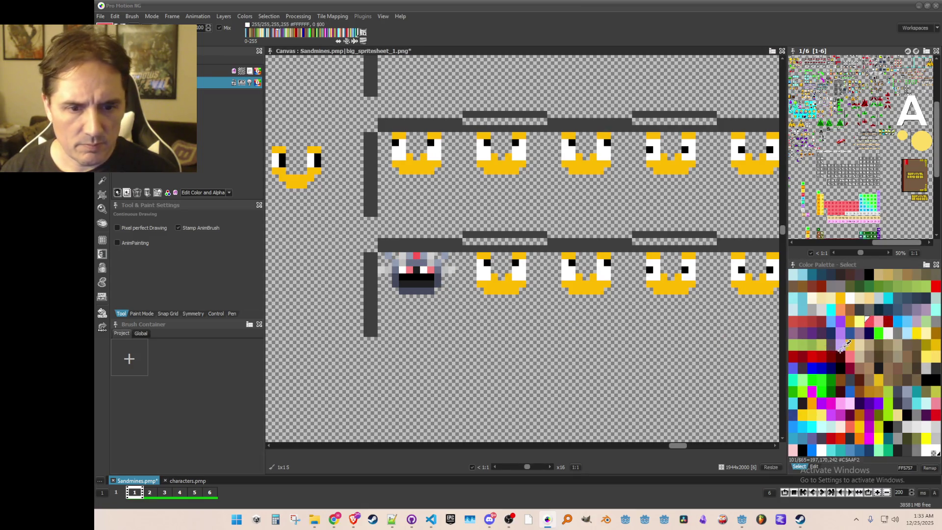
{"action": "left_click", "coordinate": [848, 365]}
{"action": "left_click", "coordinate": [416, 255]}
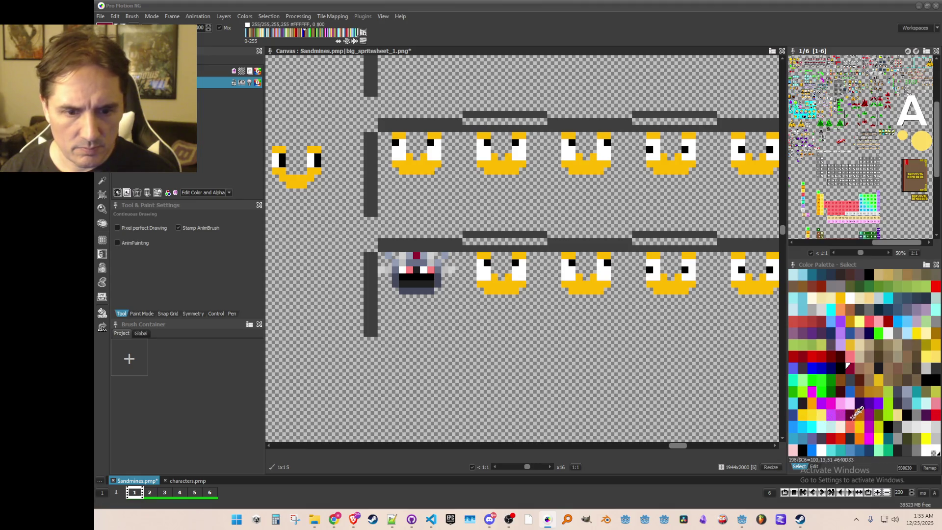
Choose purple and save the Sandmines spritesheet
{"action": "left_click", "coordinate": [868, 413]}
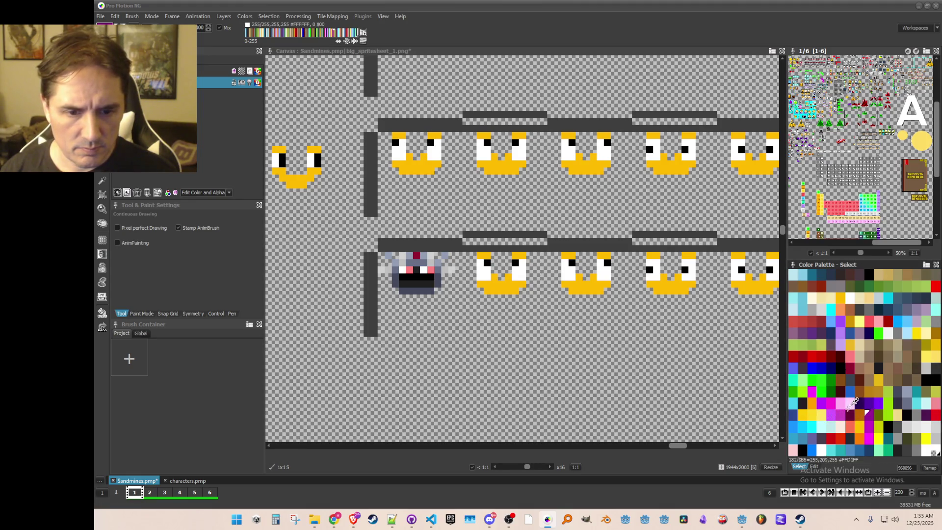
{"action": "key", "text": "ctrl+s"}
{"action": "key", "text": "b"}
{"action": "key", "text": "k"}
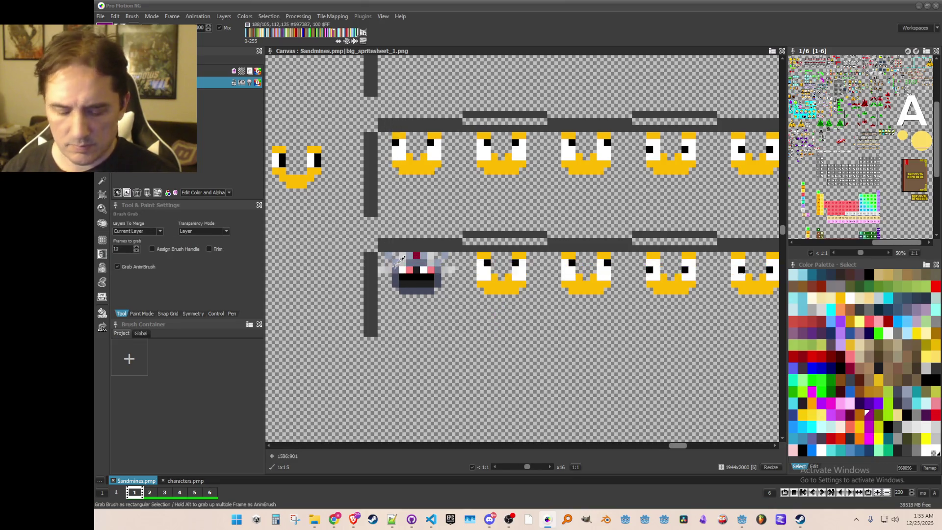
{"action": "scroll", "coordinate": [394, 265], "scroll_direction": "up", "scroll_amount": 1}
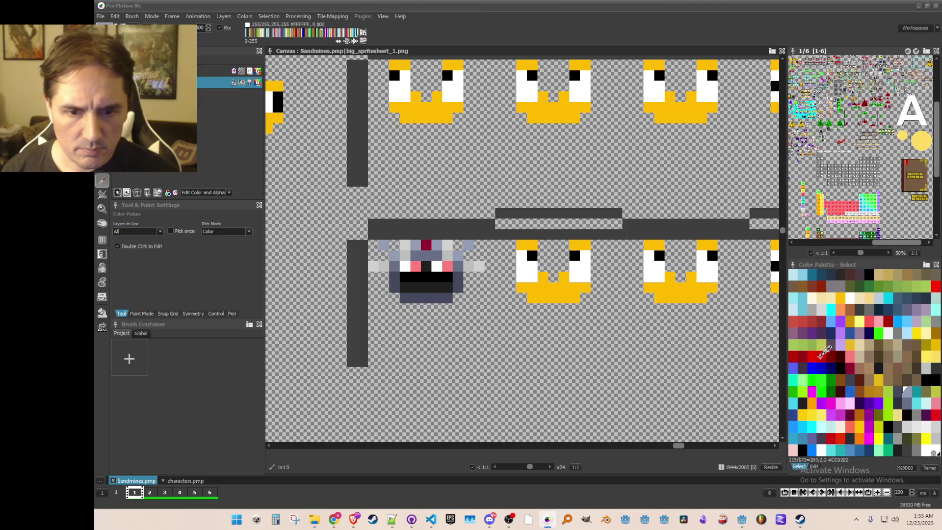
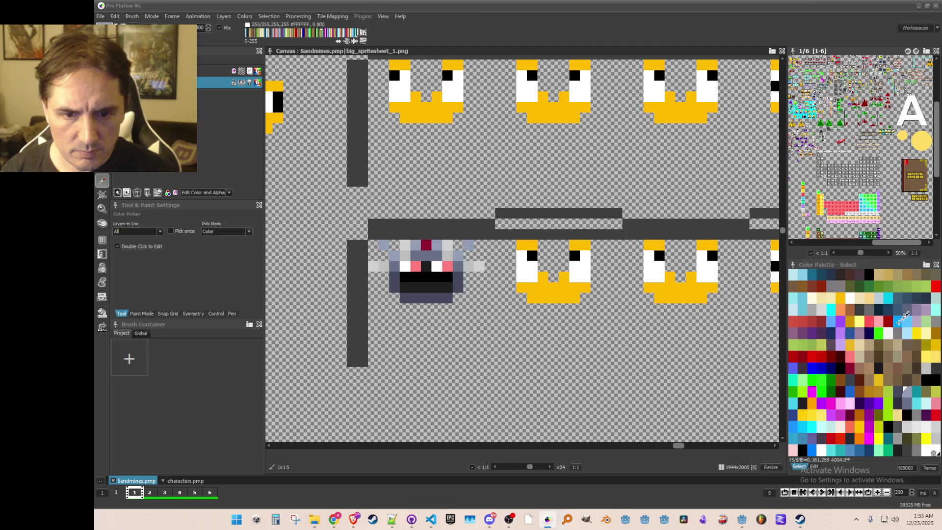
Paint a light grey pixel on the robot face and save the sprite sheet
{"action": "right_click", "coordinate": [934, 436]}
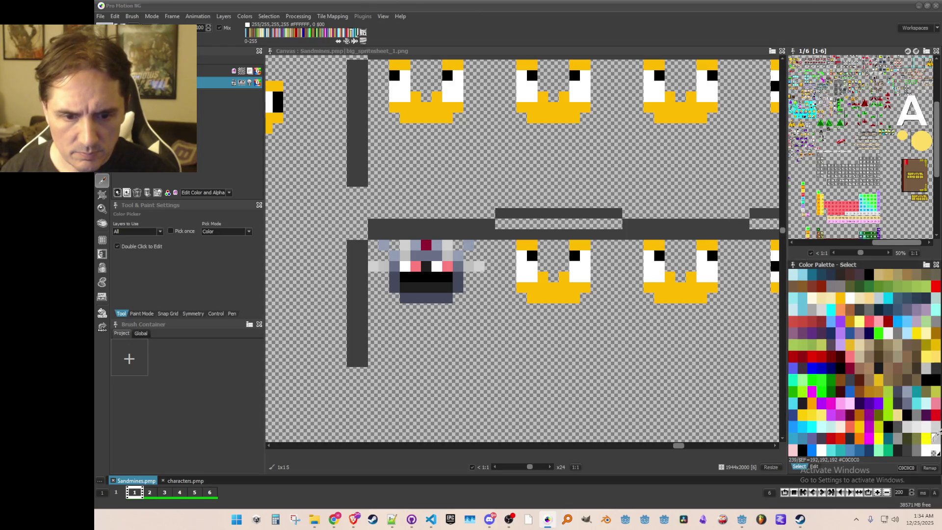
{"action": "key", "text": "d"}
{"action": "left_click", "coordinate": [394, 244]}
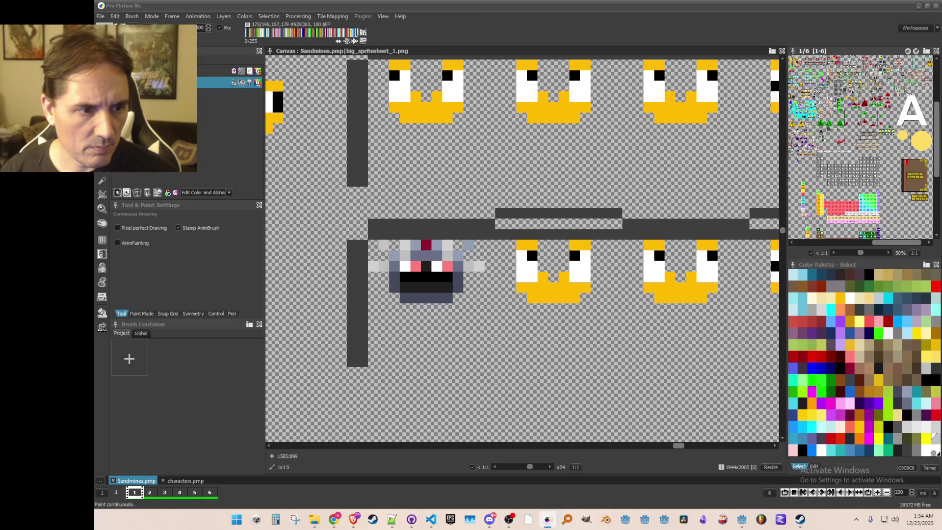
{"action": "scroll", "coordinate": [480, 287], "scroll_direction": "down", "scroll_amount": 1}
{"action": "key", "text": "ctrl+s"}
{"action": "scroll", "coordinate": [403, 283], "scroll_direction": "up", "scroll_amount": 2}
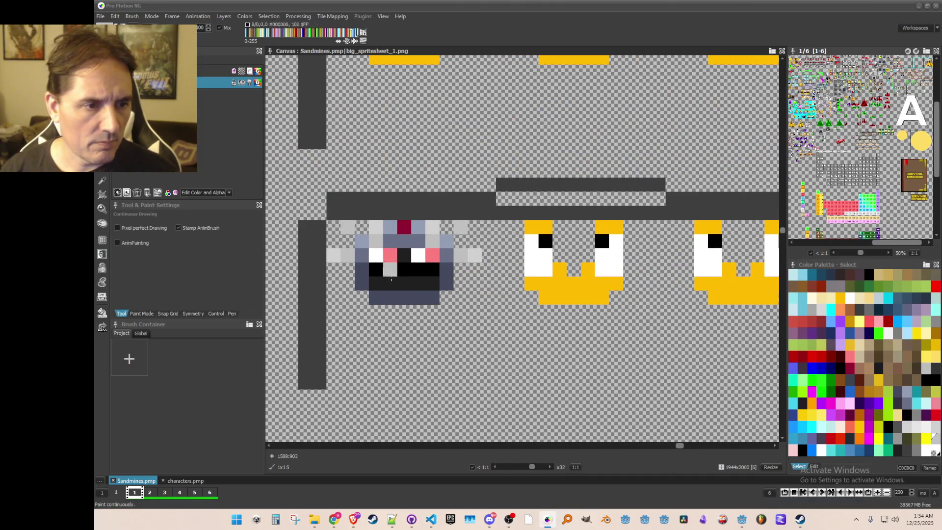
{"action": "scroll", "coordinate": [333, 265], "scroll_direction": "down", "scroll_amount": 1}
Grab the robot face as a brush and stamp it over the neighbouring yellow face
{"action": "key", "text": "b"}
{"action": "left_click_drag", "start_coordinate": [336, 241], "coordinate": [442, 294]}
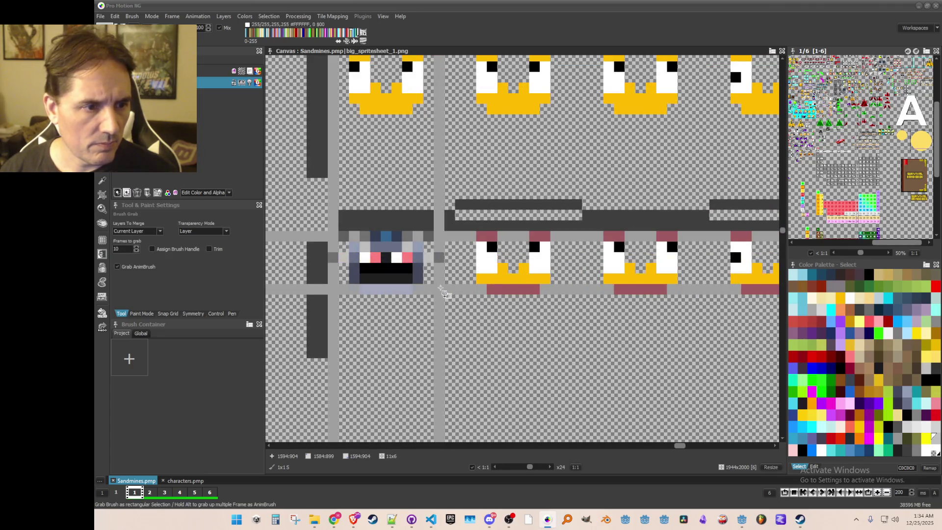
{"action": "left_click", "coordinate": [516, 283]}
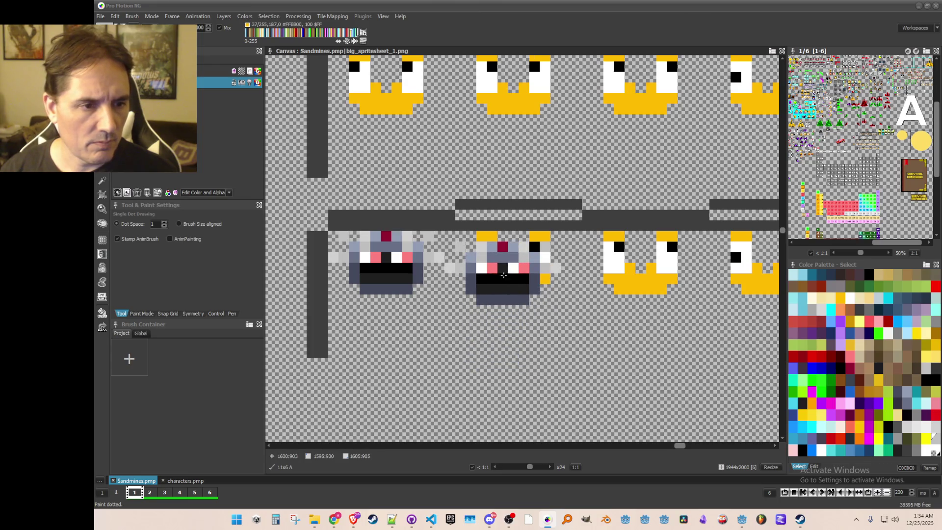
{"action": "right_click", "coordinate": [500, 263]}
{"action": "left_click", "coordinate": [512, 265]}
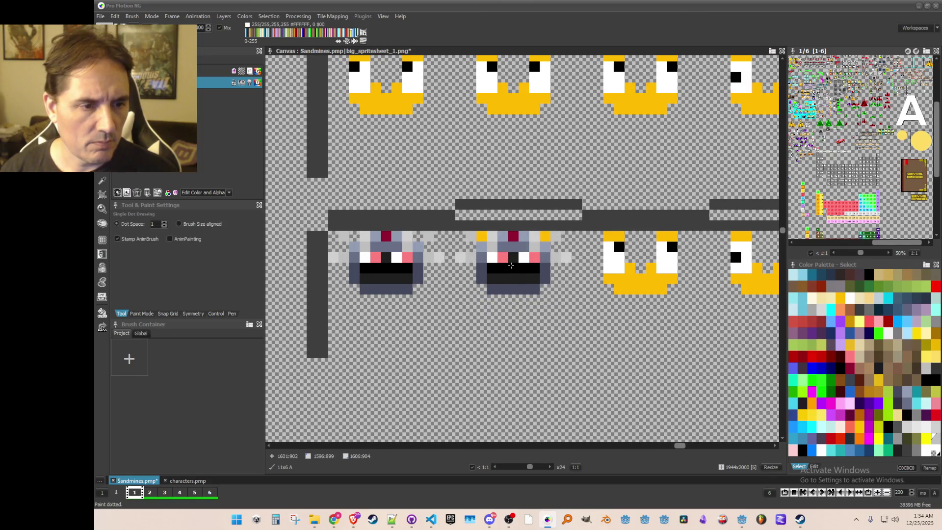
Pick white from the second robot as the drawing colour for freehand drawing
{"action": "key", "text": "k"}
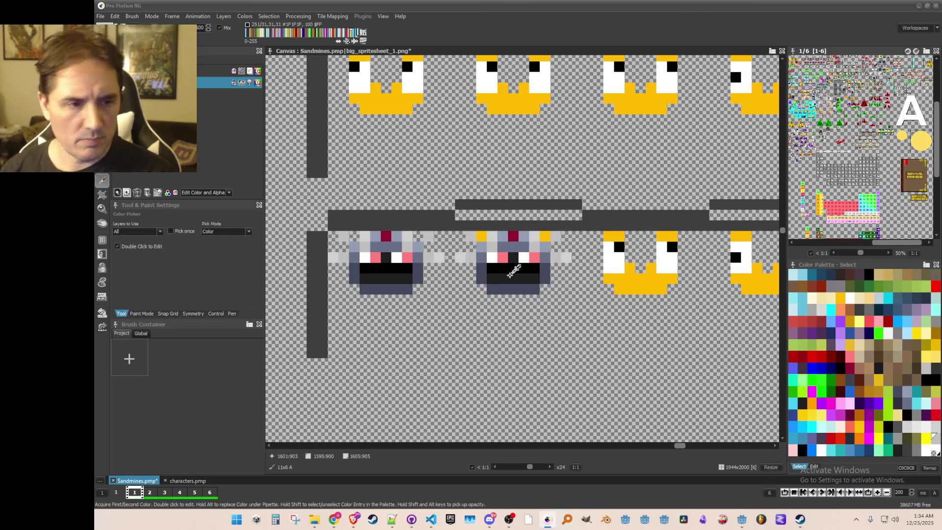
{"action": "scroll", "coordinate": [520, 285], "scroll_direction": "down", "scroll_amount": 1}
{"action": "scroll", "coordinate": [520, 282], "scroll_direction": "up", "scroll_amount": 2}
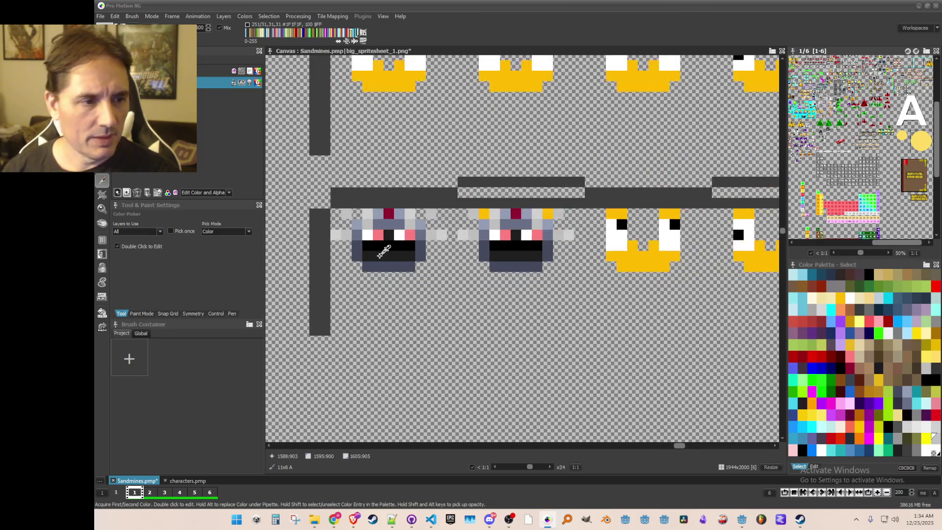
{"action": "scroll", "coordinate": [398, 274], "scroll_direction": "down", "scroll_amount": 1}
{"action": "scroll", "coordinate": [441, 285], "scroll_direction": "up", "scroll_amount": 1}
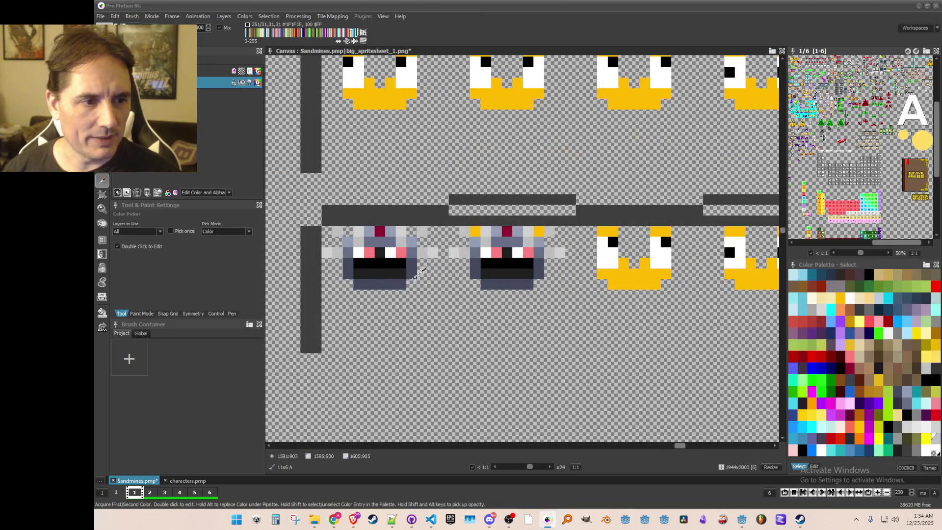
{"action": "left_click", "coordinate": [517, 253]}
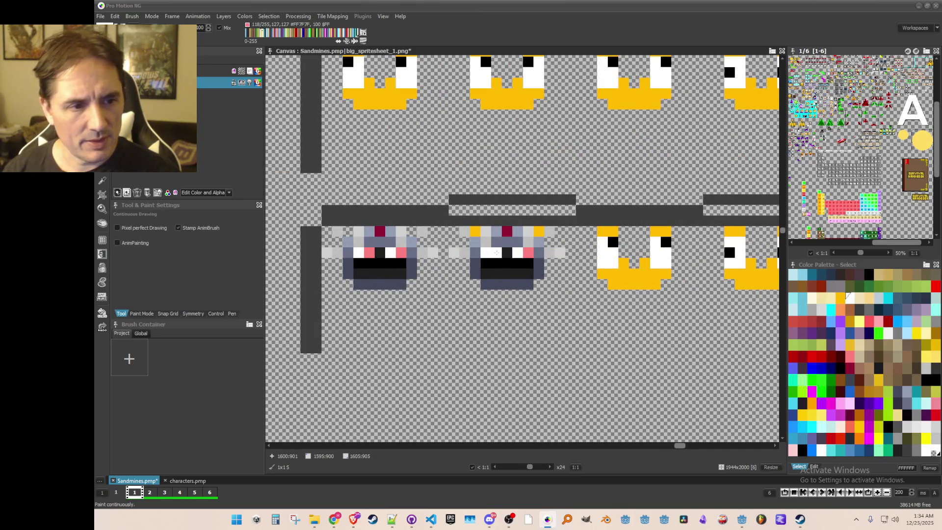
{"action": "key", "text": "d"}
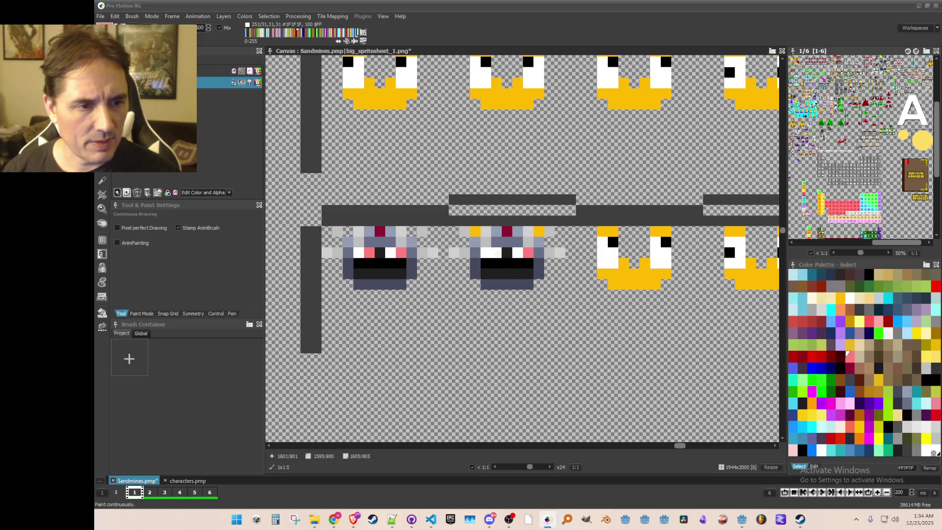
{"action": "scroll", "coordinate": [517, 289], "scroll_direction": "down", "scroll_amount": 1}
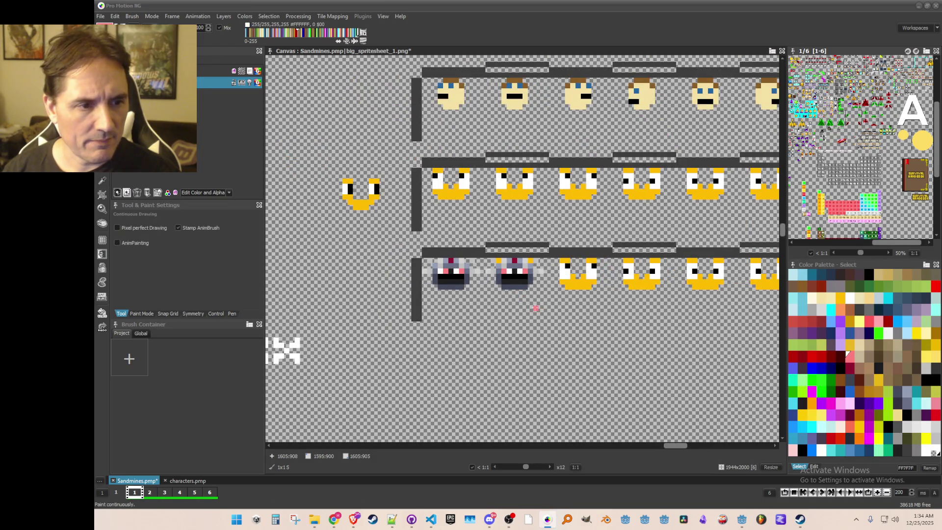
Pick the pink eye colour from the second robot face with the pipette
{"action": "scroll", "coordinate": [530, 302], "scroll_direction": "up", "scroll_amount": 1}
{"action": "scroll", "coordinate": [509, 250], "scroll_direction": "down", "scroll_amount": 1}
{"action": "scroll", "coordinate": [508, 250], "scroll_direction": "up", "scroll_amount": 1}
{"action": "key", "text": "k"}
{"action": "left_click", "coordinate": [518, 247]}
{"action": "key", "text": "d"}
{"action": "scroll", "coordinate": [528, 303], "scroll_direction": "down", "scroll_amount": 1}
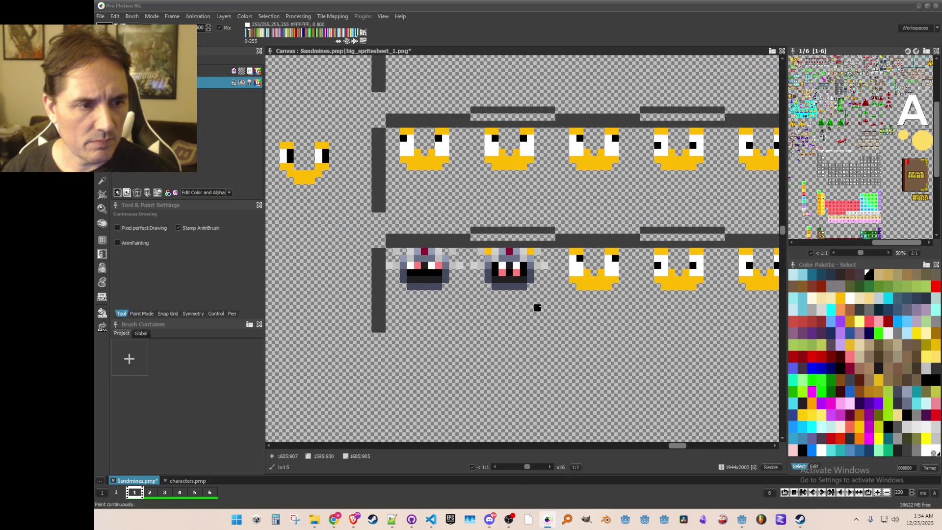
Repaint a pink eye pixel black on the robot face and save
{"action": "left_click_drag", "start_coordinate": [551, 301], "coordinate": [522, 319]}
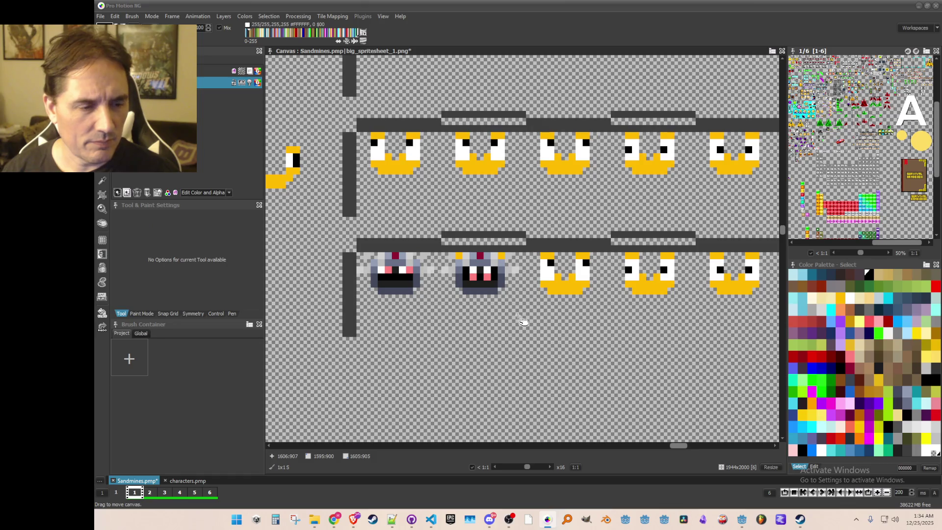
{"action": "scroll", "coordinate": [386, 289], "scroll_direction": "up", "scroll_amount": 1}
{"action": "right_click", "coordinate": [389, 270]}
{"action": "left_click", "coordinate": [417, 270]}
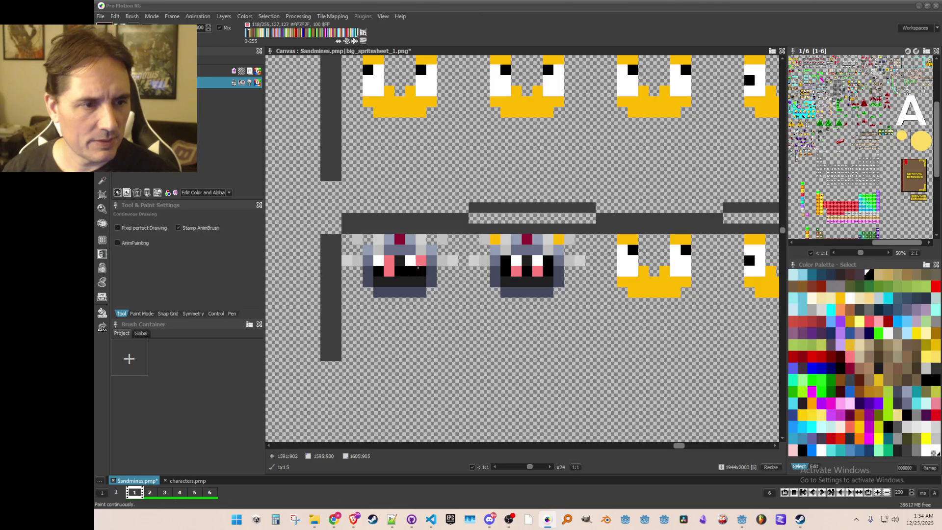
{"action": "scroll", "coordinate": [488, 313], "scroll_direction": "down", "scroll_amount": 2}
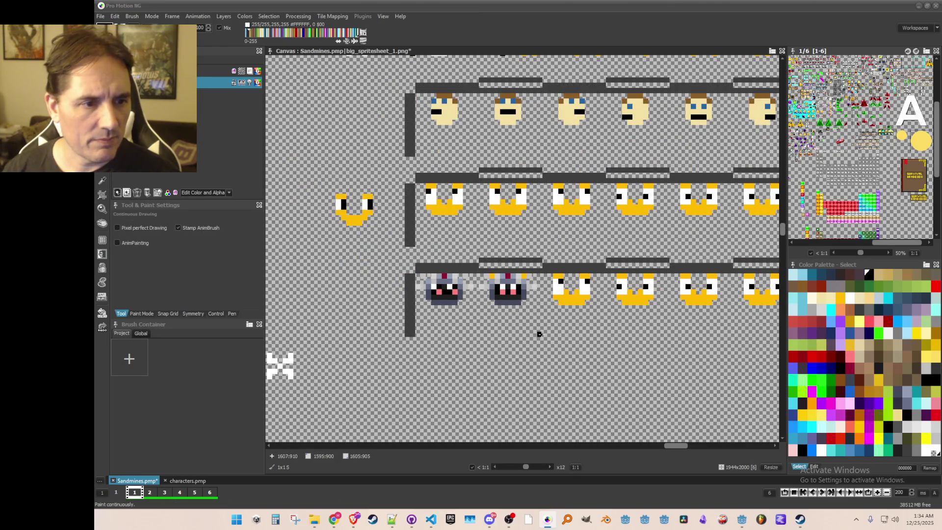
{"action": "scroll", "coordinate": [481, 334], "scroll_direction": "up", "scroll_amount": 1}
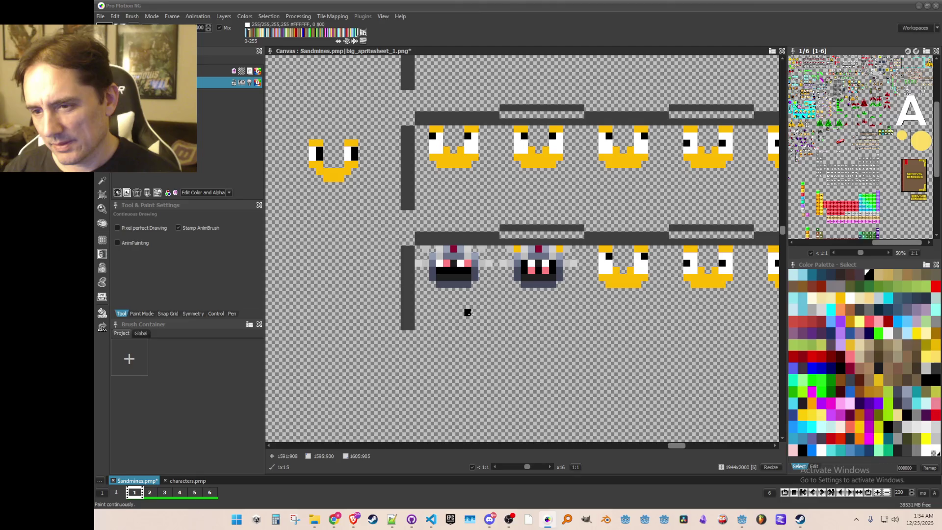
{"action": "key", "text": "ctrl+s"}
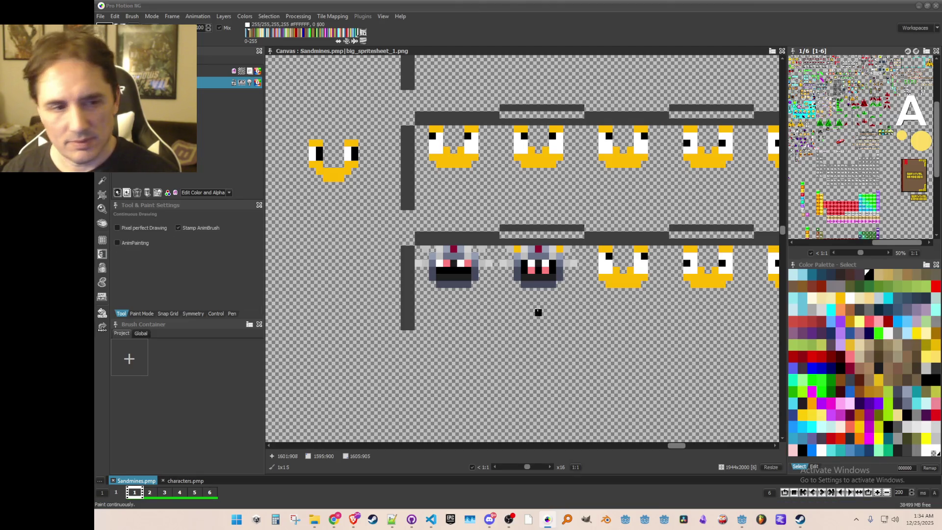
Grab a sprite patch as a brush, stamp it, then undo the stamp
{"action": "scroll", "coordinate": [541, 293], "scroll_direction": "down", "scroll_amount": 1}
{"action": "left_click_drag", "start_coordinate": [572, 325], "coordinate": [496, 322]}
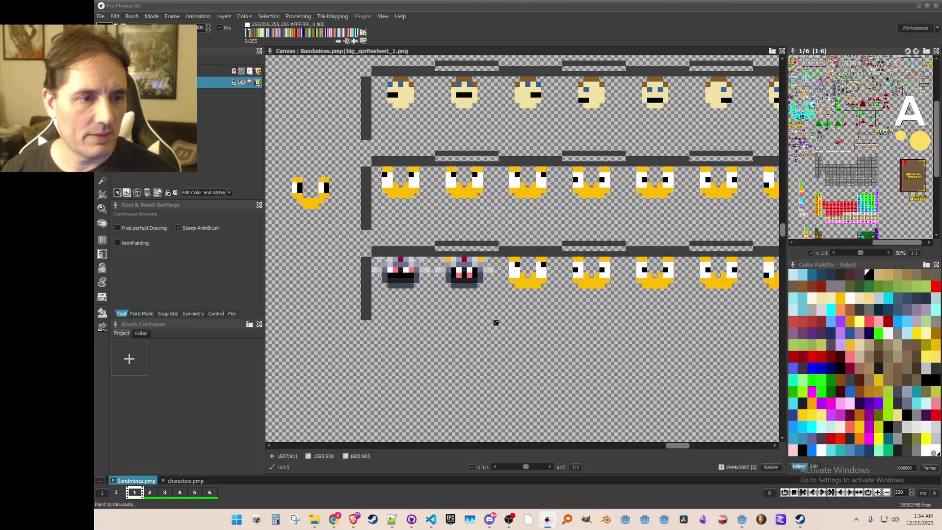
{"action": "scroll", "coordinate": [425, 289], "scroll_direction": "up", "scroll_amount": 1}
{"action": "key", "text": "b"}
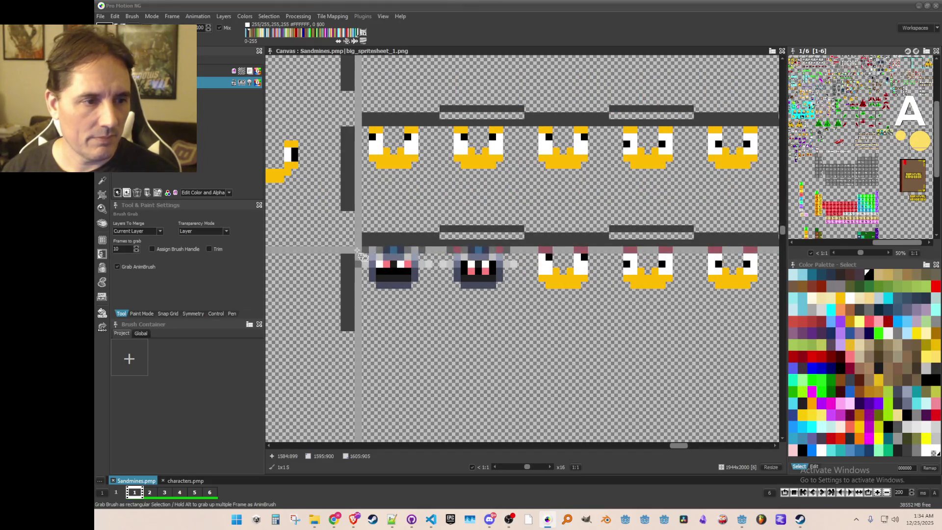
{"action": "left_click_drag", "start_coordinate": [447, 287], "coordinate": [507, 268]}
{"action": "left_click", "coordinate": [838, 296]}
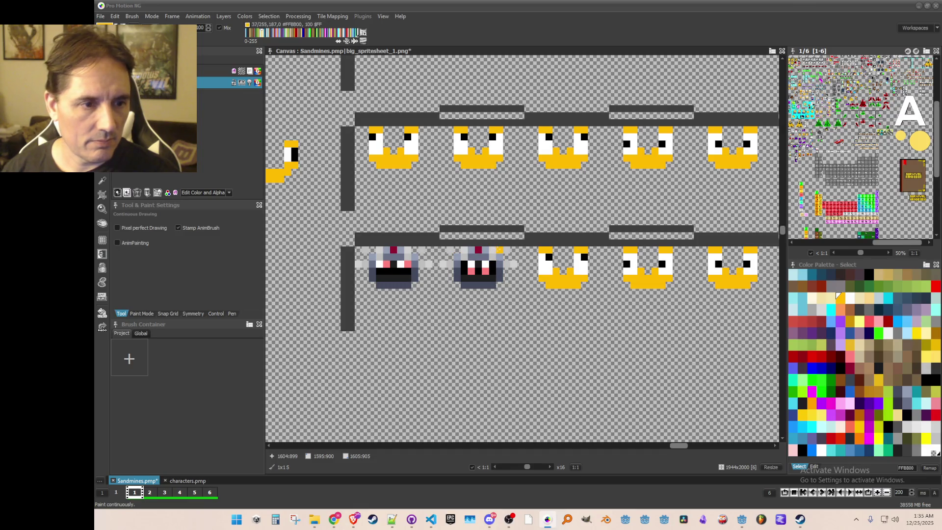
{"action": "key", "text": "ctrl+z"}
Stamp a copy of the robot face over the third yellow face and save
{"action": "key", "text": "b"}
{"action": "left_click_drag", "start_coordinate": [361, 252], "coordinate": [429, 285]}
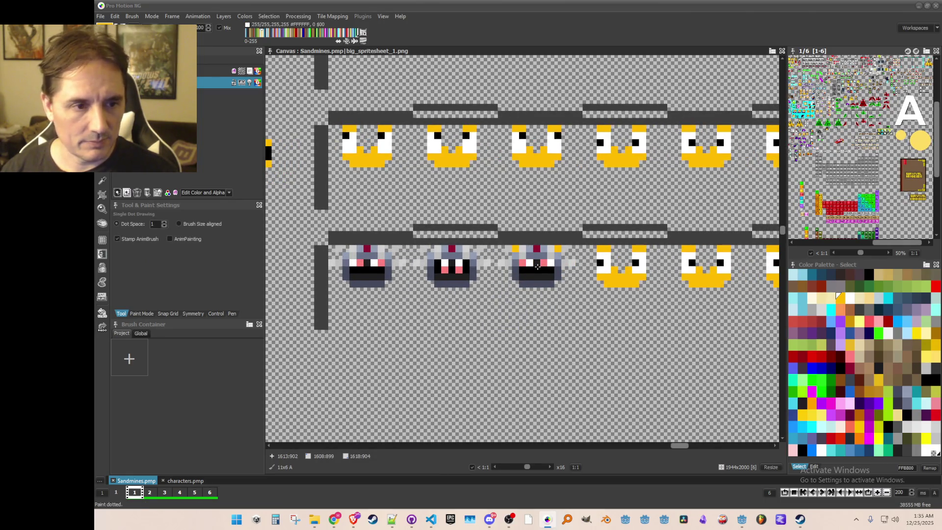
{"action": "key", "text": "period"}
{"action": "left_click", "coordinate": [558, 248]}
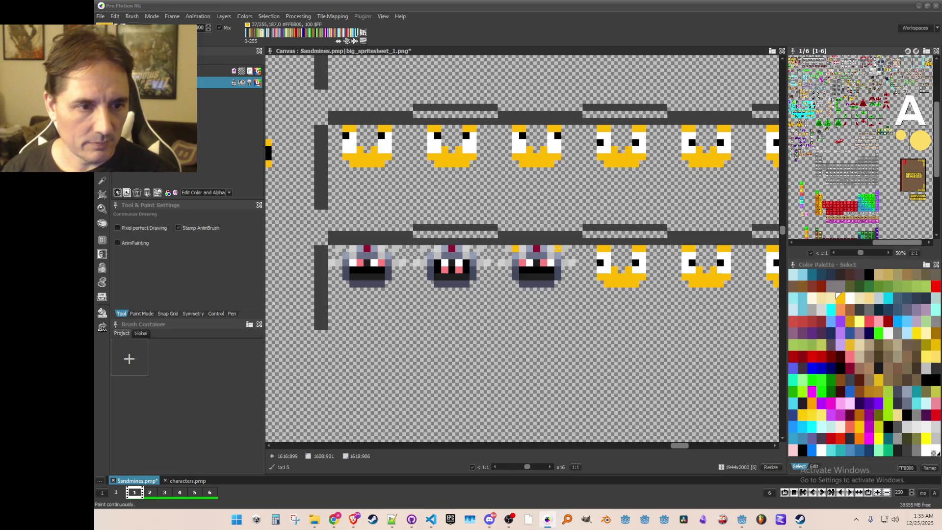
{"action": "key", "text": "ctrl+s"}
{"action": "left_click_drag", "start_coordinate": [553, 319], "coordinate": [483, 312]}
Stamp a copy of the robot face onto the fourth sprite of the bottom row
{"action": "key", "text": "b"}
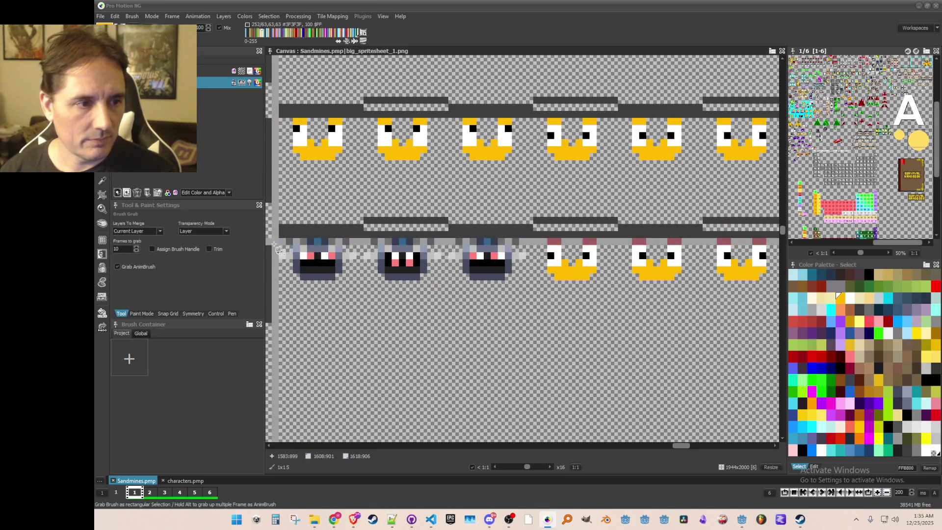
{"action": "left_click_drag", "start_coordinate": [360, 278], "coordinate": [445, 230]}
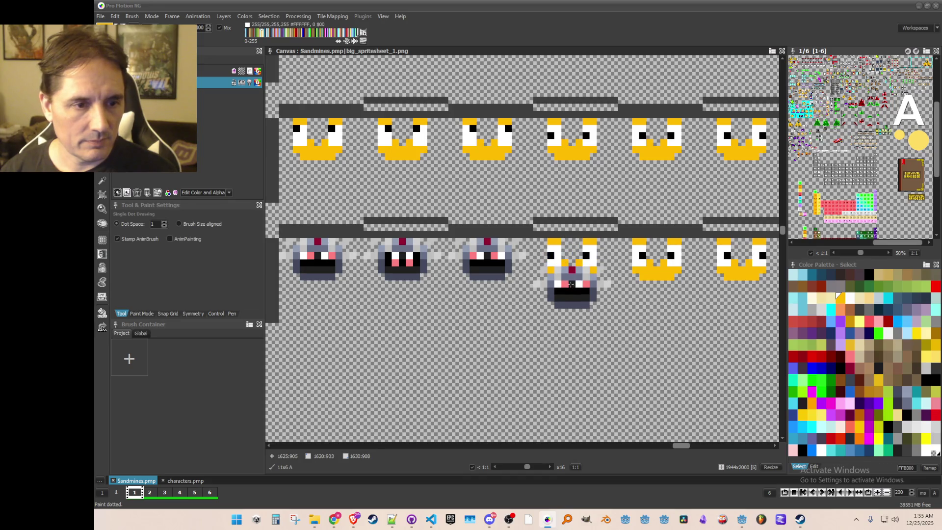
{"action": "left_click", "coordinate": [572, 261]}
{"action": "key", "text": "b"}
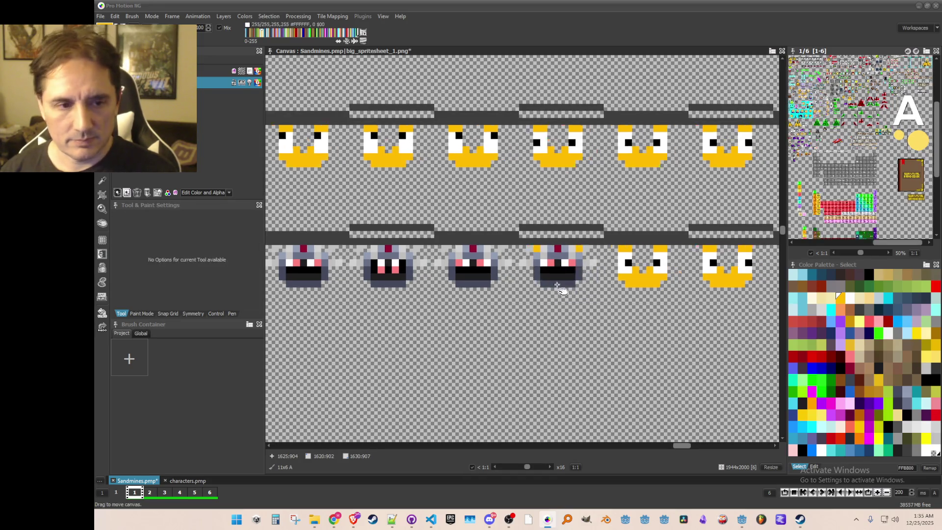
{"action": "scroll", "coordinate": [574, 278], "scroll_direction": "up", "scroll_amount": 1}
Pick the dark face colour and paint over the pink eyes
{"action": "left_click_drag", "start_coordinate": [559, 269], "coordinate": [568, 271]}
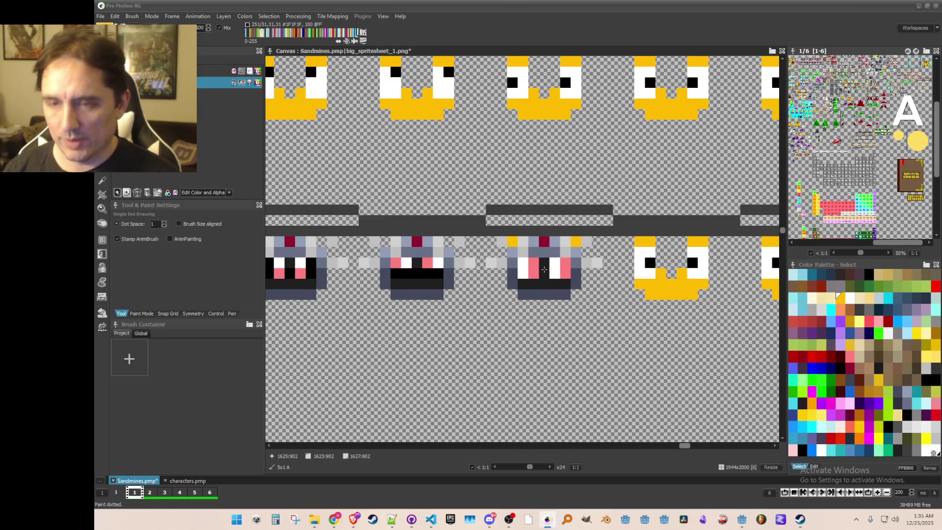
{"action": "key", "text": "comma"}
{"action": "left_click", "coordinate": [544, 278]}
{"action": "left_click_drag", "start_coordinate": [527, 260], "coordinate": [548, 268]}
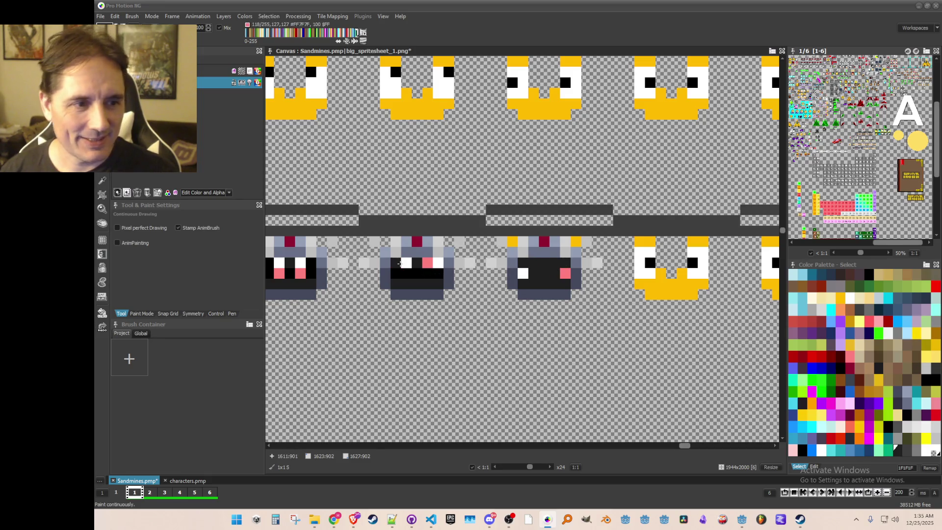
{"action": "scroll", "coordinate": [459, 298], "scroll_direction": "down", "scroll_amount": 2}
Stamp the grabbed eye strip onto the fourth robot and save
{"action": "key", "text": "b"}
{"action": "left_click_drag", "start_coordinate": [319, 250], "coordinate": [351, 252]}
{"action": "left_click", "coordinate": [587, 255]}
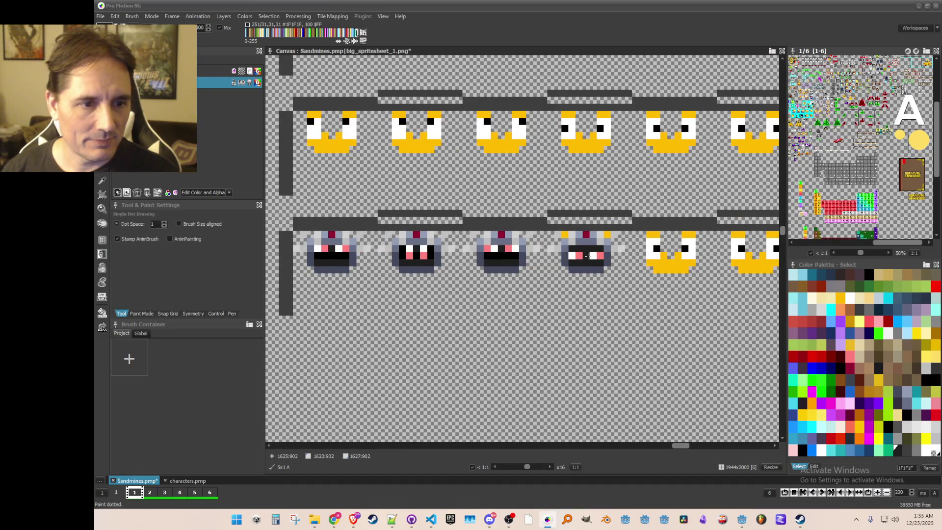
{"action": "key", "text": "ctrl+s"}
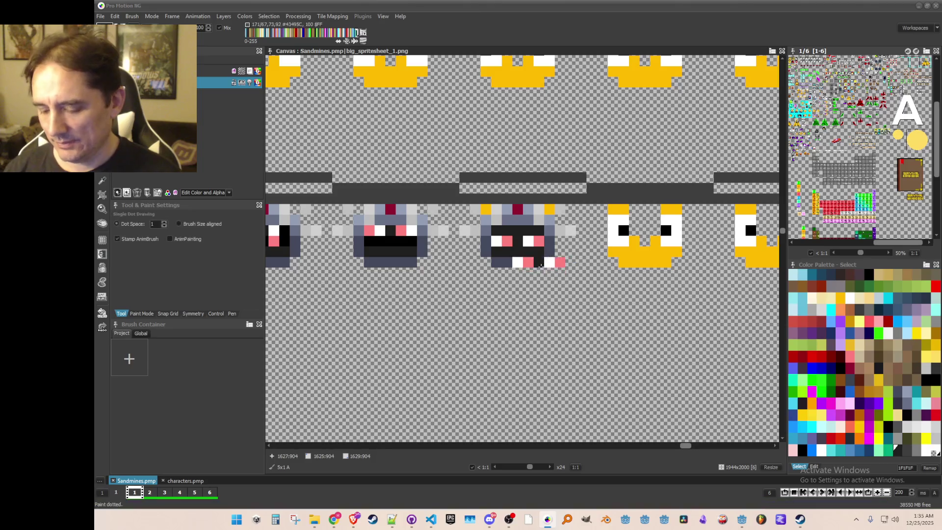
{"action": "scroll", "coordinate": [557, 275], "scroll_direction": "up", "scroll_amount": 2}
Pick the yellow colour from the image and save the spritesheet
{"action": "key", "text": "k"}
{"action": "left_click", "coordinate": [466, 196]}
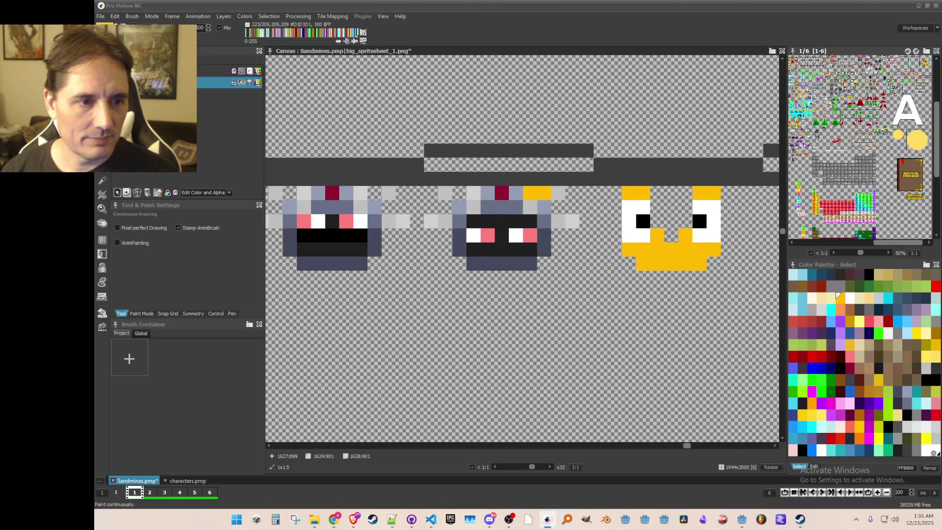
{"action": "scroll", "coordinate": [559, 209], "scroll_direction": "down", "scroll_amount": 3}
{"action": "key", "text": "ctrl+s"}
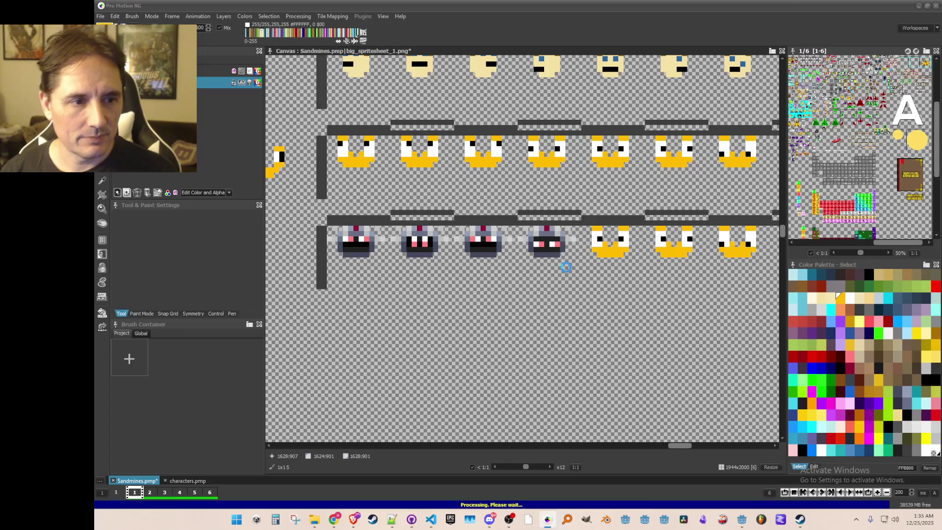
{"action": "scroll", "coordinate": [515, 279], "scroll_direction": "up", "scroll_amount": 1}
Stamp another robot head onto the fourth lower sprite, then undo that stray stamp
{"action": "key", "text": "b"}
{"action": "left_click_drag", "start_coordinate": [467, 215], "coordinate": [538, 255]}
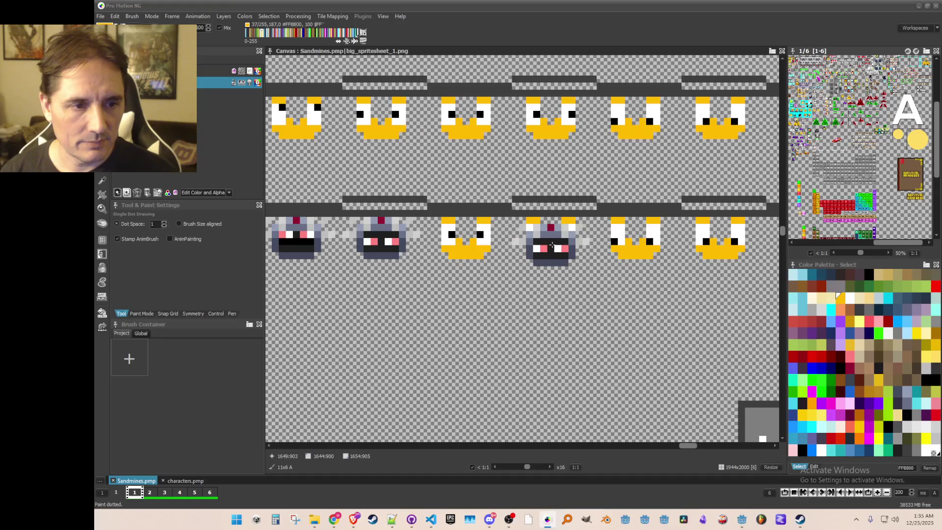
{"action": "left_click", "coordinate": [551, 239]}
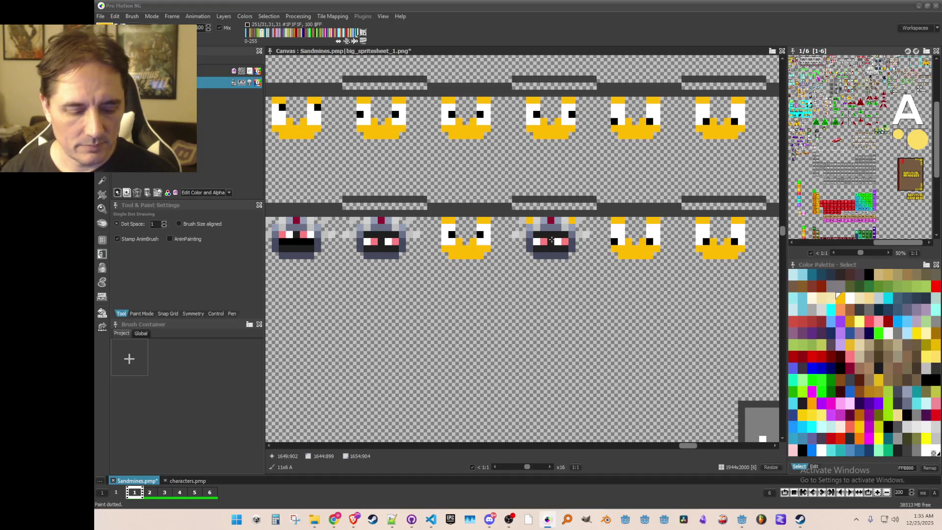
{"action": "scroll", "coordinate": [556, 236], "scroll_direction": "up", "scroll_amount": 1}
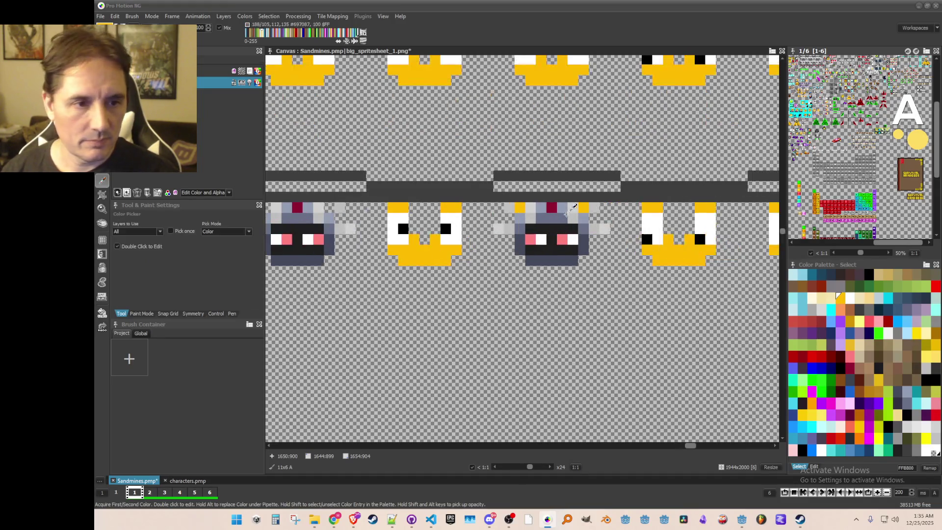
{"action": "key", "text": "d"}
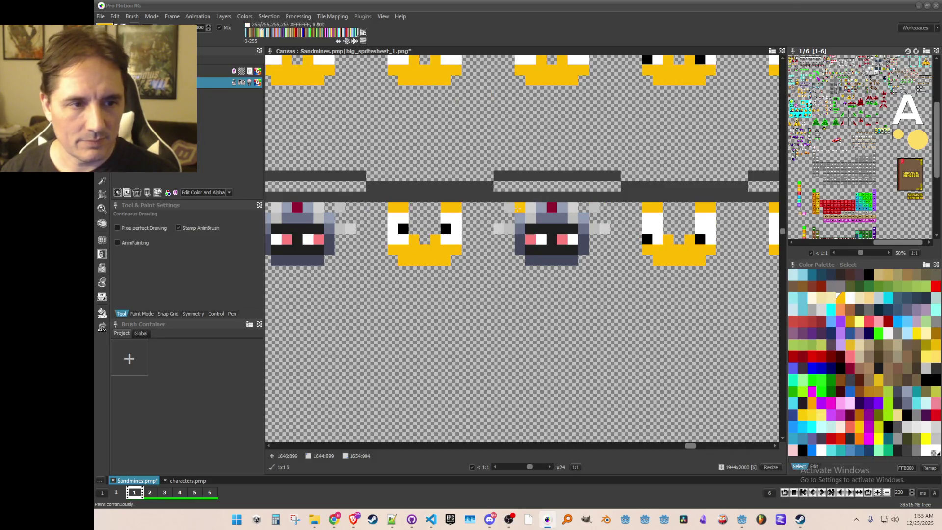
{"action": "key", "text": "ctrl+z"}
{"action": "scroll", "coordinate": [540, 245], "scroll_direction": "down", "scroll_amount": 3}
{"action": "scroll", "coordinate": [548, 260], "scroll_direction": "up", "scroll_amount": 1}
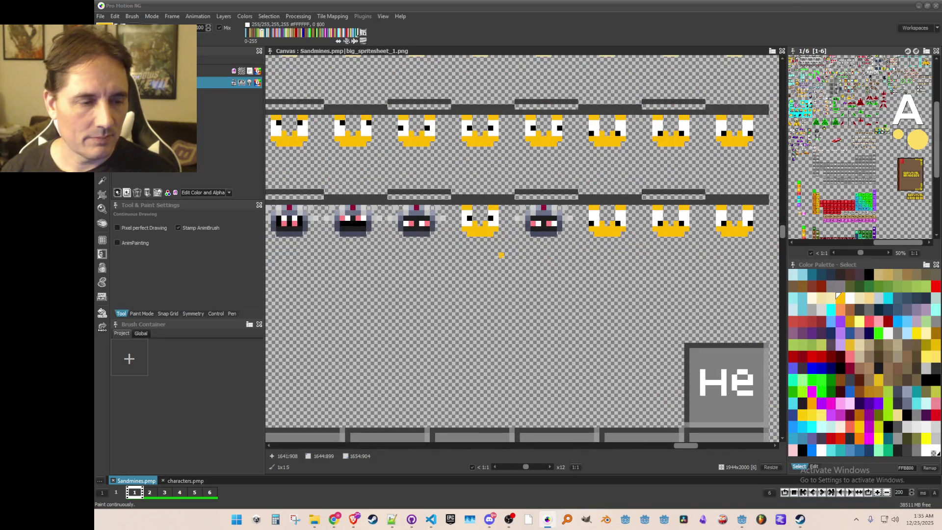
Stamp the second robot head over a duck frame, sample yellow, then undo the stamp
{"action": "scroll", "coordinate": [394, 262], "scroll_direction": "up", "scroll_amount": 1}
{"action": "key", "text": "b"}
{"action": "left_click_drag", "start_coordinate": [363, 208], "coordinate": [426, 255]}
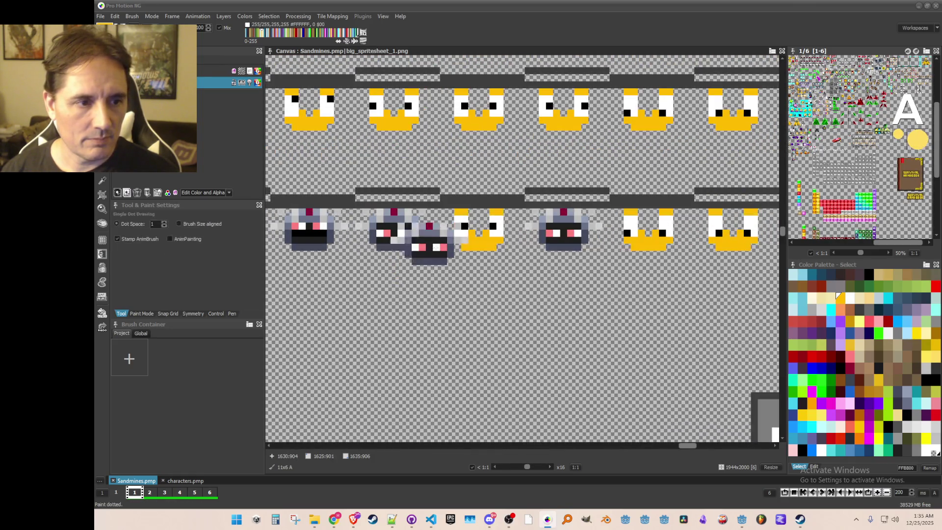
{"action": "left_click", "coordinate": [519, 239]}
{"action": "key", "text": "b"}
{"action": "left_click_drag", "start_coordinate": [518, 238], "coordinate": [547, 247]}
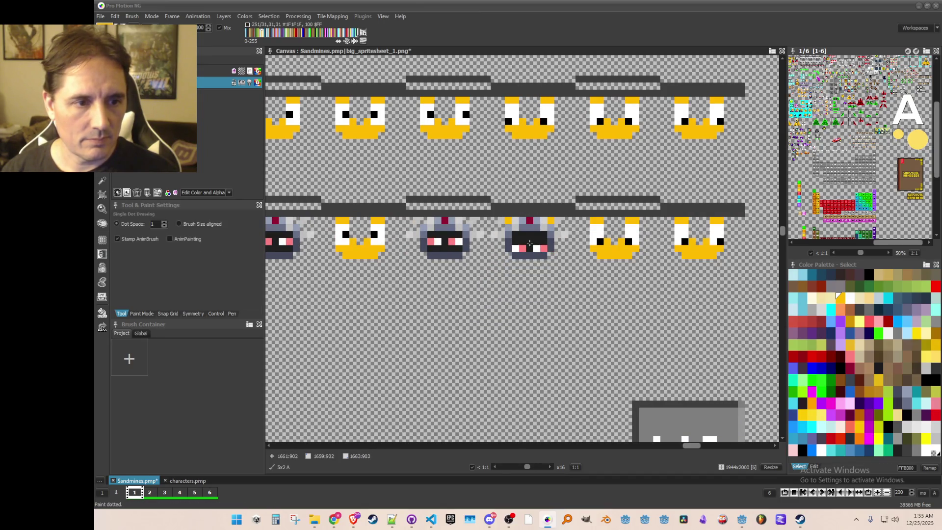
{"action": "key", "text": "comma"}
{"action": "left_click", "coordinate": [513, 220]}
{"action": "key", "text": "b"}
{"action": "key", "text": "ctrl+z"}
Stamp the dark robot head onto the fifth sprite and save the spritesheet
{"action": "left_click_drag", "start_coordinate": [494, 220], "coordinate": [559, 255]}
{"action": "left_click", "coordinate": [613, 240]}
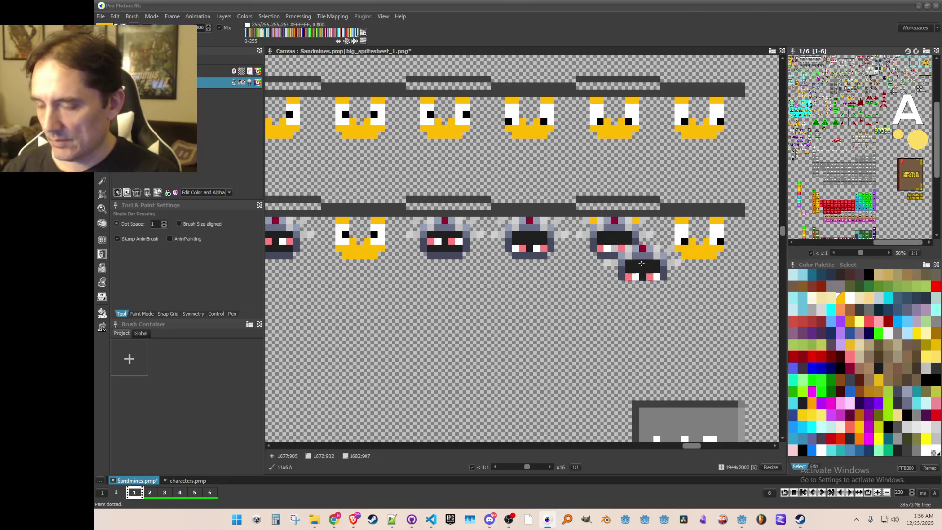
{"action": "key", "text": "comma"}
{"action": "scroll", "coordinate": [645, 257], "scroll_direction": "up", "scroll_amount": 1}
{"action": "left_click", "coordinate": [629, 201]}
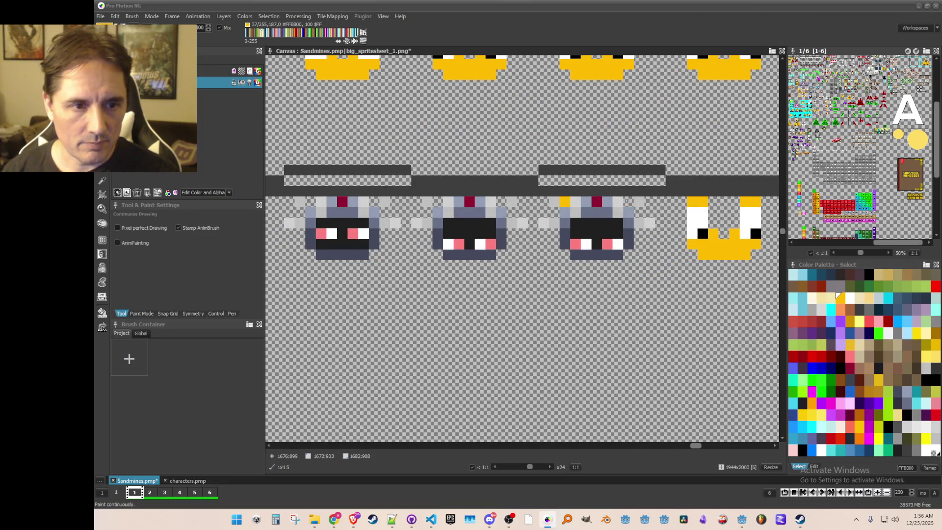
{"action": "key", "text": "ctrl+s"}
{"action": "scroll", "coordinate": [603, 249], "scroll_direction": "down", "scroll_amount": 1}
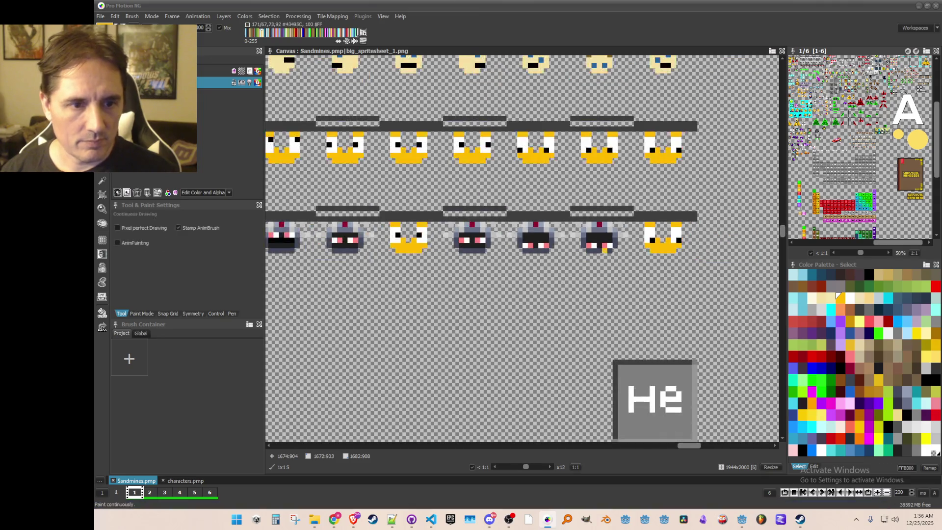
{"action": "scroll", "coordinate": [659, 257], "scroll_direction": "up", "scroll_amount": 1}
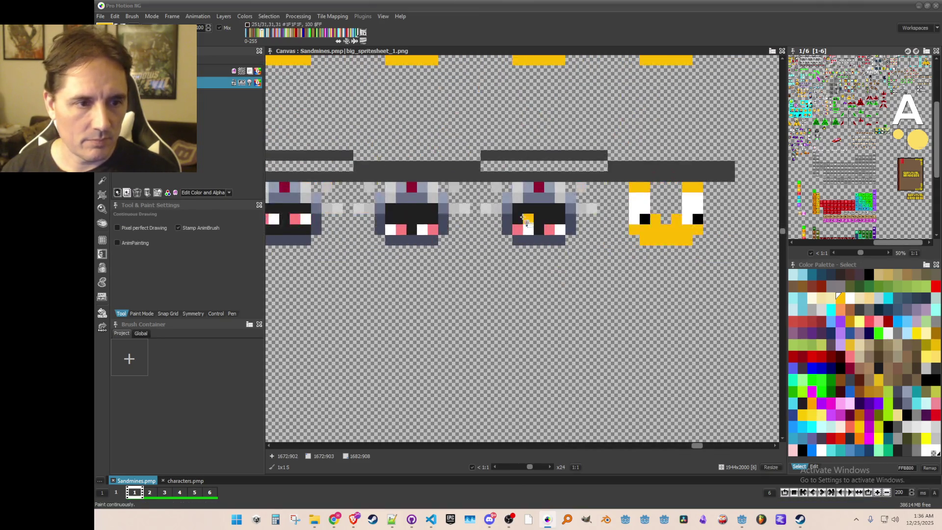
Stamp a robot head over the last duck frame and set white as the drawing colour
{"action": "key", "text": "b"}
{"action": "left_click_drag", "start_coordinate": [488, 191], "coordinate": [616, 261]}
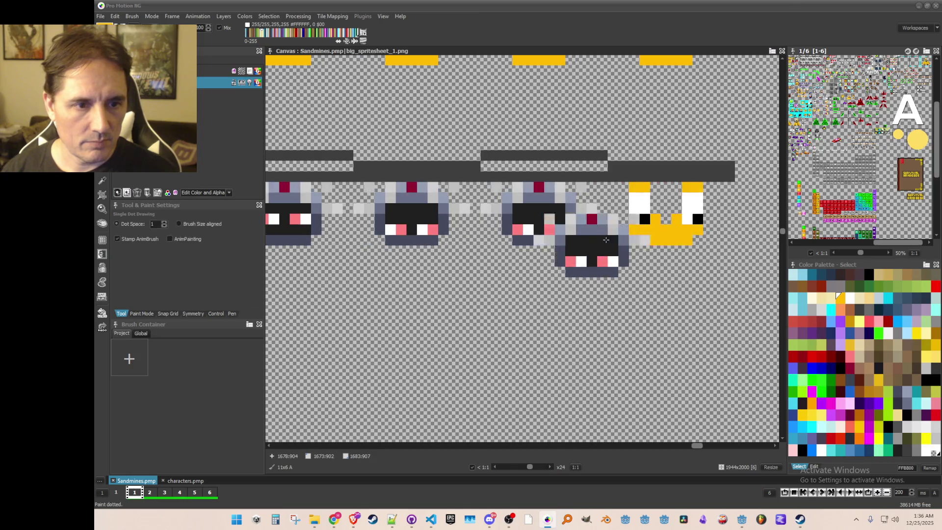
{"action": "left_click", "coordinate": [667, 215]}
{"action": "left_click", "coordinate": [667, 215]}
{"action": "key", "text": "k"}
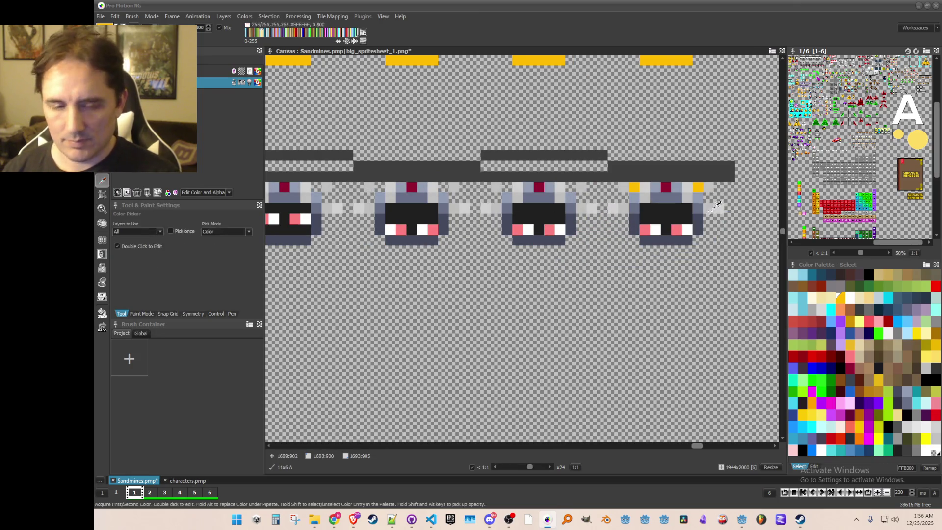
{"action": "left_click", "coordinate": [698, 188]}
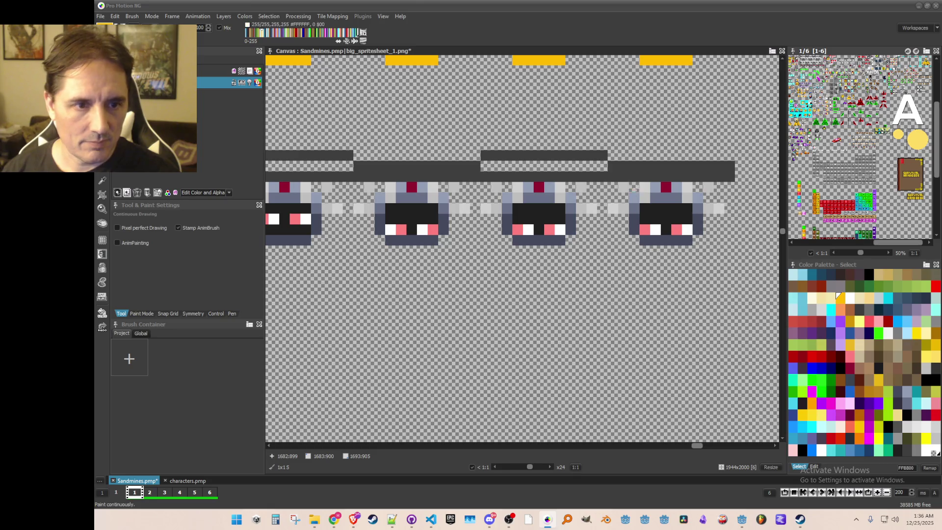
{"action": "key", "text": "k"}
{"action": "left_click", "coordinate": [559, 229]}
Touch up the third robot's mouth pixels with sampled colours, pick white, and save the spritesheet
{"action": "key", "text": "k"}
{"action": "left_click", "coordinate": [517, 229]}
{"action": "left_click", "coordinate": [528, 218]}
{"action": "left_click", "coordinate": [549, 219]}
{"action": "key", "text": "k"}
{"action": "left_click", "coordinate": [561, 217]}
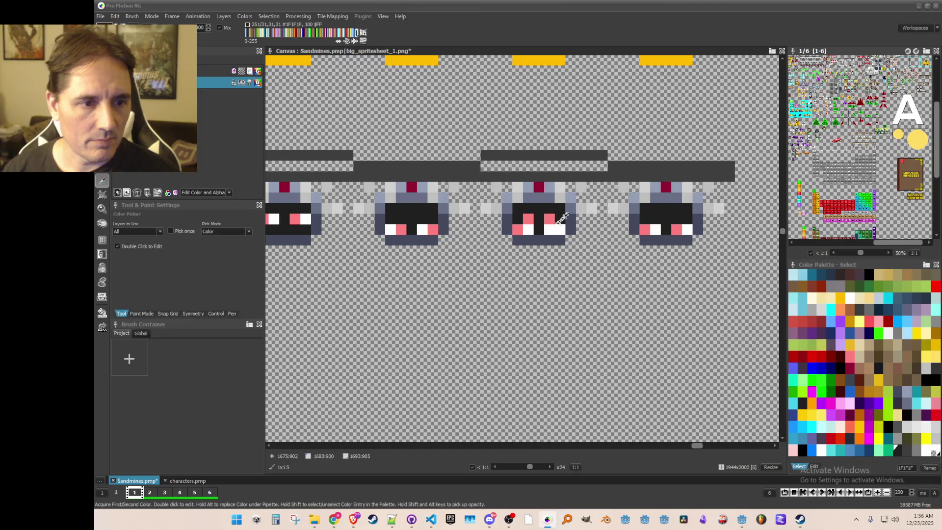
{"action": "left_click", "coordinate": [528, 229]}
{"action": "scroll", "coordinate": [519, 243], "scroll_direction": "down", "scroll_amount": 1}
{"action": "key", "text": "ctrl+s"}
Pan across the sprite rows and glance at the characters document before returning to Sandmines
{"action": "scroll", "coordinate": [427, 299], "scroll_direction": "down", "scroll_amount": 1}
{"action": "left_click_drag", "start_coordinate": [395, 312], "coordinate": [564, 294]}
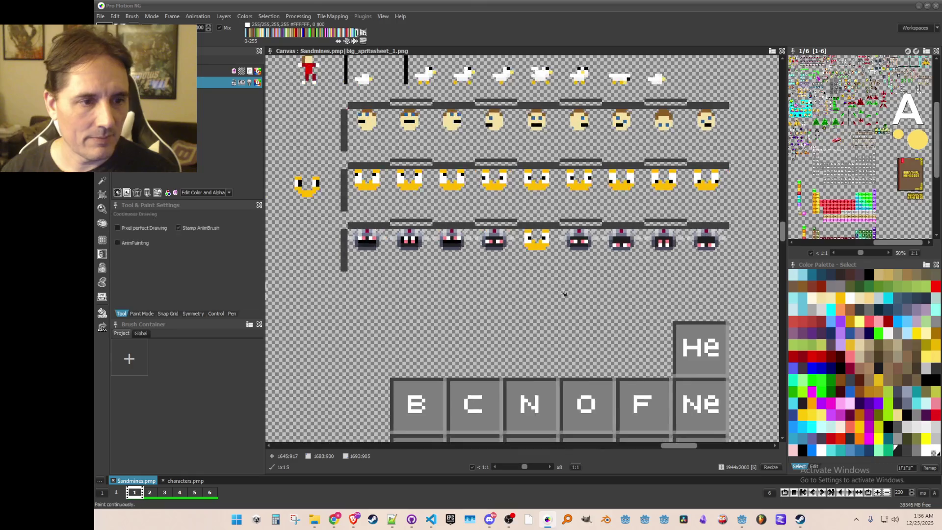
{"action": "left_click_drag", "start_coordinate": [617, 278], "coordinate": [567, 294]}
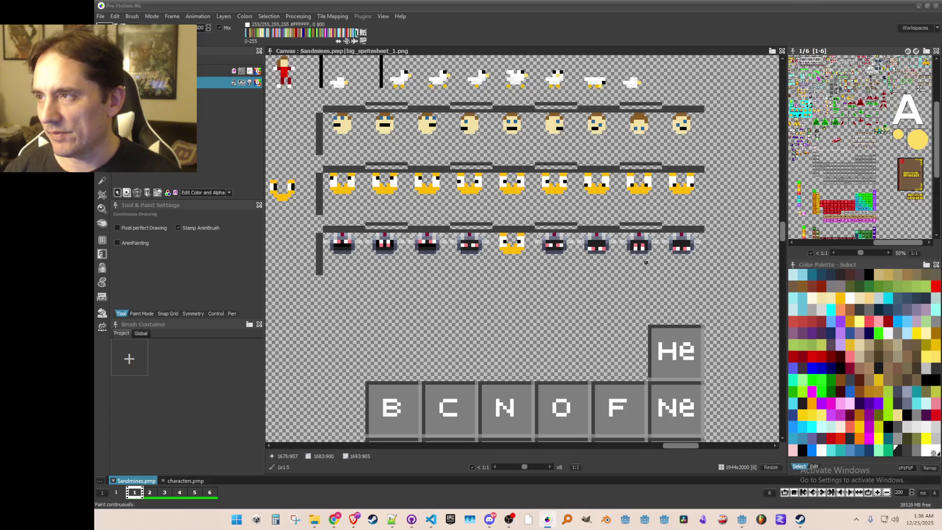
{"action": "left_click", "coordinate": [173, 480]}
{"action": "left_click", "coordinate": [136, 480]}
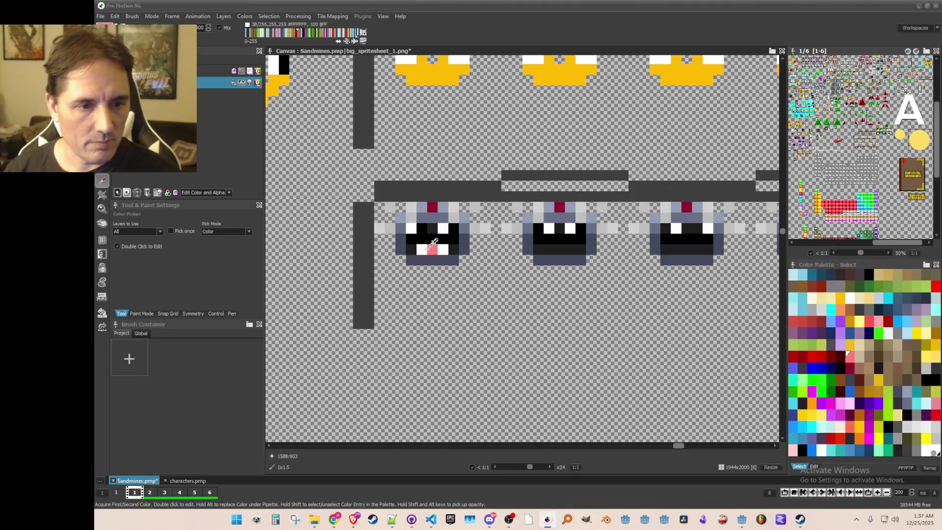
Paint the first robot's mouth light pink #FFABAB, select red #FF5757, and save the spritesheet
{"action": "left_click", "coordinate": [877, 320]}
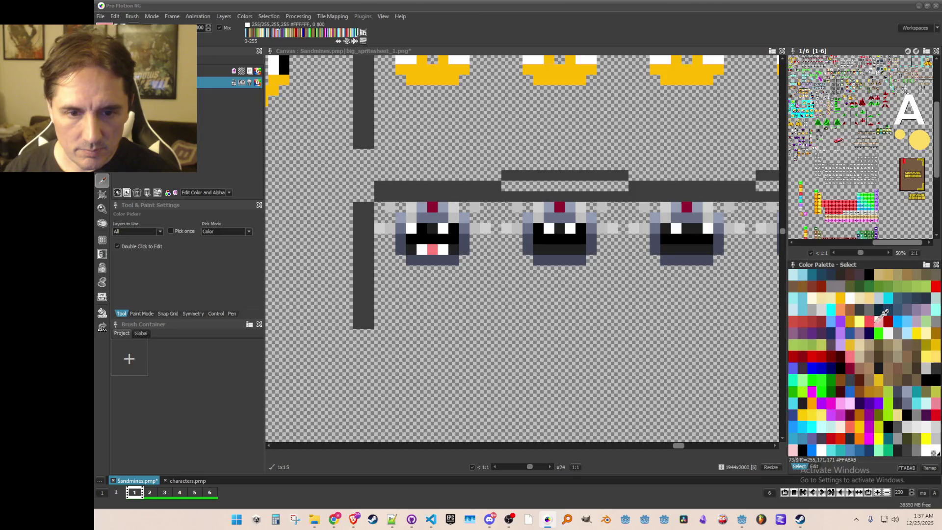
{"action": "left_click_drag", "start_coordinate": [432, 250], "coordinate": [443, 249]}
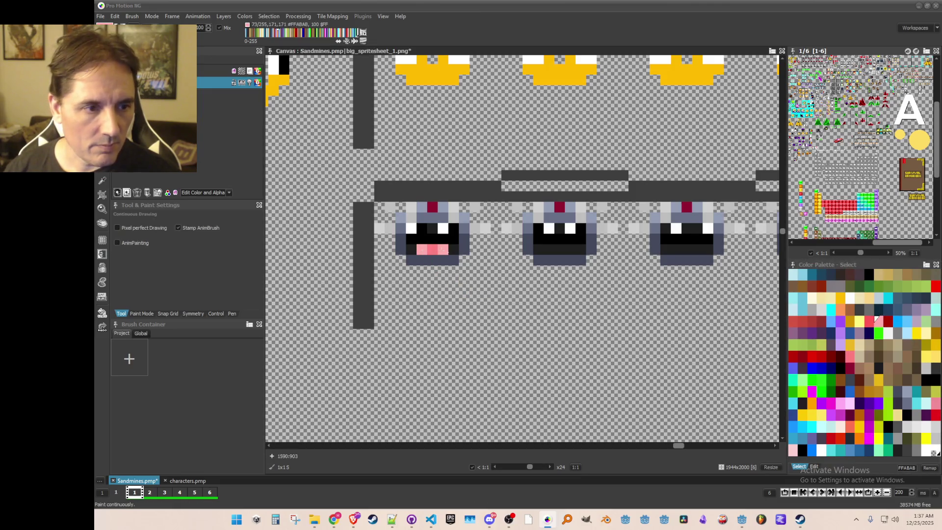
{"action": "left_click", "coordinate": [867, 319]}
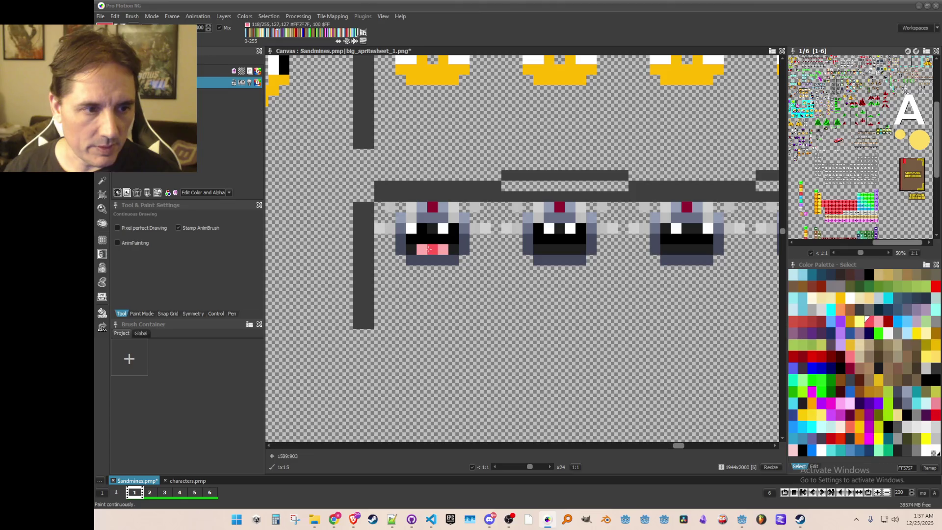
{"action": "scroll", "coordinate": [542, 292], "scroll_direction": "down", "scroll_amount": 2}
{"action": "scroll", "coordinate": [475, 299], "scroll_direction": "up", "scroll_amount": 2}
{"action": "key", "text": "ctrl+s"}
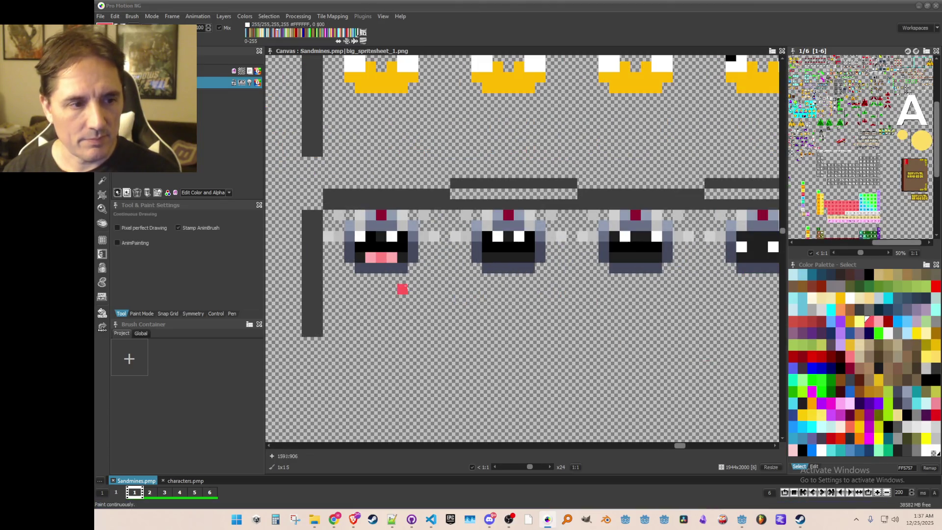
{"action": "scroll", "coordinate": [413, 278], "scroll_direction": "down", "scroll_amount": 1}
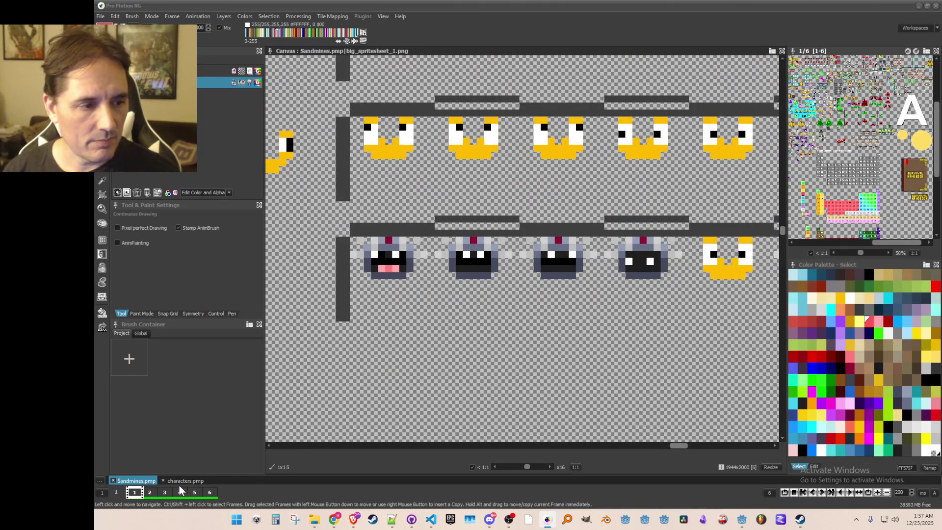
Check the characters document for reference, then draw with pale pink #FFD1FF
{"action": "left_click", "coordinate": [181, 481]}
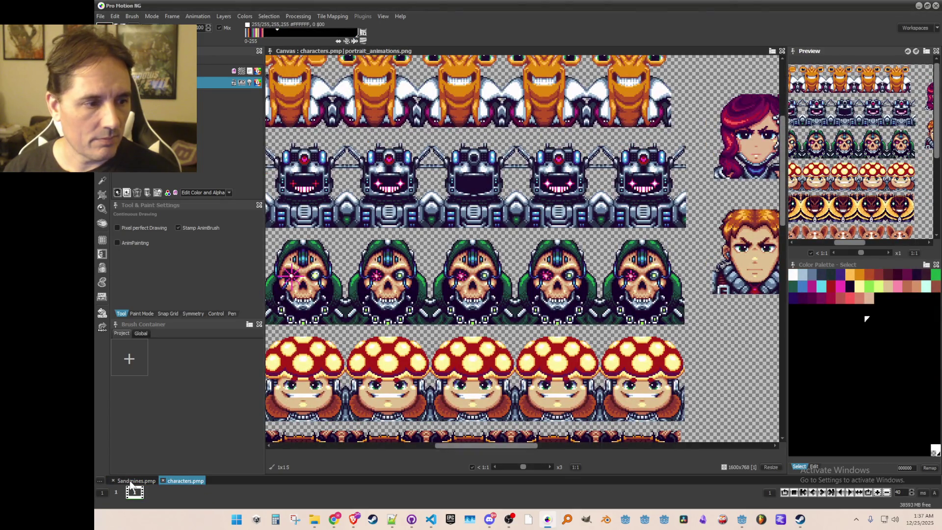
{"action": "left_click", "coordinate": [129, 481]}
{"action": "scroll", "coordinate": [381, 305], "scroll_direction": "up", "scroll_amount": 1}
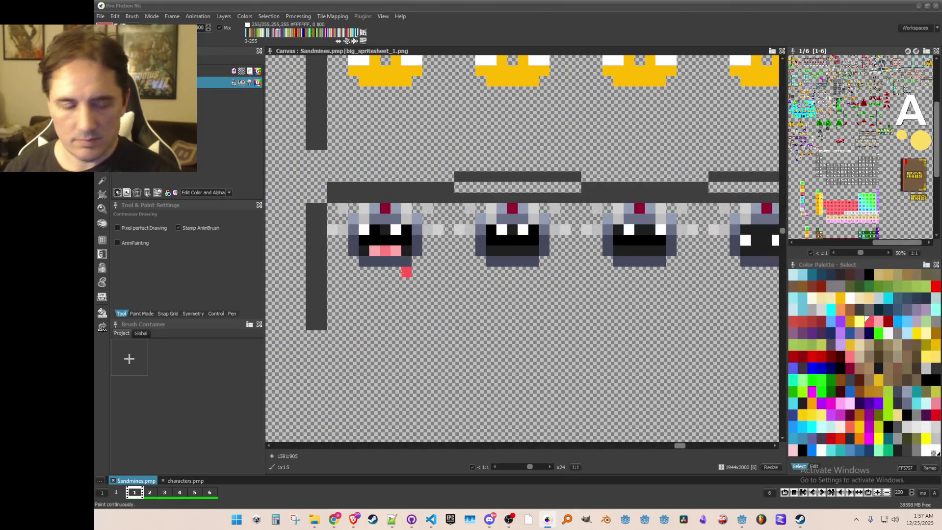
{"action": "key", "text": "k"}
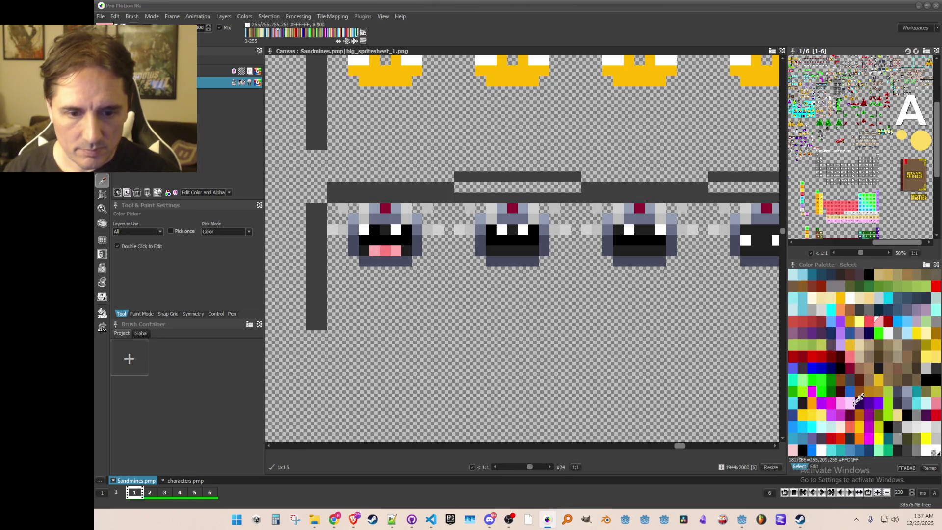
{"action": "left_click", "coordinate": [850, 401]}
{"action": "scroll", "coordinate": [451, 267], "scroll_direction": "up", "scroll_amount": 1}
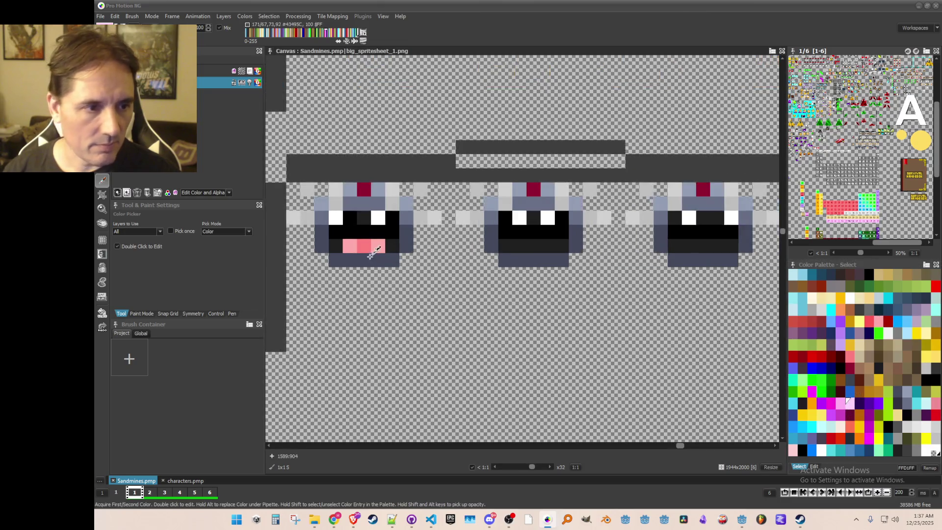
{"action": "key", "text": "d"}
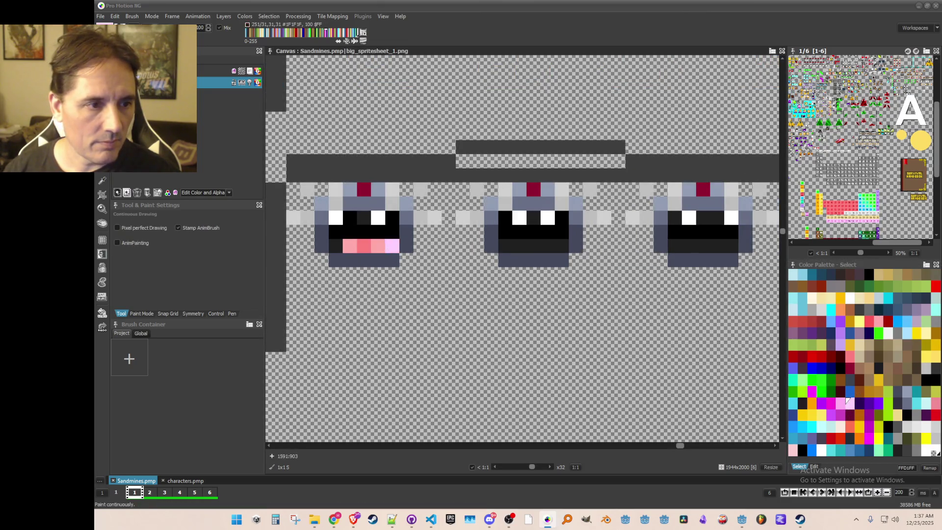
{"action": "scroll", "coordinate": [456, 313], "scroll_direction": "down", "scroll_amount": 2}
{"action": "scroll", "coordinate": [494, 310], "scroll_direction": "up", "scroll_amount": 2}
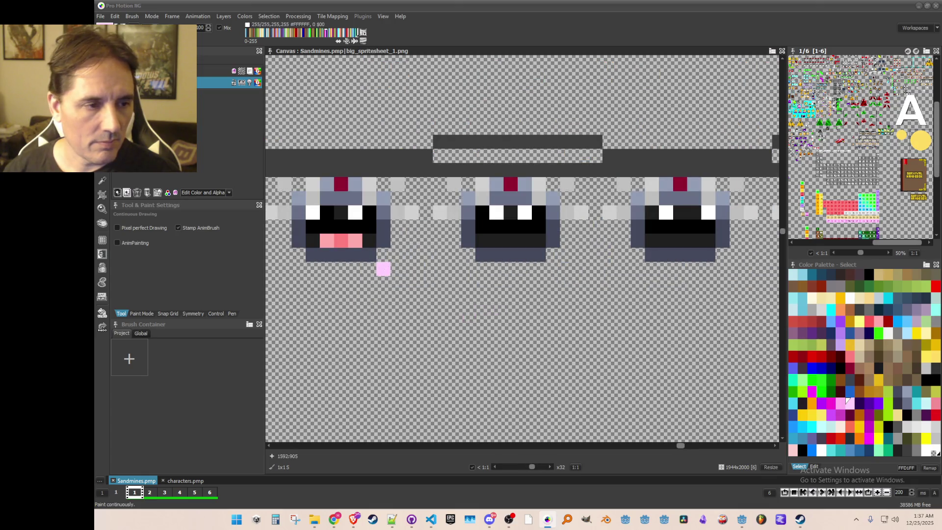
{"action": "scroll", "coordinate": [387, 265], "scroll_direction": "down", "scroll_amount": 2}
{"action": "scroll", "coordinate": [345, 222], "scroll_direction": "up", "scroll_amount": 1}
Sample white from a robot's eye and paint white teeth into the first three robots' mouths
{"action": "key", "text": "k"}
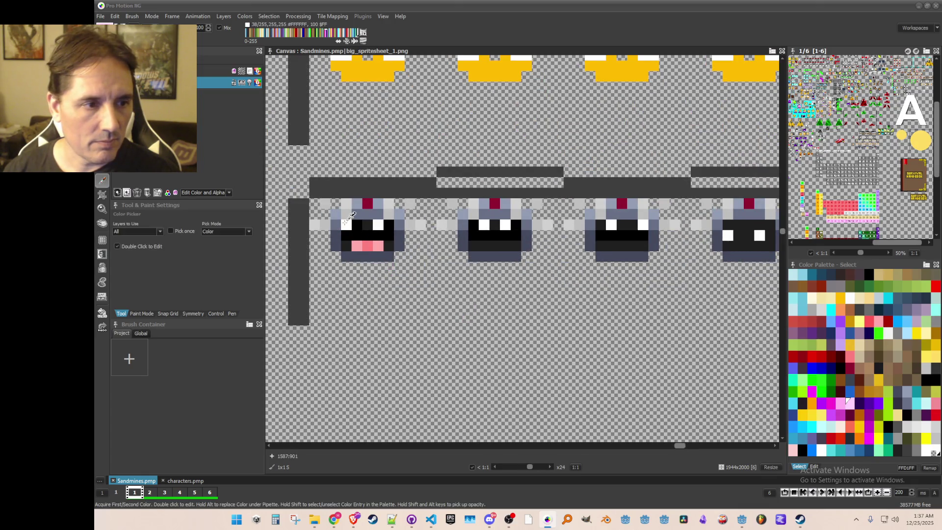
{"action": "left_click", "coordinate": [347, 221]}
{"action": "left_click", "coordinate": [357, 245]}
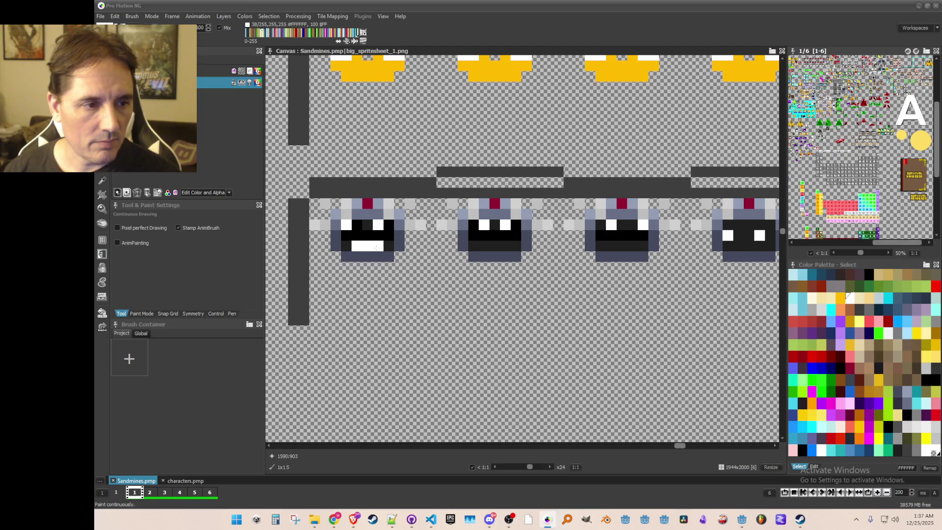
{"action": "scroll", "coordinate": [431, 266], "scroll_direction": "down", "scroll_amount": 1}
{"action": "scroll", "coordinate": [473, 265], "scroll_direction": "up", "scroll_amount": 1}
{"action": "left_click", "coordinate": [480, 245]}
{"action": "left_click", "coordinate": [469, 246]}
{"action": "left_click", "coordinate": [458, 246]}
{"action": "left_click", "coordinate": [616, 246]}
{"action": "left_click_drag", "start_coordinate": [590, 246], "coordinate": [609, 246]}
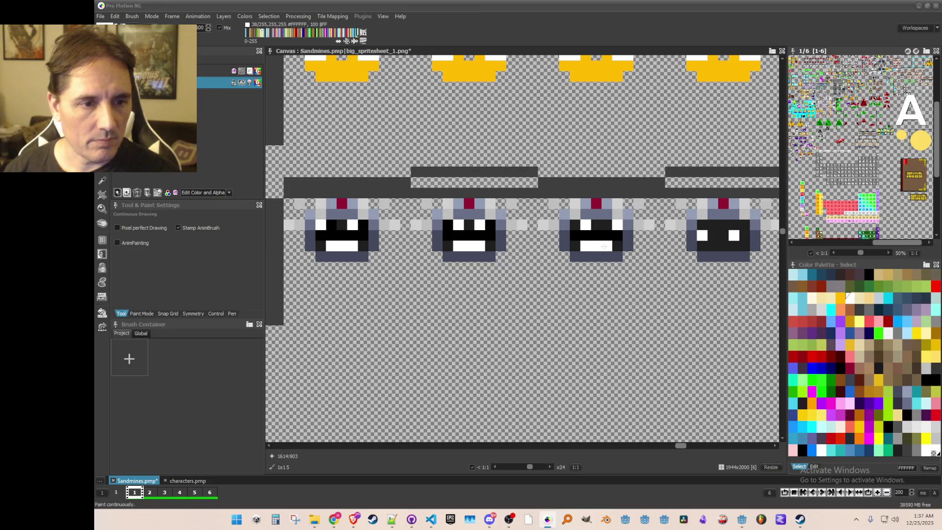
Bring the fourth robot into view and fill its mouth with white
{"action": "scroll", "coordinate": [638, 280], "scroll_direction": "down", "scroll_amount": 1}
{"action": "mouse_move", "coordinate": [648, 286]}
{"action": "left_mouse_down"}
{"action": "mouse_move", "coordinate": [624, 299]}
{"action": "mouse_move", "coordinate": [583, 299]}
{"action": "left_mouse_up"}
{"action": "scroll", "coordinate": [603, 284], "scroll_direction": "up", "scroll_amount": 1}
{"action": "left_click", "coordinate": [624, 265]}
{"action": "left_click_drag", "start_coordinate": [628, 260], "coordinate": [647, 260]}
{"action": "scroll", "coordinate": [633, 302], "scroll_direction": "down", "scroll_amount": 1}
{"action": "scroll", "coordinate": [633, 301], "scroll_direction": "up", "scroll_amount": 1}
{"action": "scroll", "coordinate": [637, 284], "scroll_direction": "down", "scroll_amount": 1}
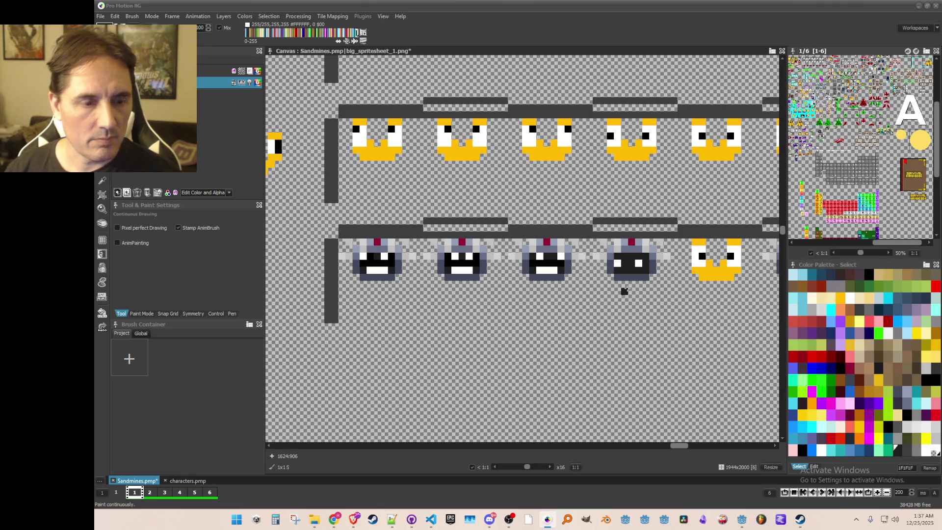
Add white pixels to the fourth robot's mouth, then paint its tongue pixels pink
{"action": "scroll", "coordinate": [624, 291], "scroll_direction": "up", "scroll_amount": 1}
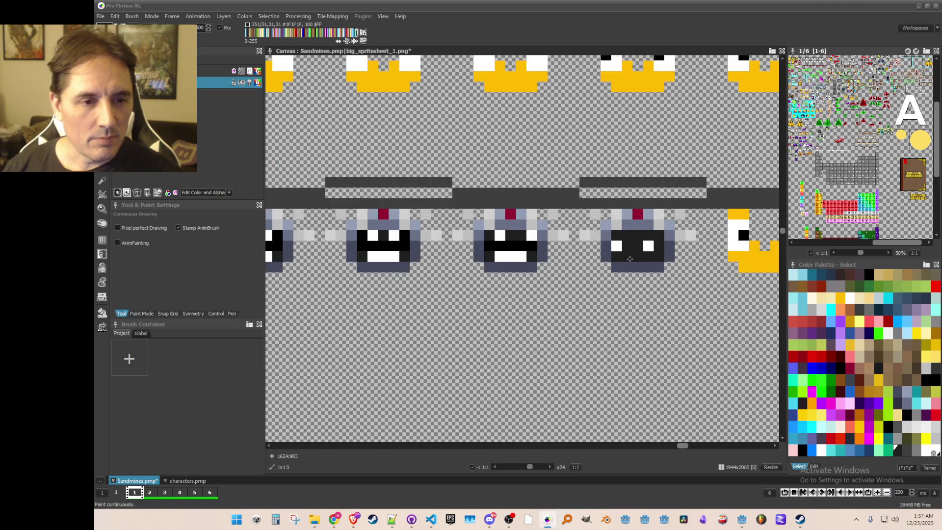
{"action": "left_click", "coordinate": [499, 265]}
{"action": "left_click", "coordinate": [618, 256]}
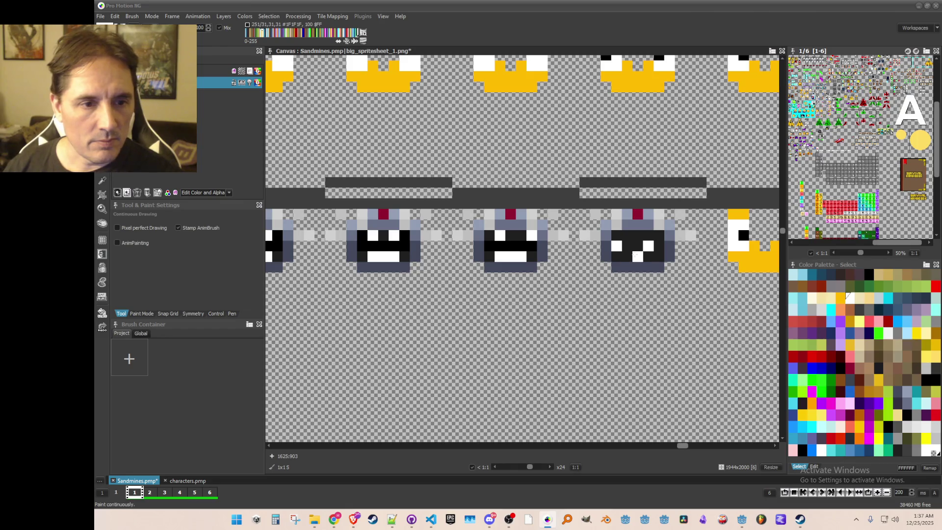
{"action": "left_click", "coordinate": [636, 257]}
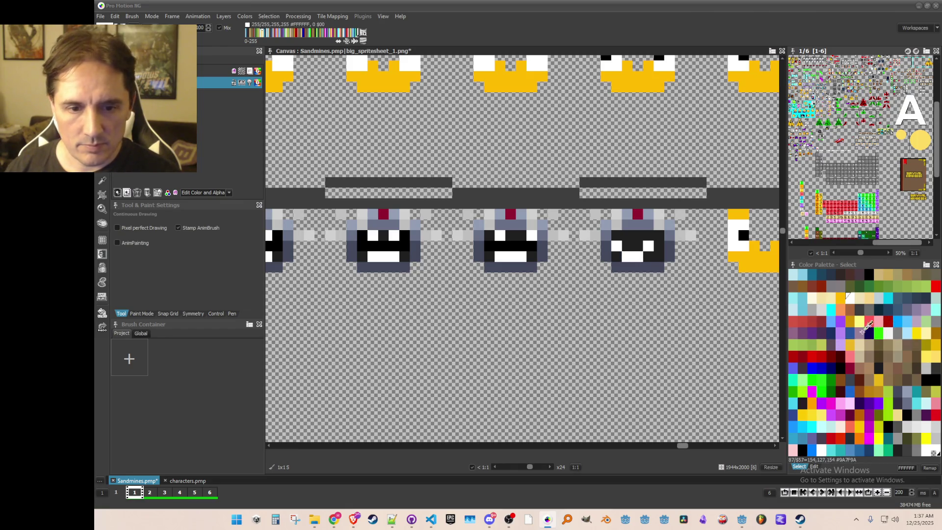
{"action": "left_click", "coordinate": [852, 355]}
{"action": "left_click", "coordinate": [637, 256]}
{"action": "left_click", "coordinate": [625, 256]}
Paint pink tongue pixels into the first, second and third robots' mouths
{"action": "scroll", "coordinate": [644, 256], "scroll_direction": "down", "scroll_amount": 1}
{"action": "scroll", "coordinate": [427, 283], "scroll_direction": "up", "scroll_amount": 1}
{"action": "left_click", "coordinate": [343, 260]}
{"action": "left_click", "coordinate": [353, 261]}
{"action": "left_click", "coordinate": [489, 259]}
{"action": "left_click", "coordinate": [619, 260]}
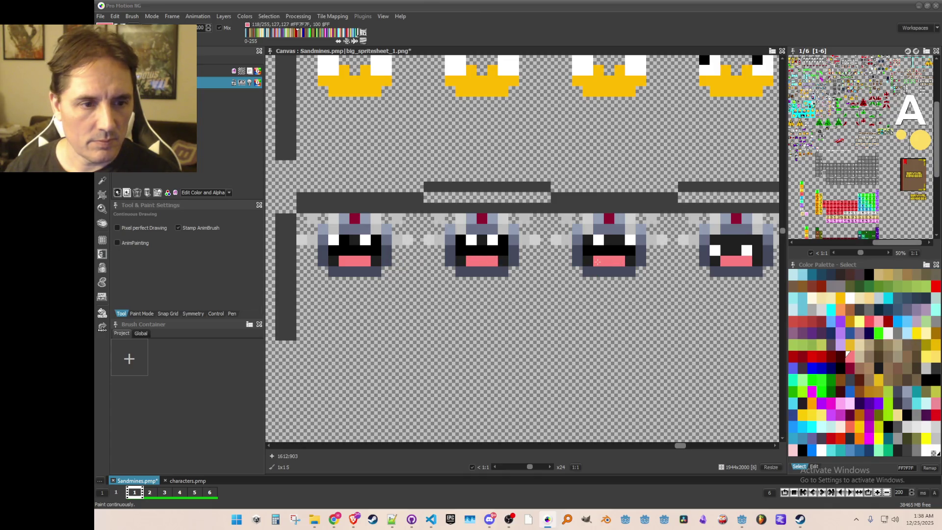
Cover the fifth robot's pink mouth pixels with the sampled dark face colour
{"action": "scroll", "coordinate": [597, 262], "scroll_direction": "down", "scroll_amount": 2}
{"action": "scroll", "coordinate": [607, 292], "scroll_direction": "up", "scroll_amount": 1}
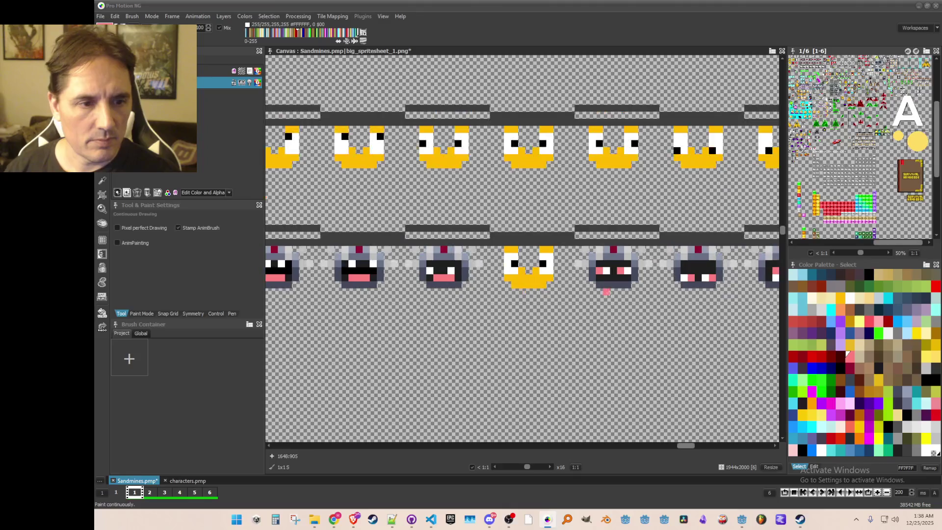
{"action": "mouse_move", "coordinate": [613, 276]}
{"action": "left_mouse_down"}
{"action": "mouse_move", "coordinate": [617, 267]}
{"action": "mouse_move", "coordinate": [605, 270]}
{"action": "left_mouse_up"}
{"action": "key", "text": "comma"}
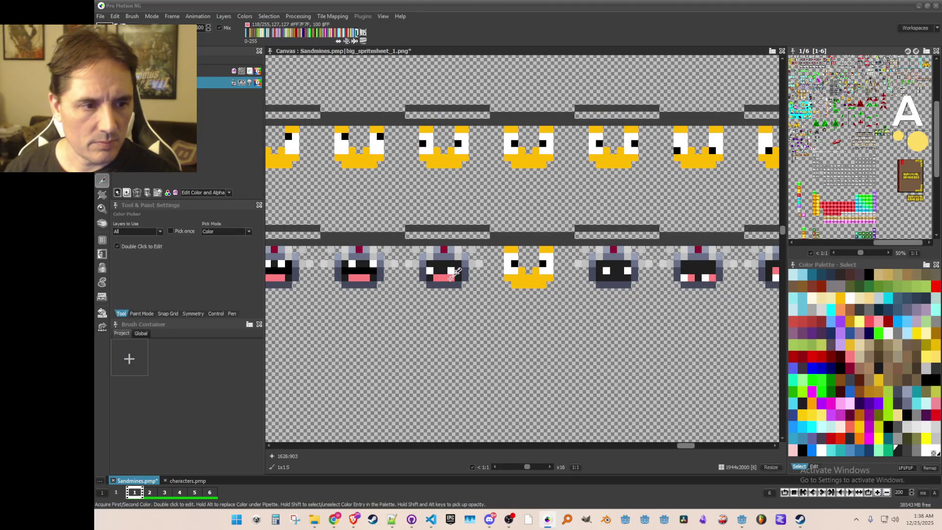
{"action": "left_click", "coordinate": [453, 270]}
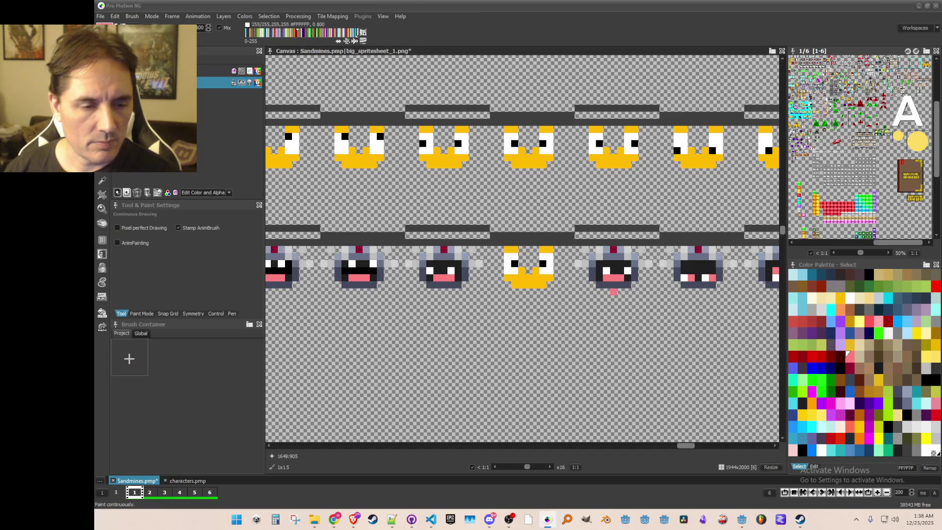
{"action": "scroll", "coordinate": [655, 306], "scroll_direction": "up", "scroll_amount": 2}
{"action": "key", "text": "comma"}
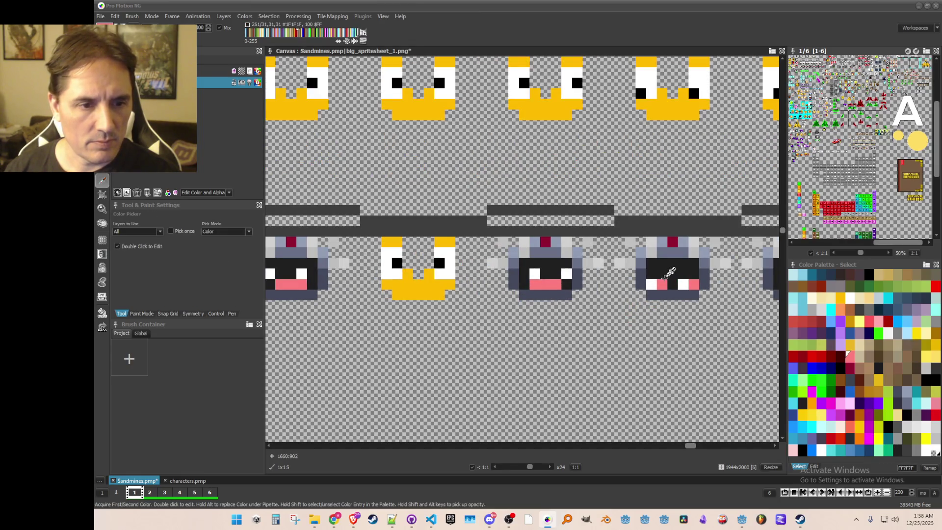
{"action": "left_click", "coordinate": [675, 265]}
{"action": "left_click", "coordinate": [662, 284]}
{"action": "left_click", "coordinate": [693, 284]}
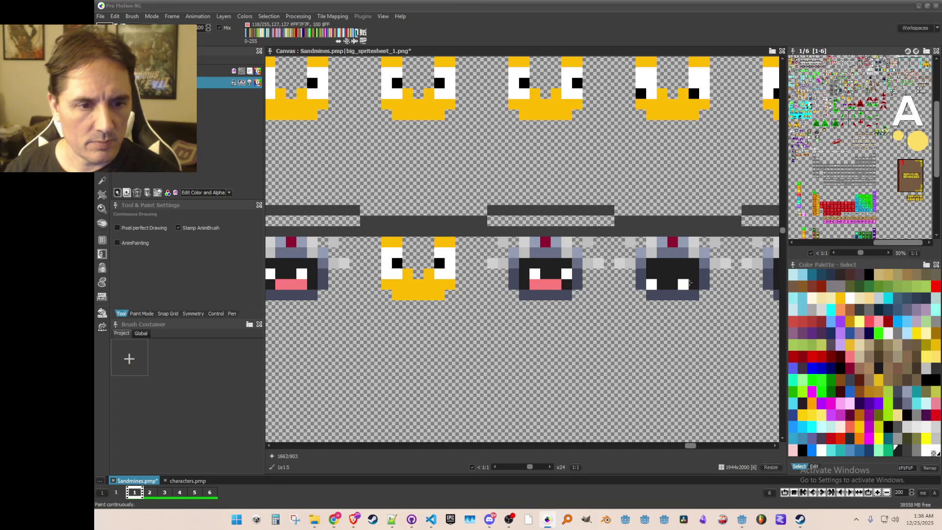
Move to the next robot sprites and sample the pink mouth and white colours
{"action": "scroll", "coordinate": [665, 326], "scroll_direction": "down", "scroll_amount": 1}
{"action": "left_click_drag", "start_coordinate": [666, 326], "coordinate": [489, 334]}
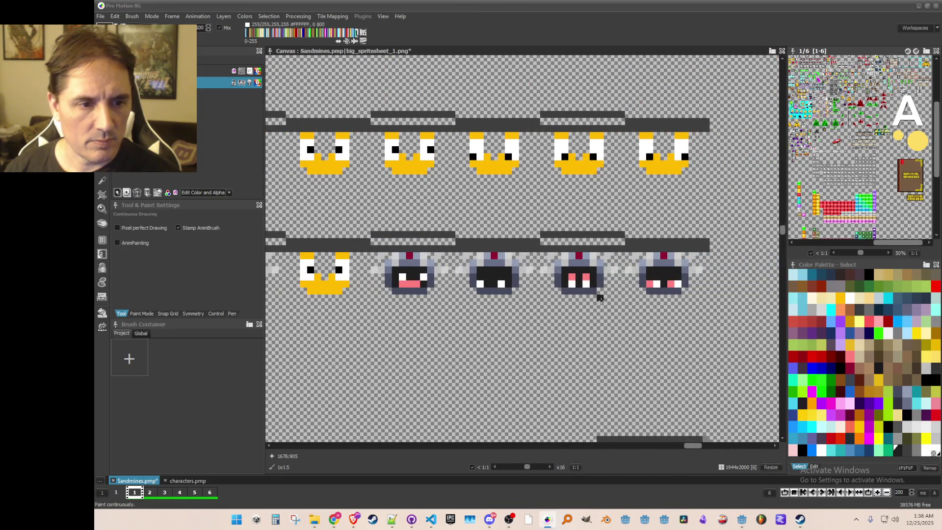
{"action": "scroll", "coordinate": [581, 272], "scroll_direction": "up", "scroll_amount": 1}
{"action": "key", "text": "comma"}
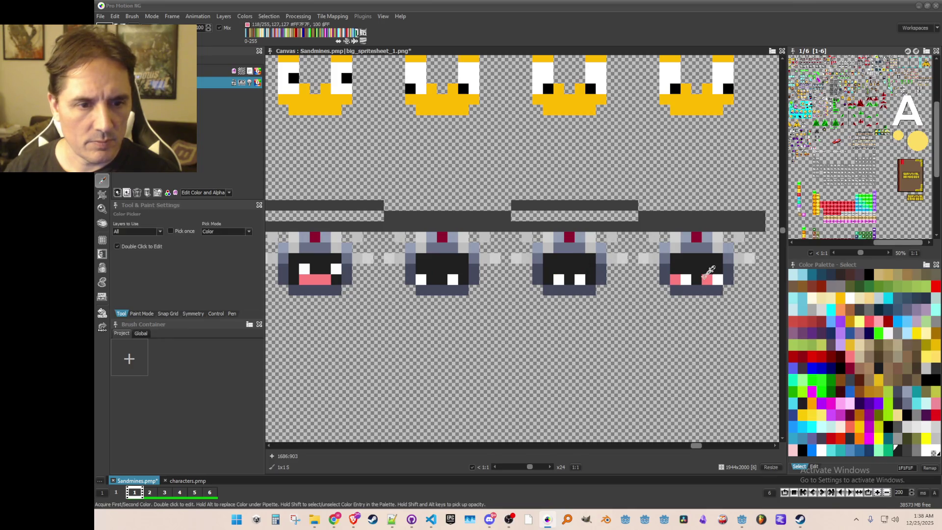
{"action": "left_click", "coordinate": [707, 279]}
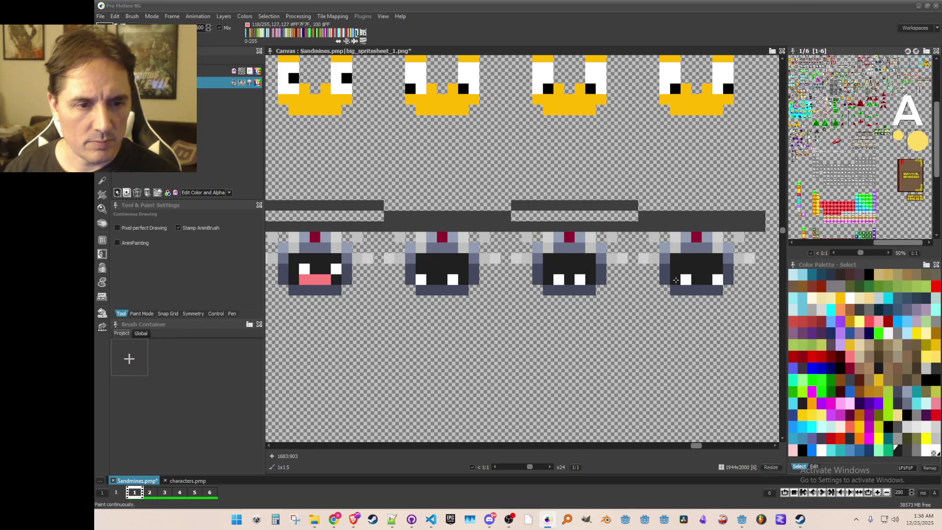
{"action": "scroll", "coordinate": [675, 280], "scroll_direction": "down", "scroll_amount": 3}
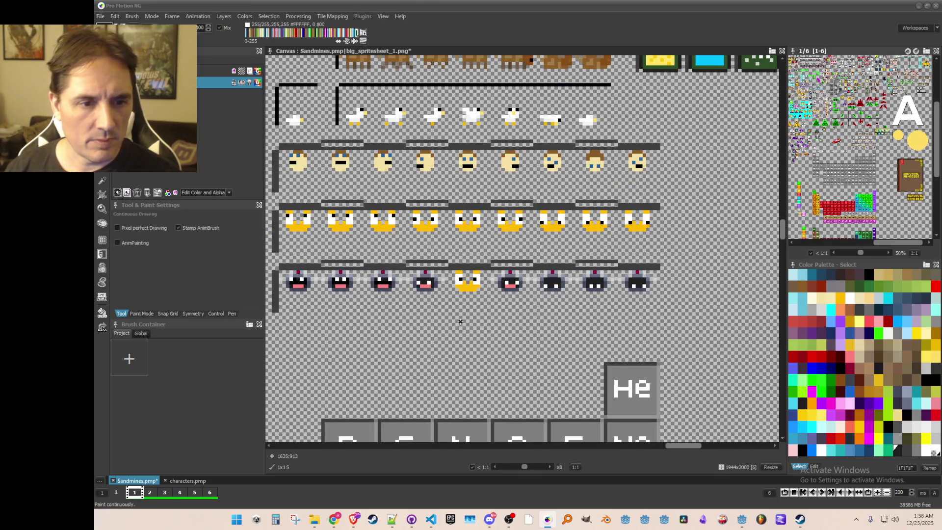
{"action": "left_click_drag", "start_coordinate": [460, 335], "coordinate": [490, 322]}
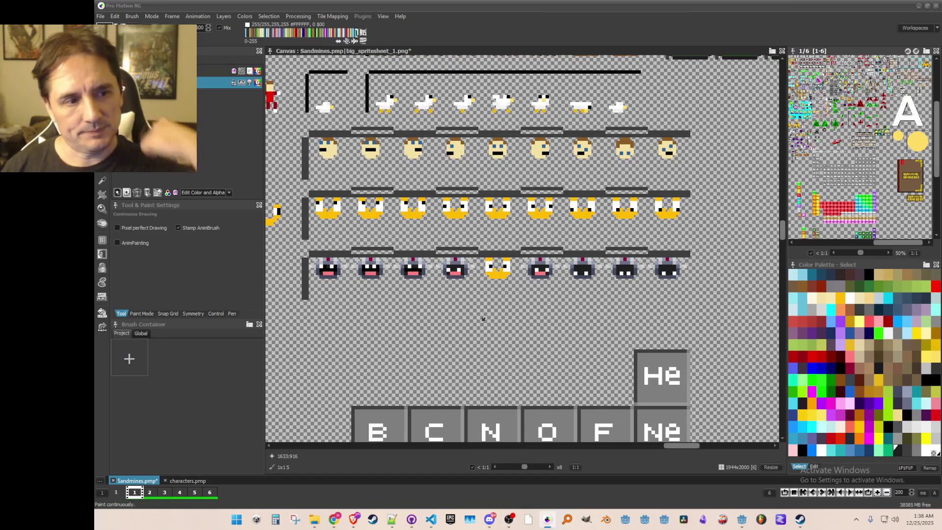
{"action": "scroll", "coordinate": [509, 309], "scroll_direction": "up", "scroll_amount": 1}
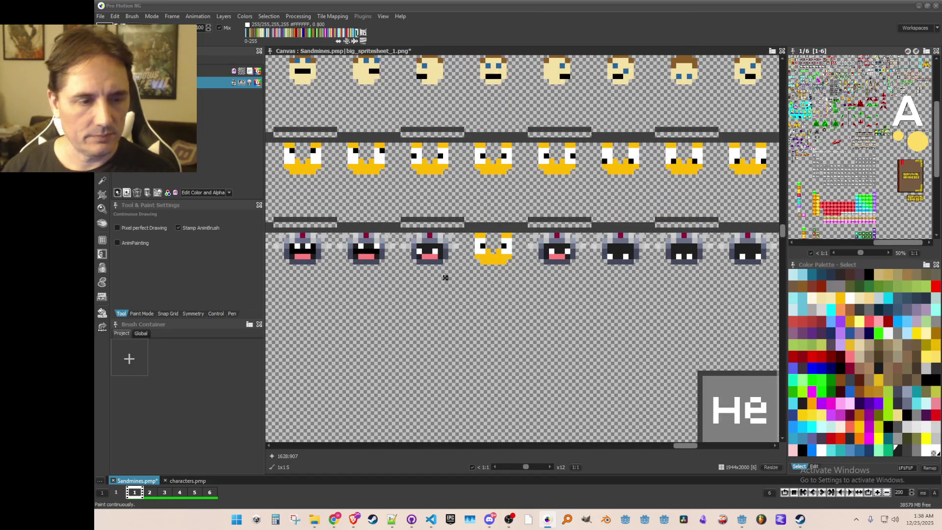
{"action": "scroll", "coordinate": [287, 281], "scroll_direction": "up", "scroll_amount": 1}
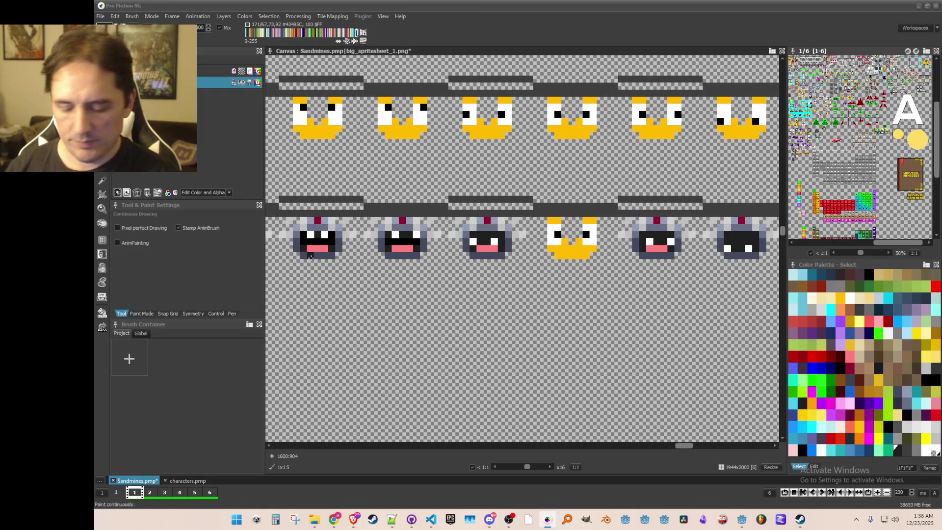
{"action": "scroll", "coordinate": [310, 256], "scroll_direction": "down", "scroll_amount": 1}
{"action": "key", "text": "comma"}
{"action": "scroll", "coordinate": [337, 279], "scroll_direction": "up", "scroll_amount": 1}
{"action": "left_click", "coordinate": [336, 279]}
Try light grey on the mouth pixels, then undo those strokes
{"action": "scroll", "coordinate": [344, 280], "scroll_direction": "down", "scroll_amount": 1}
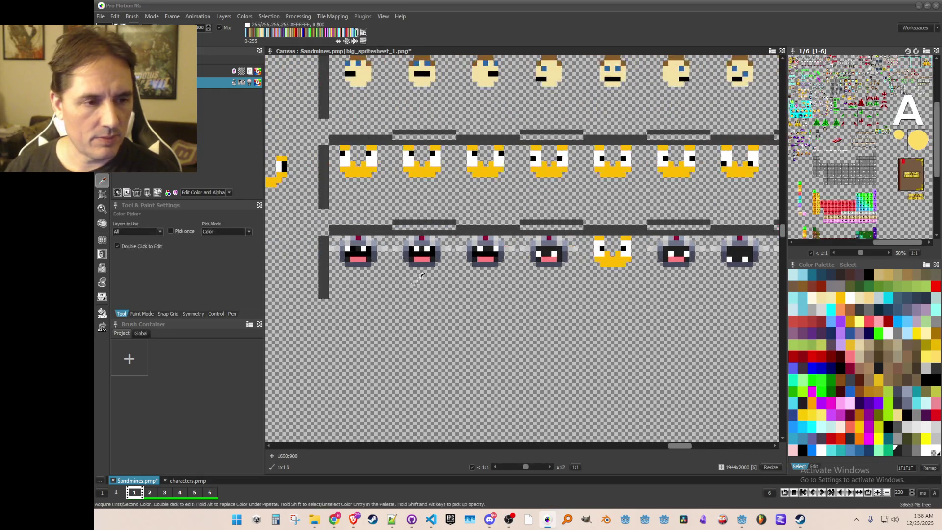
{"action": "scroll", "coordinate": [687, 265], "scroll_direction": "up", "scroll_amount": 3}
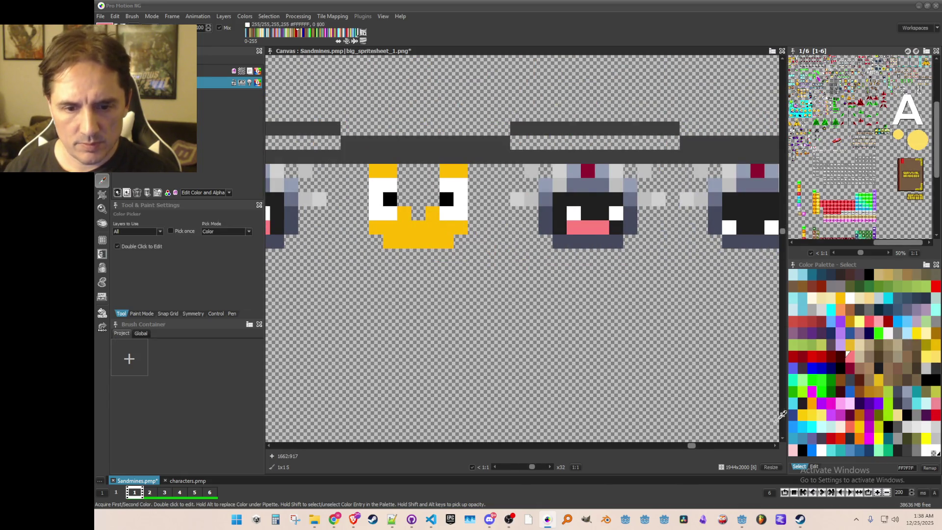
{"action": "left_click", "coordinate": [936, 418]}
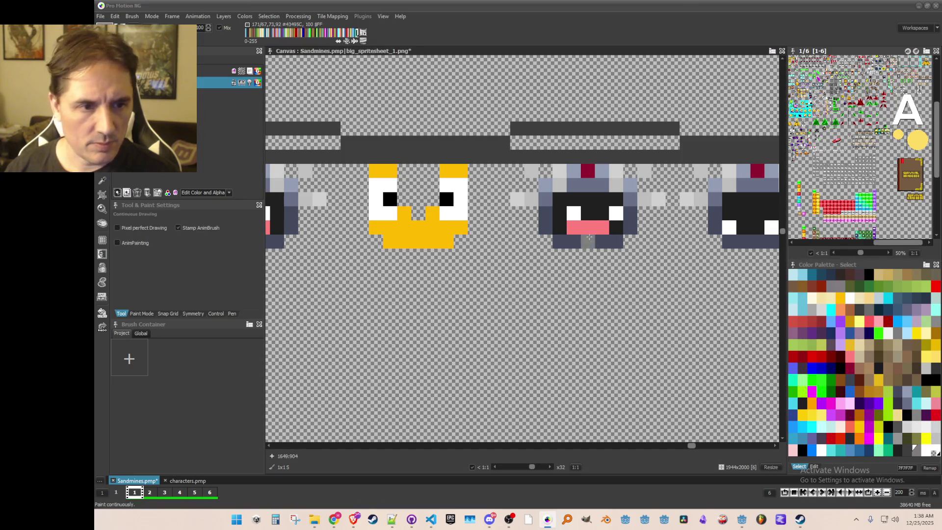
{"action": "left_click", "coordinate": [926, 427]}
{"action": "left_click", "coordinate": [601, 228]}
{"action": "left_click", "coordinate": [587, 227]}
{"action": "left_click", "coordinate": [573, 228]}
{"action": "key", "text": "ctrl+z"}
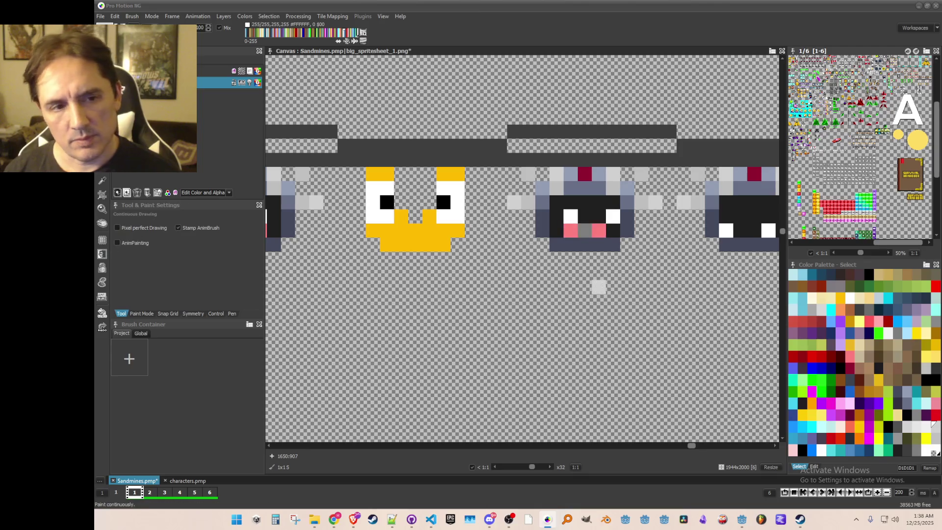
{"action": "scroll", "coordinate": [598, 287], "scroll_direction": "down", "scroll_amount": 2}
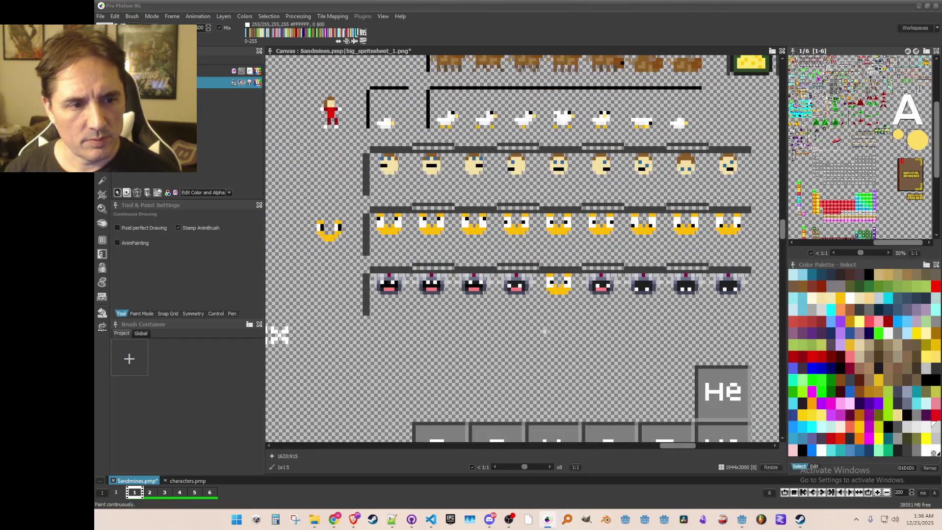
{"action": "scroll", "coordinate": [545, 332], "scroll_direction": "up", "scroll_amount": 1}
{"action": "scroll", "coordinate": [481, 295], "scroll_direction": "up", "scroll_amount": 1}
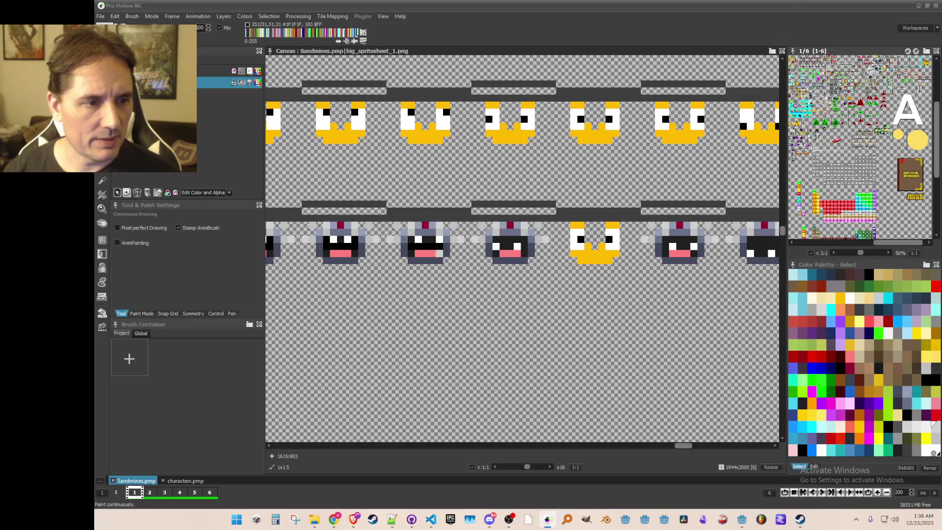
Capture the grey robot sprite as a brush and stamp it over the duck frame
{"action": "key", "text": "b"}
{"action": "left_click_drag", "start_coordinate": [308, 227], "coordinate": [388, 275]}
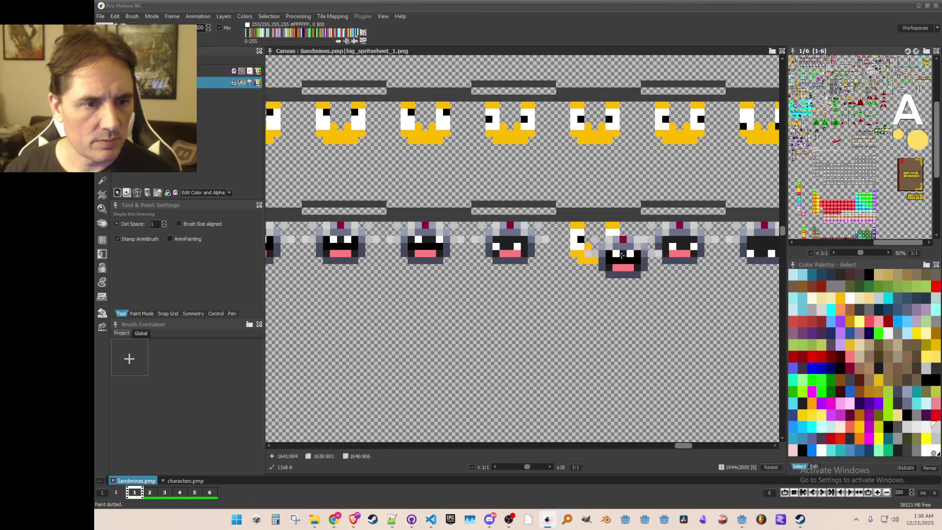
{"action": "left_click", "coordinate": [602, 250]}
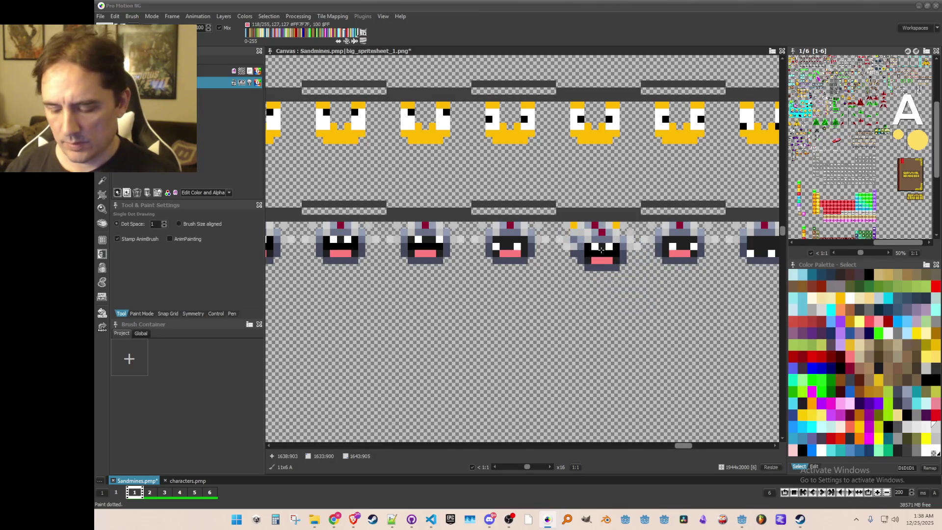
{"action": "scroll", "coordinate": [601, 250], "scroll_direction": "up", "scroll_amount": 1}
Sample the dark face colour and repaint the third robot's eyes
{"action": "key", "text": "comma"}
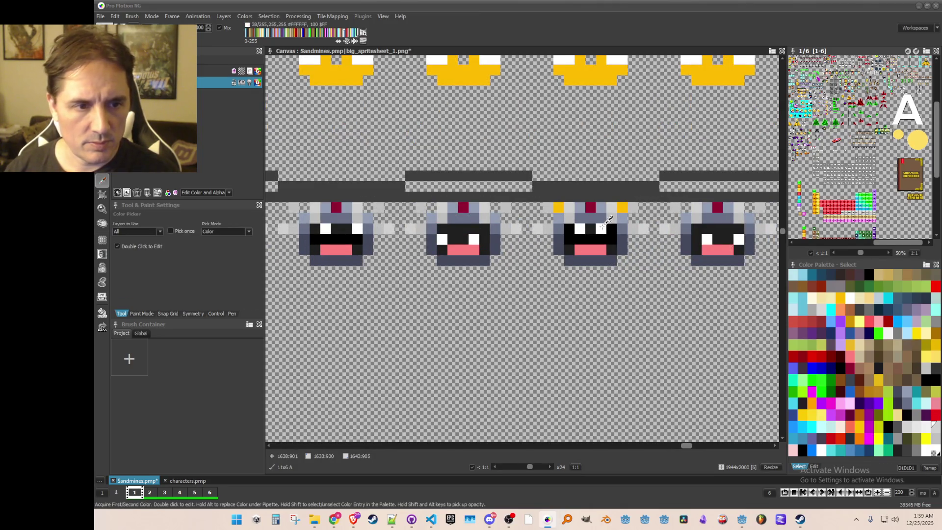
{"action": "left_click", "coordinate": [579, 239]}
{"action": "left_click", "coordinate": [600, 238]}
{"action": "left_click", "coordinate": [591, 228], "text": "alt"}
{"action": "left_click", "coordinate": [581, 228]}
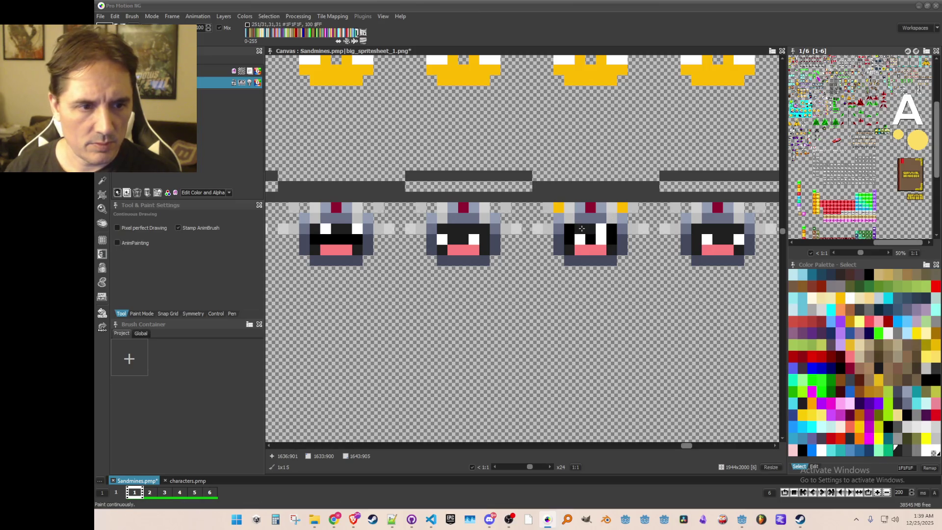
{"action": "left_click", "coordinate": [581, 228]}
{"action": "left_click", "coordinate": [601, 228]}
{"action": "scroll", "coordinate": [628, 261], "scroll_direction": "down", "scroll_amount": 1}
{"action": "scroll", "coordinate": [621, 259], "scroll_direction": "up", "scroll_amount": 1}
Darken the third robot's pink mouth and add pink pixels to the fourth robot's mouth
{"action": "left_click_drag", "start_coordinate": [590, 269], "coordinate": [565, 269]}
{"action": "scroll", "coordinate": [601, 309], "scroll_direction": "down", "scroll_amount": 2}
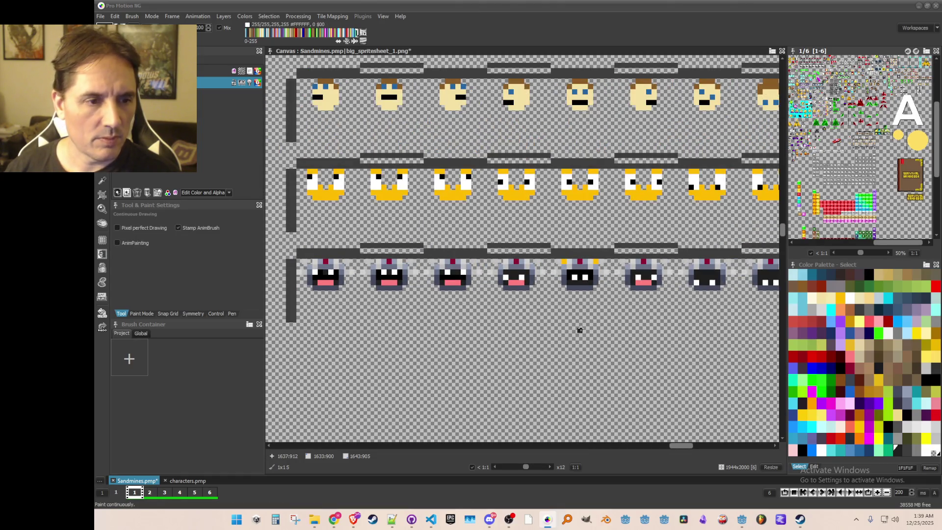
{"action": "scroll", "coordinate": [573, 307], "scroll_direction": "up", "scroll_amount": 1}
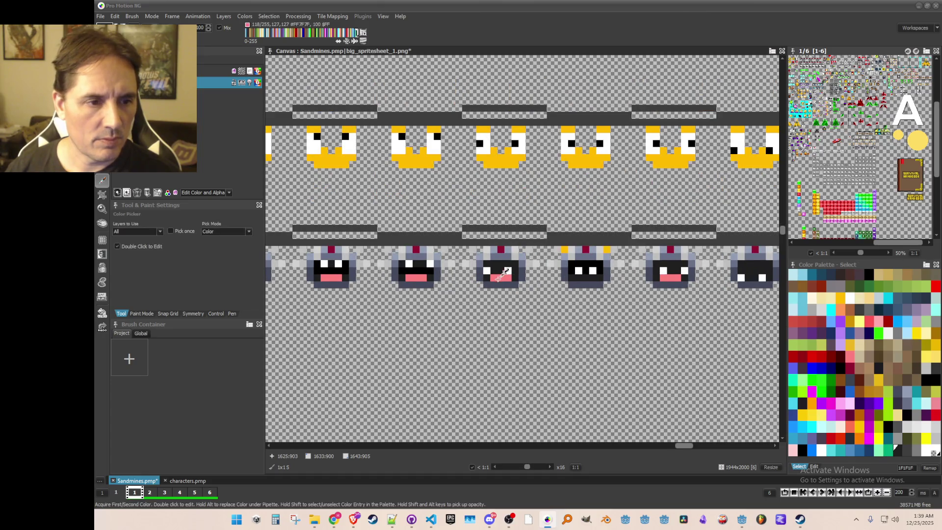
{"action": "left_click", "coordinate": [586, 277]}
{"action": "left_click", "coordinate": [579, 277]}
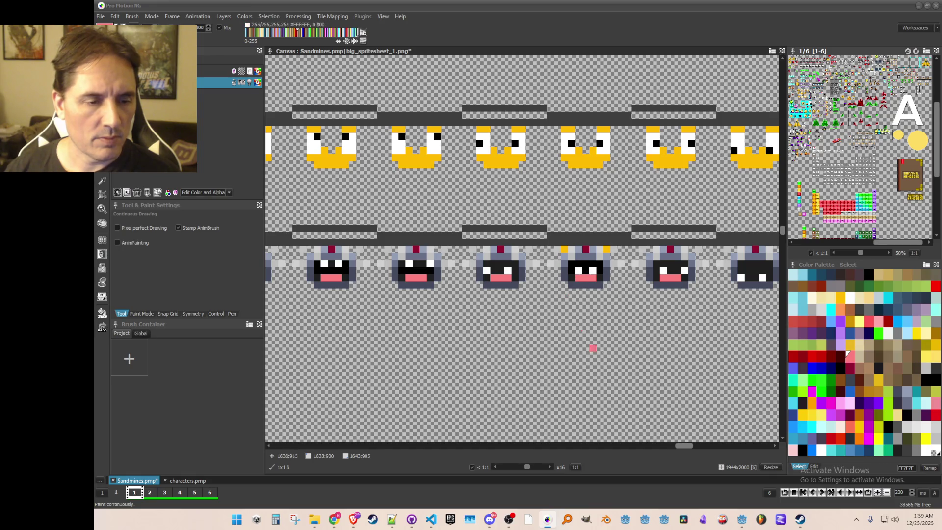
{"action": "scroll", "coordinate": [592, 349], "scroll_direction": "down", "scroll_amount": 1}
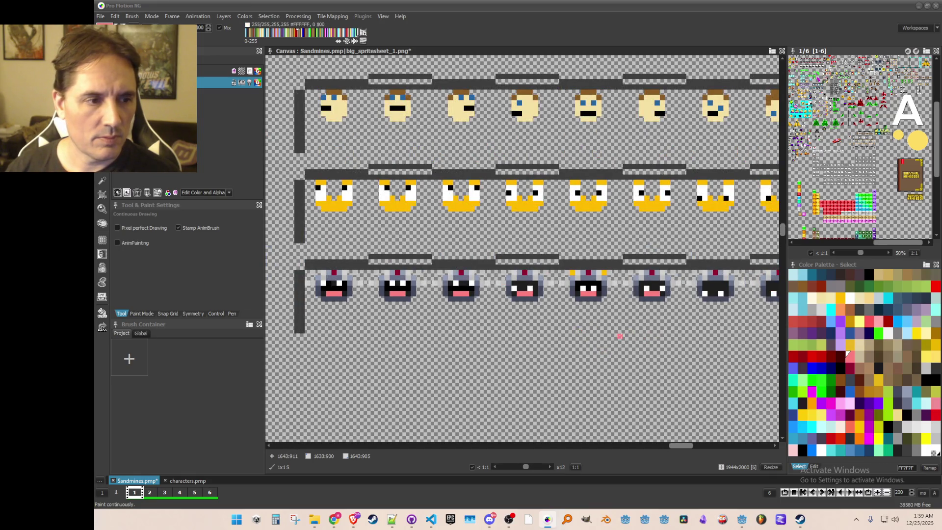
{"action": "scroll", "coordinate": [620, 336], "scroll_direction": "down", "scroll_amount": 1}
Bring up portrait_animations.png in the characters.pmp document
{"action": "left_click_drag", "start_coordinate": [616, 322], "coordinate": [543, 309]}
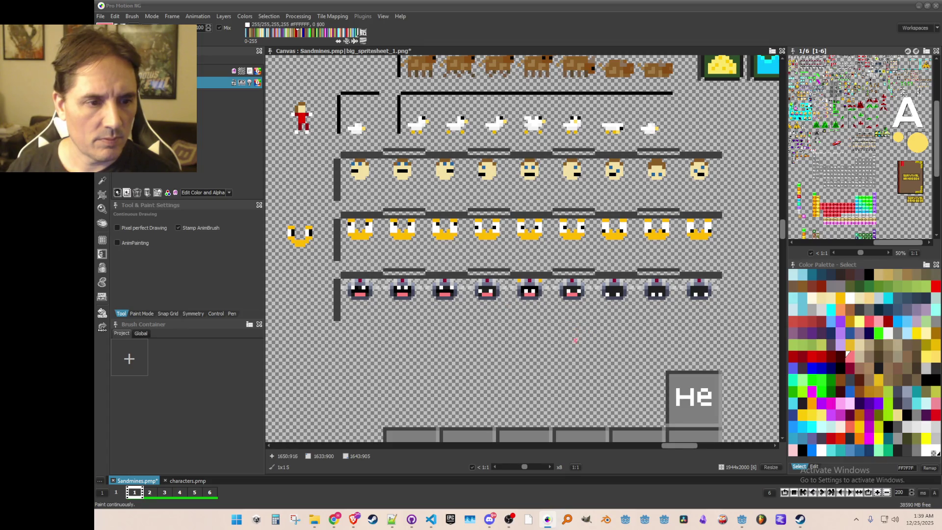
{"action": "scroll", "coordinate": [530, 307], "scroll_direction": "up", "scroll_amount": 3}
{"action": "scroll", "coordinate": [505, 290], "scroll_direction": "down", "scroll_amount": 3}
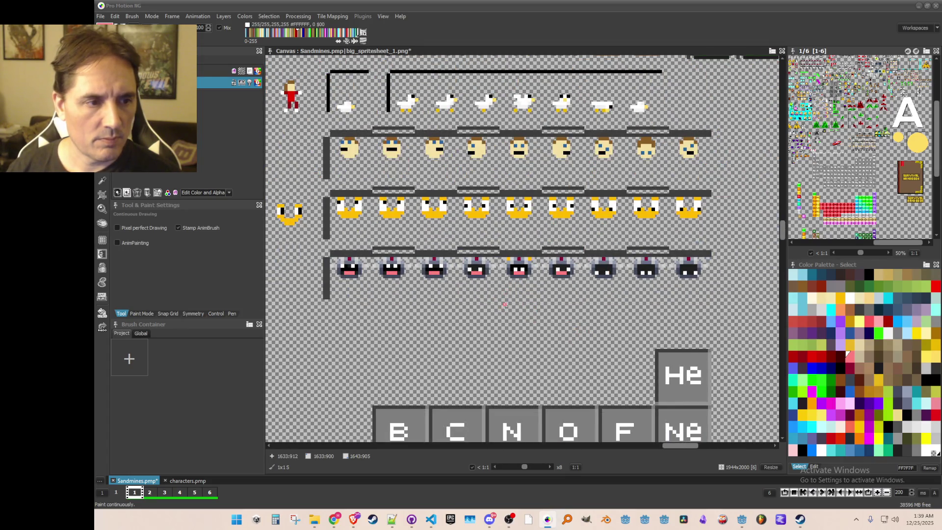
{"action": "scroll", "coordinate": [510, 306], "scroll_direction": "up", "scroll_amount": 1}
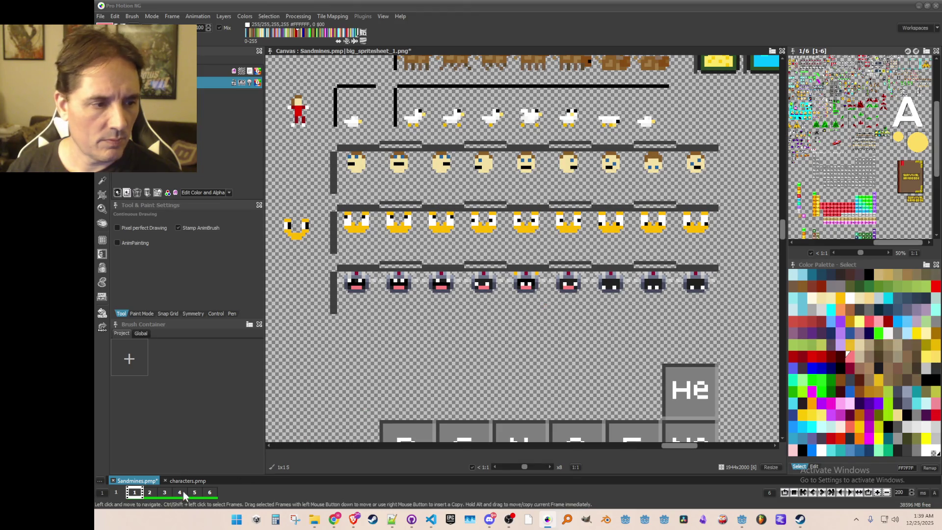
{"action": "left_click", "coordinate": [182, 479]}
{"action": "scroll", "coordinate": [696, 289], "scroll_direction": "down", "scroll_amount": 1}
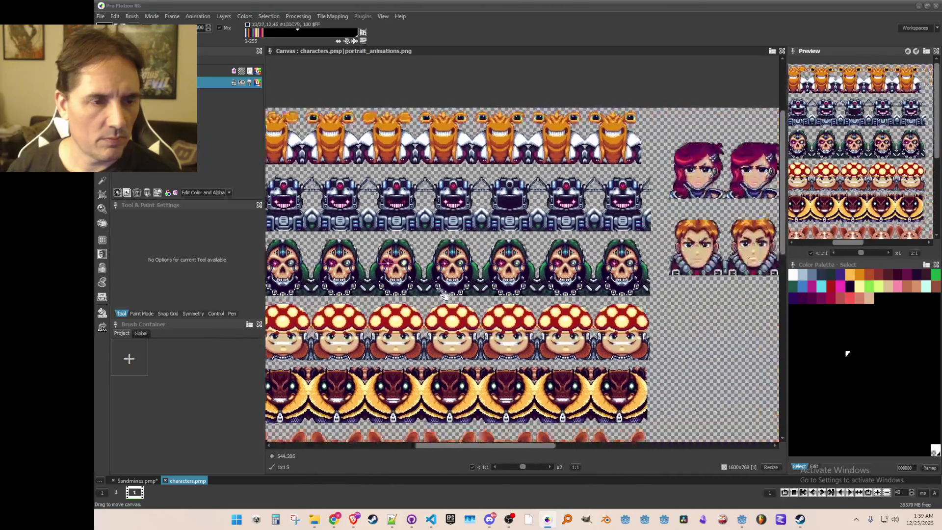
Return to the Sandmines sprite sheet and paint the first robot face's mouth black
{"action": "scroll", "coordinate": [751, 194], "scroll_direction": "up", "scroll_amount": 1}
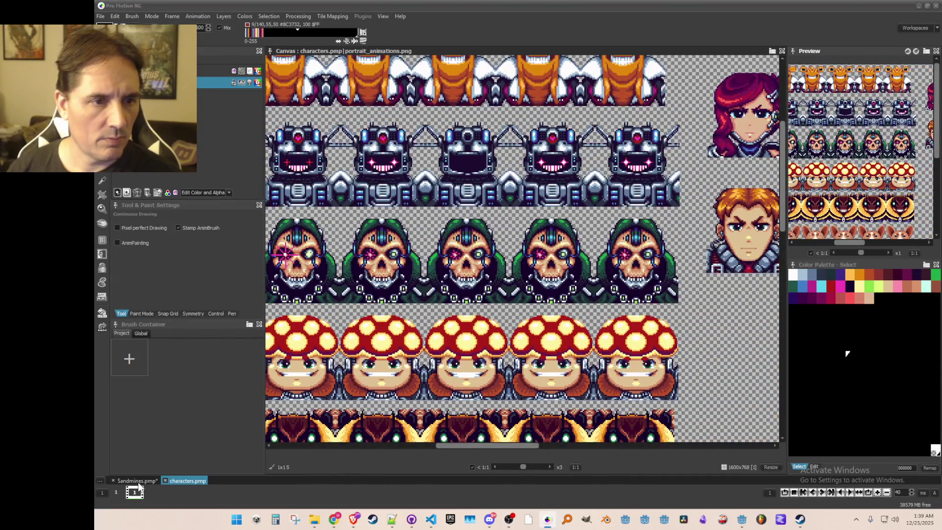
{"action": "left_click", "coordinate": [137, 480]}
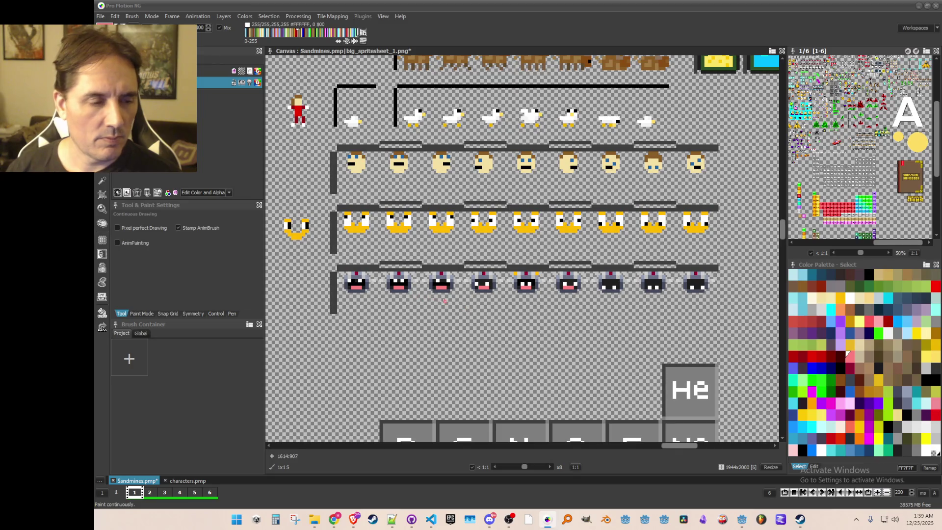
{"action": "scroll", "coordinate": [399, 304], "scroll_direction": "up", "scroll_amount": 2}
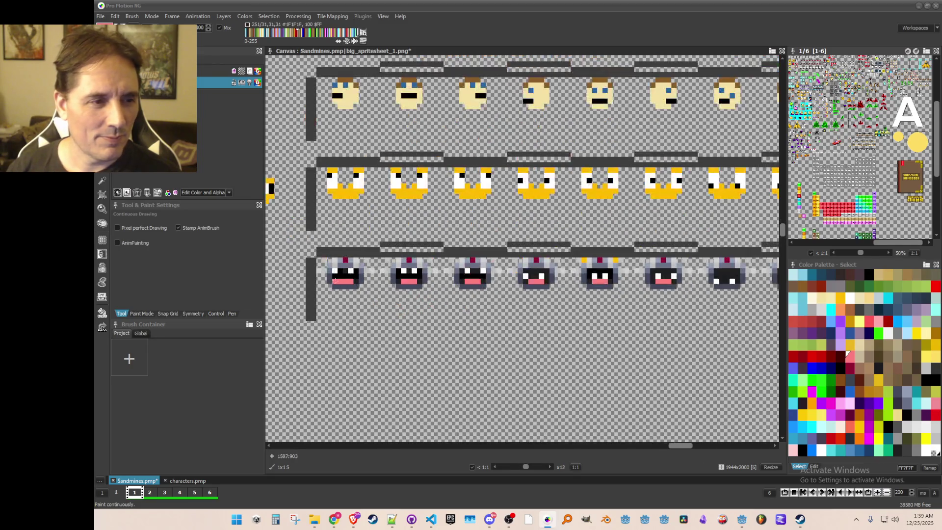
{"action": "key", "text": "k"}
{"action": "left_click", "coordinate": [353, 273]}
{"action": "left_click_drag", "start_coordinate": [360, 276], "coordinate": [334, 278]}
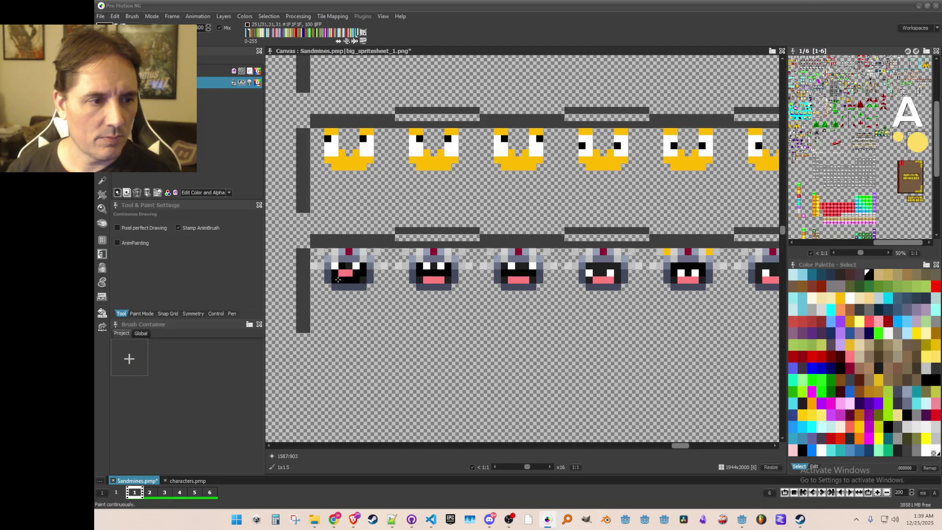
Sample pink, black, white and transparent colours from the robot faces to repaint their mouths
{"action": "key", "text": "k"}
{"action": "left_click", "coordinate": [435, 278]}
{"action": "left_click", "coordinate": [434, 270]}
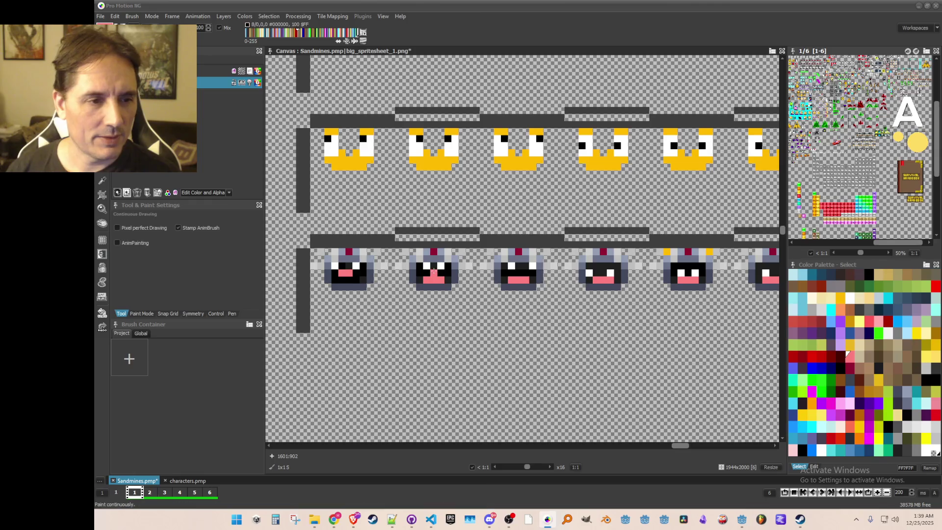
{"action": "key", "text": "k"}
{"action": "left_click", "coordinate": [444, 263]}
{"action": "key", "text": "k"}
{"action": "left_click", "coordinate": [439, 265]}
{"action": "key", "text": "k"}
{"action": "left_click", "coordinate": [435, 273]}
{"action": "key", "text": "k"}
{"action": "left_click", "coordinate": [428, 271]}
{"action": "scroll", "coordinate": [505, 310], "scroll_direction": "down", "scroll_amount": 1}
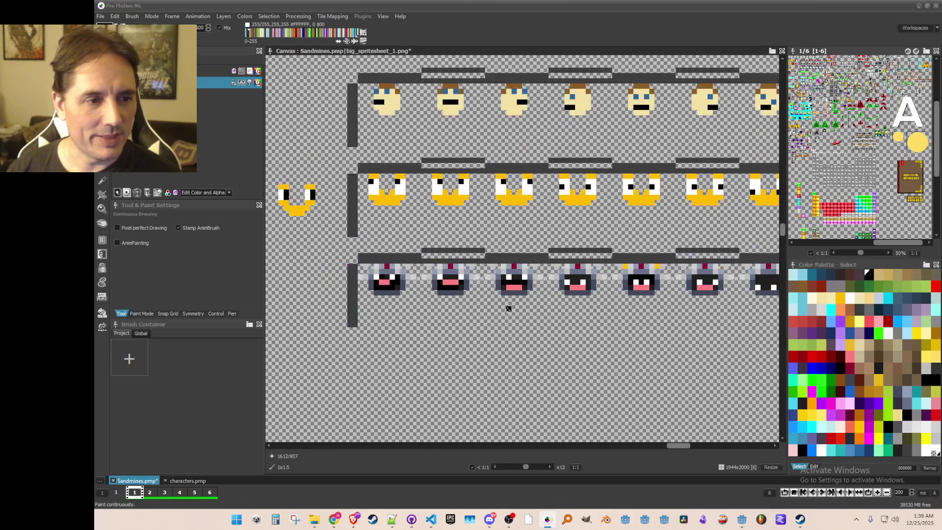
{"action": "scroll", "coordinate": [488, 309], "scroll_direction": "up", "scroll_amount": 1}
{"action": "key", "text": "k"}
{"action": "left_click", "coordinate": [495, 282]}
{"action": "key", "text": "k"}
{"action": "left_click", "coordinate": [487, 288]}
{"action": "key", "text": "k"}
{"action": "left_click", "coordinate": [559, 308]}
Bring more robot faces into view, pick black from the dark face, and resume freehand drawing
{"action": "left_click_drag", "start_coordinate": [547, 329], "coordinate": [518, 331]}
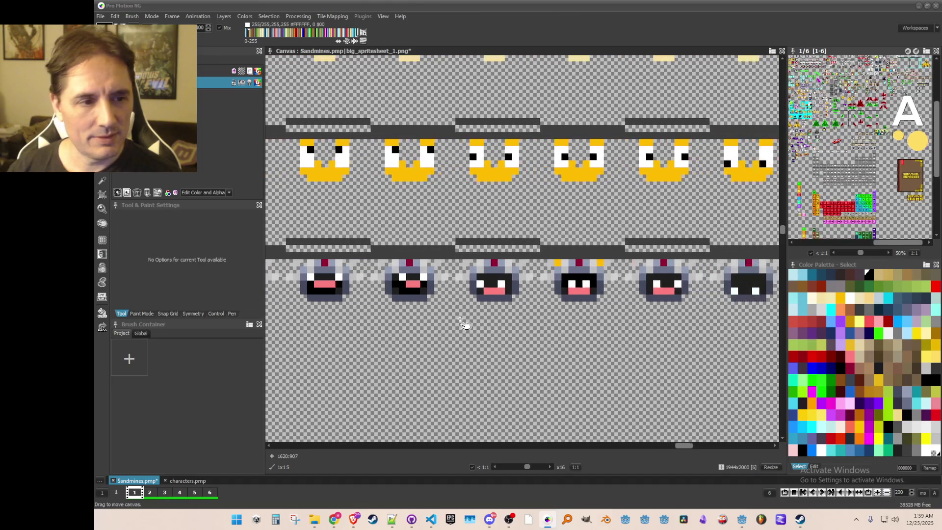
{"action": "key", "text": "k"}
{"action": "left_click", "coordinate": [475, 292]}
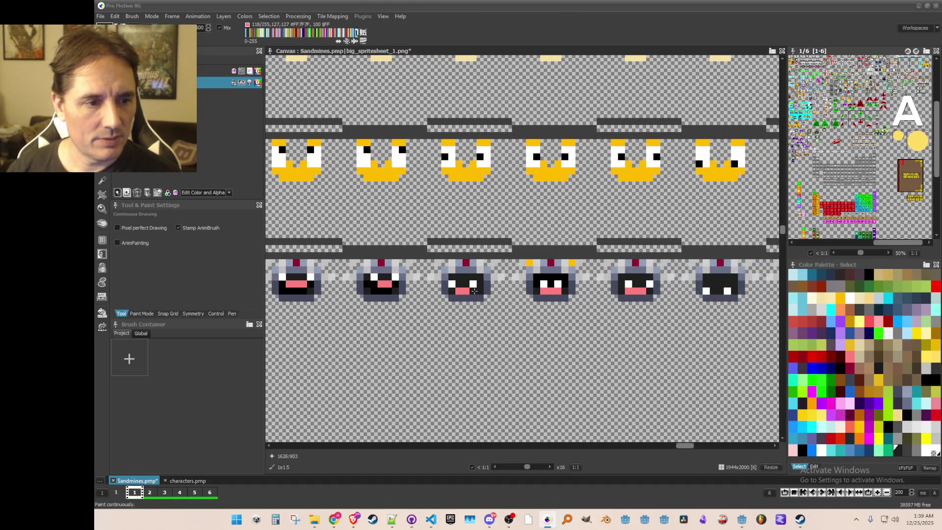
{"action": "key", "text": "k"}
{"action": "left_click", "coordinate": [549, 282]}
{"action": "key", "text": "k"}
{"action": "left_click", "coordinate": [549, 282]}
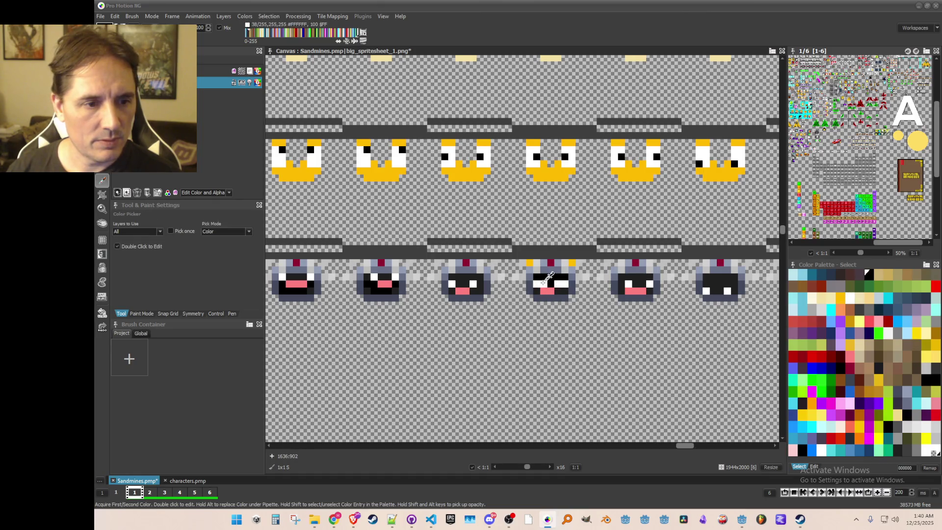
{"action": "key", "text": "k"}
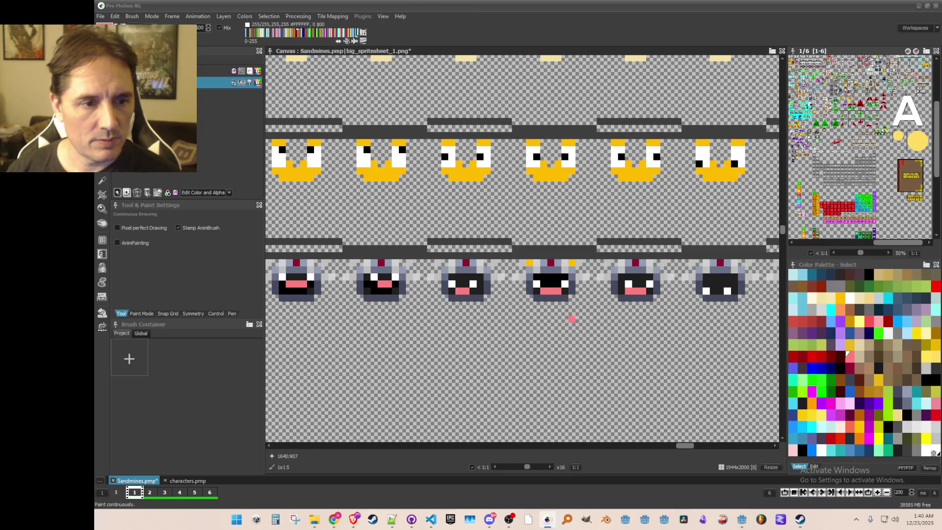
Save the Sandmines sprite sheet with its finished row of robot faces
{"action": "scroll", "coordinate": [569, 319], "scroll_direction": "down", "scroll_amount": 2}
{"action": "scroll", "coordinate": [604, 324], "scroll_direction": "up", "scroll_amount": 2}
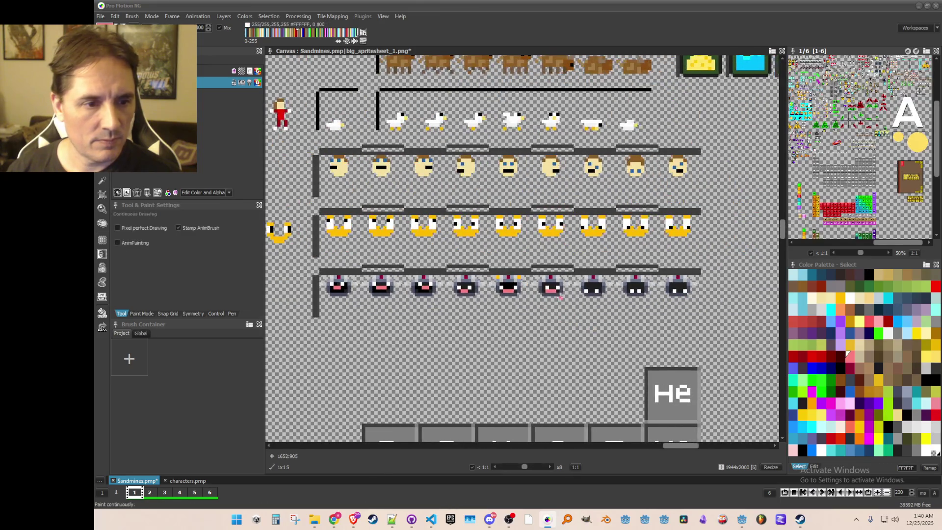
{"action": "scroll", "coordinate": [554, 301], "scroll_direction": "up", "scroll_amount": 1}
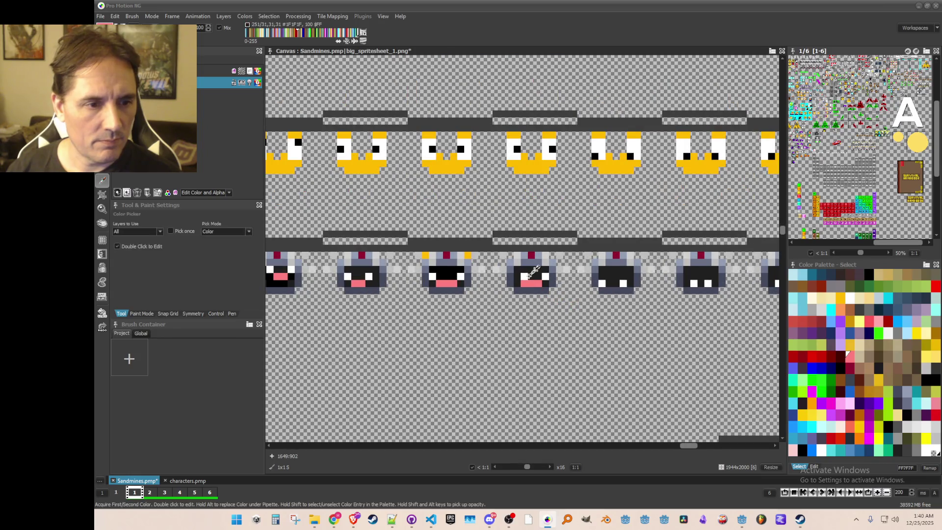
{"action": "scroll", "coordinate": [536, 305], "scroll_direction": "down", "scroll_amount": 3}
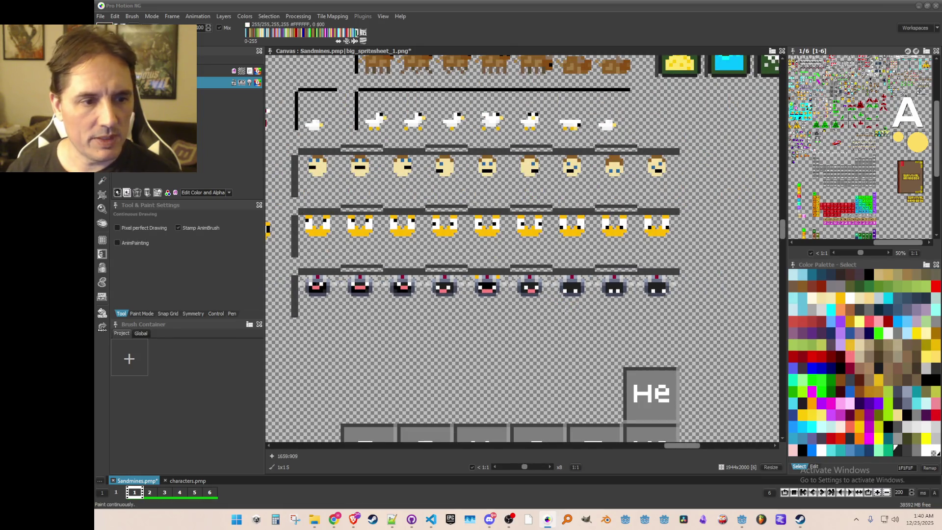
{"action": "scroll", "coordinate": [567, 308], "scroll_direction": "up", "scroll_amount": 2}
{"action": "scroll", "coordinate": [592, 314], "scroll_direction": "down", "scroll_amount": 1}
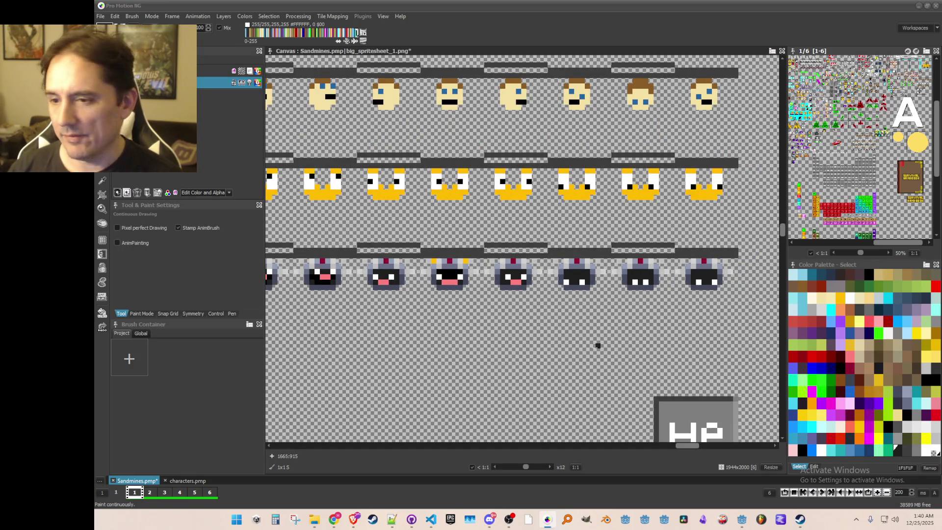
{"action": "scroll", "coordinate": [563, 326], "scroll_direction": "down", "scroll_amount": 1}
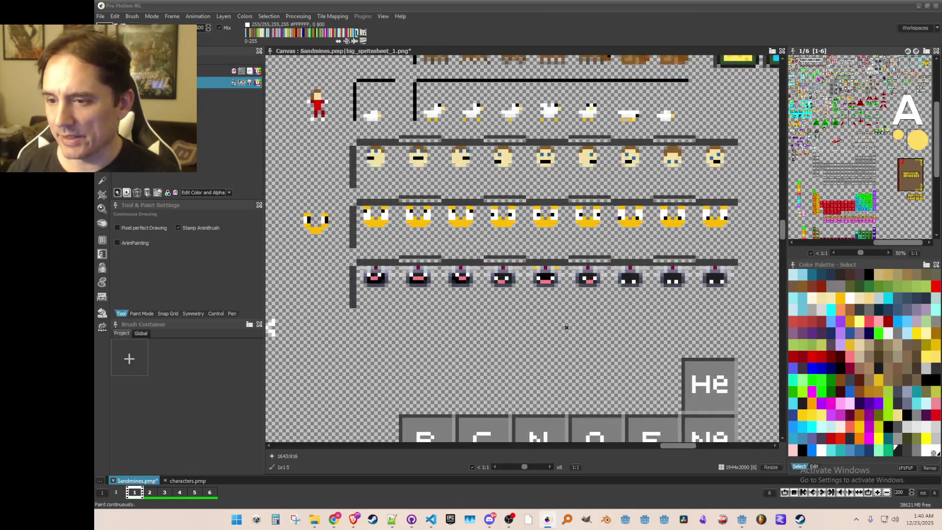
{"action": "key", "text": "ctrl+s"}
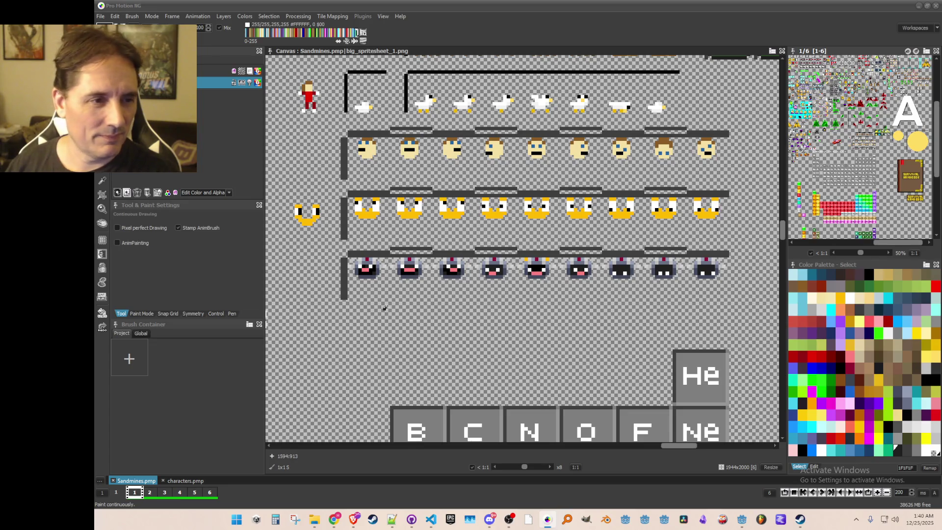
{"action": "scroll", "coordinate": [448, 307], "scroll_direction": "up", "scroll_amount": 1}
{"action": "scroll", "coordinate": [453, 313], "scroll_direction": "down", "scroll_amount": 1}
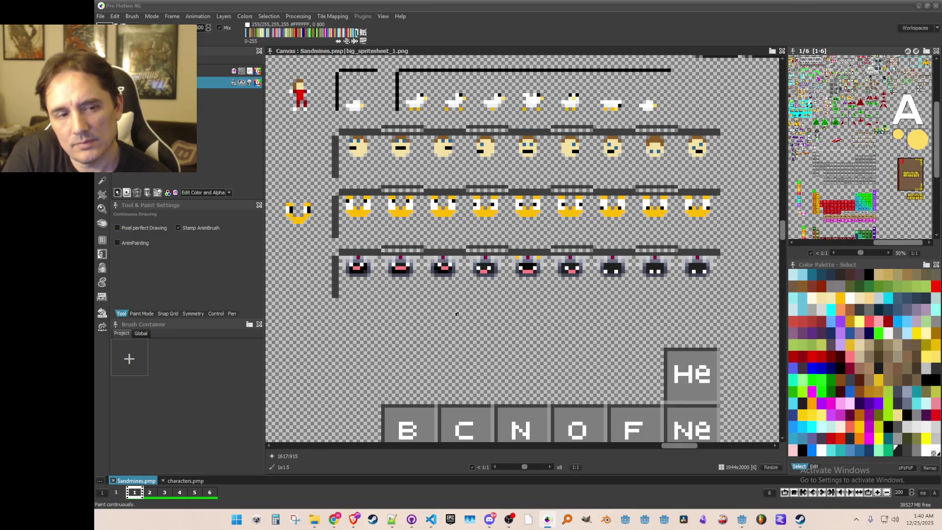
{"action": "key", "text": "b"}
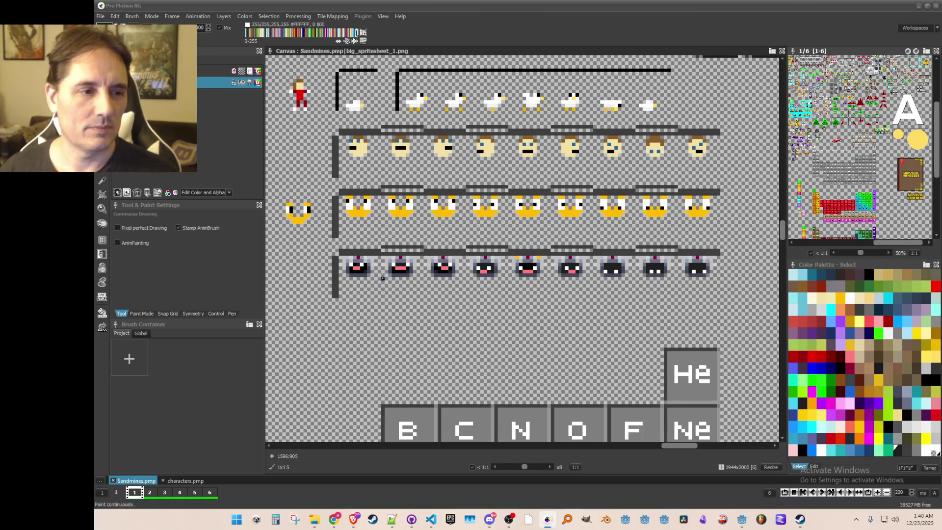
Grab the bottom robot-face row as a brush and save it as an image file
{"action": "mouse_move", "coordinate": [344, 263]}
{"action": "left_mouse_down"}
{"action": "mouse_move", "coordinate": [720, 291]}
{"action": "mouse_move", "coordinate": [724, 304]}
{"action": "left_mouse_up"}
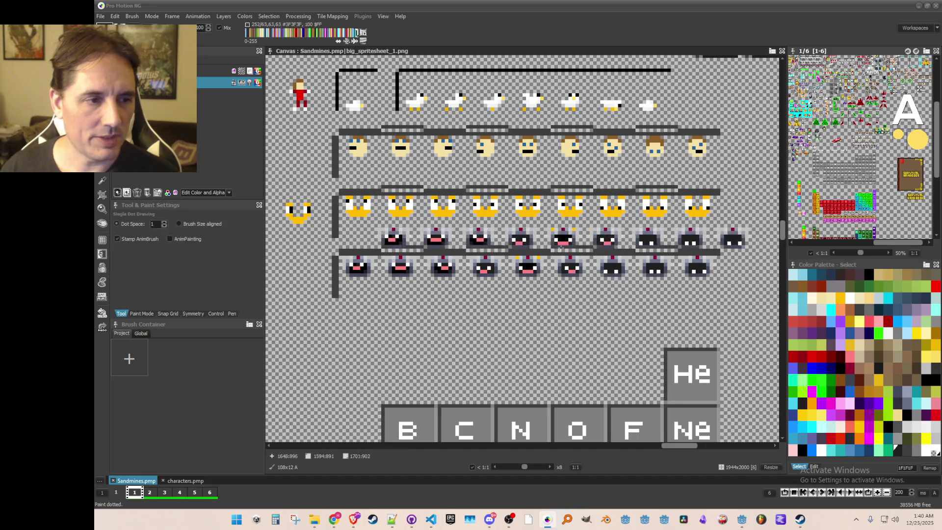
{"action": "left_click", "coordinate": [131, 17]}
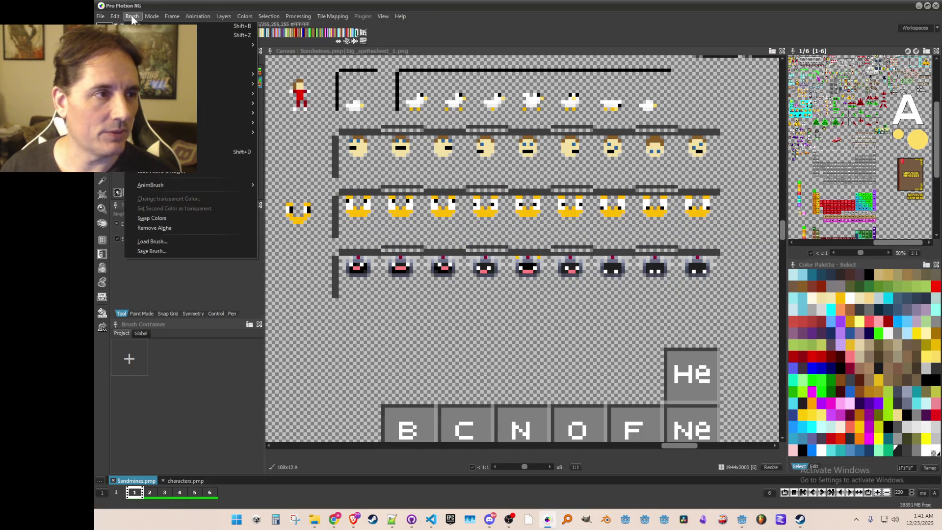
{"action": "left_click", "coordinate": [152, 251]}
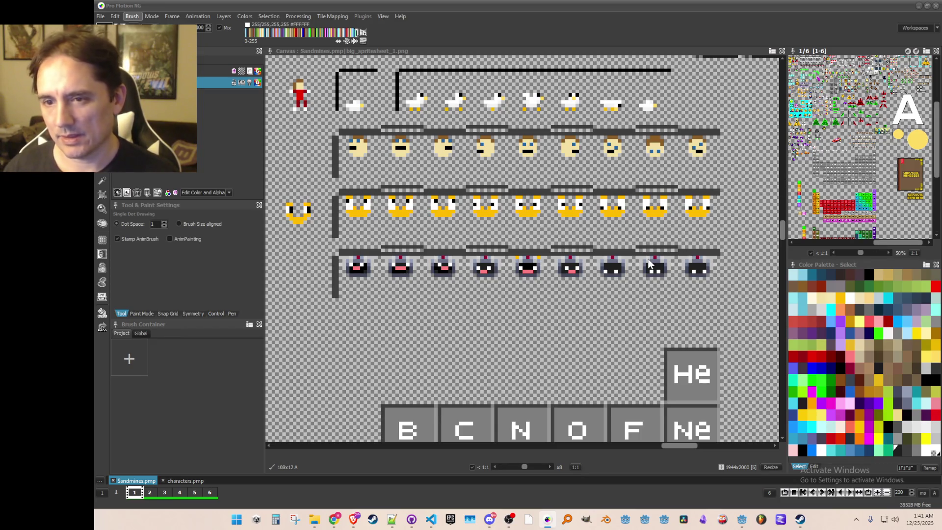
{"action": "key", "text": "Return"}
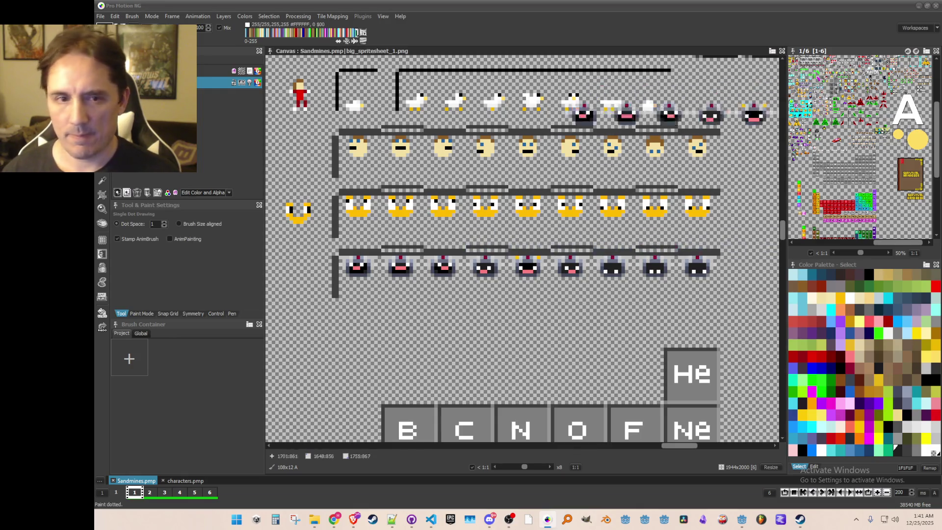
Reset the brush to a single pixel and minimize Pro Motion NG
{"action": "key", "text": "period"}
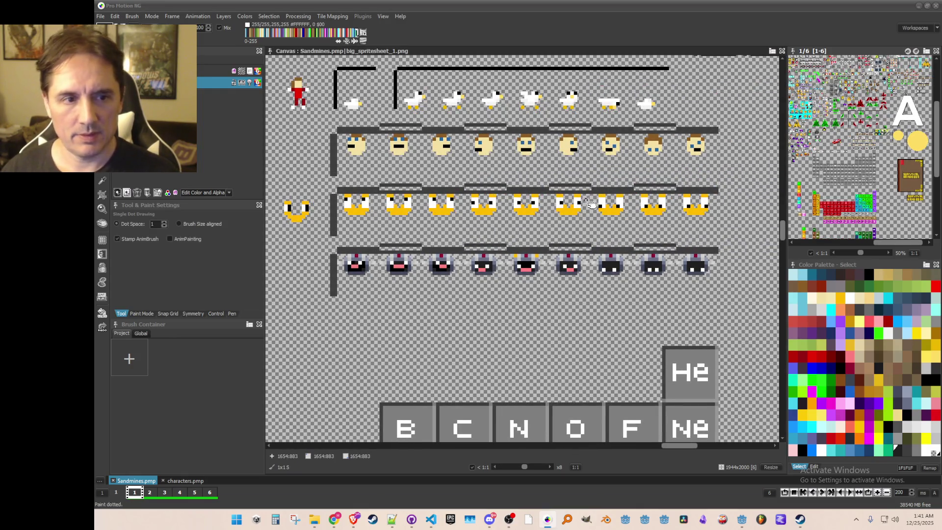
{"action": "scroll", "coordinate": [588, 204], "scroll_direction": "down", "scroll_amount": 2}
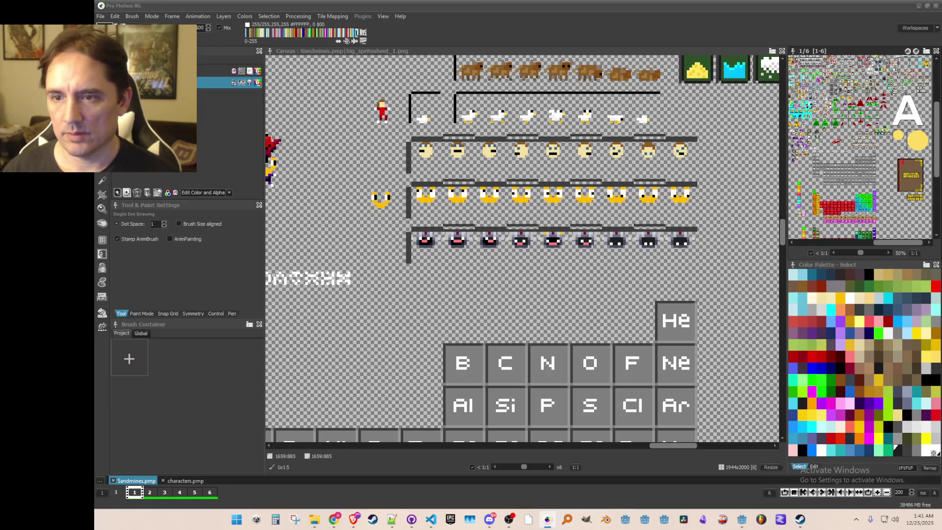
{"action": "left_click", "coordinate": [918, 5]}
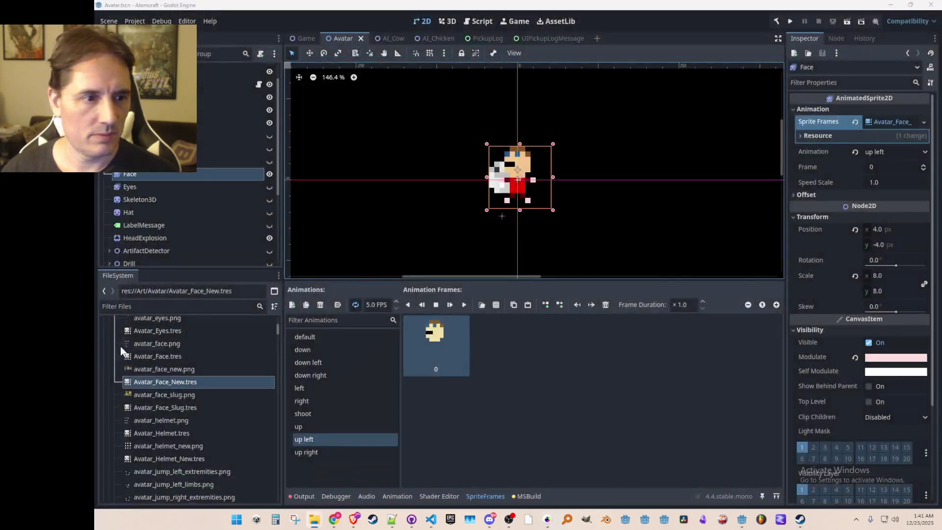
Duplicate Avatar_Face_Slug.tres as Avatar_Face_Robot.tres and open the copy for editing
{"action": "left_click", "coordinate": [163, 367]}
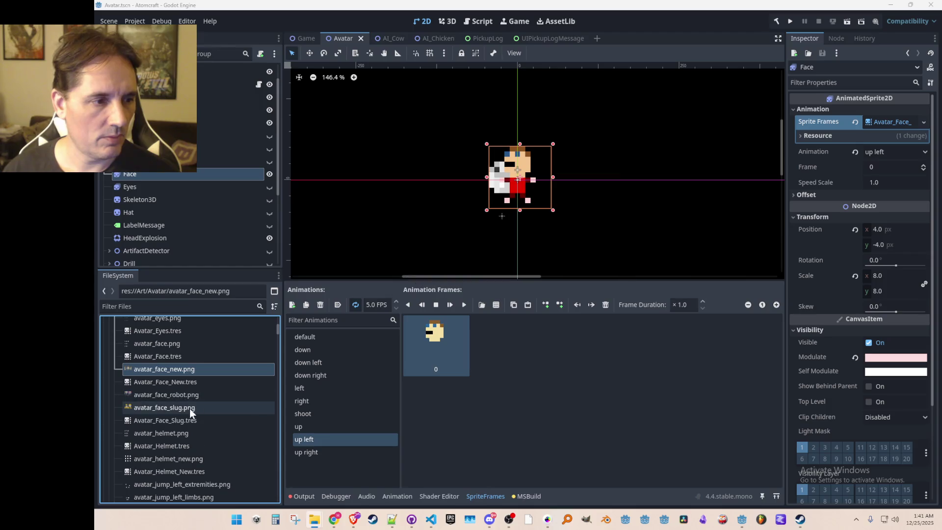
{"action": "left_click", "coordinate": [186, 394]}
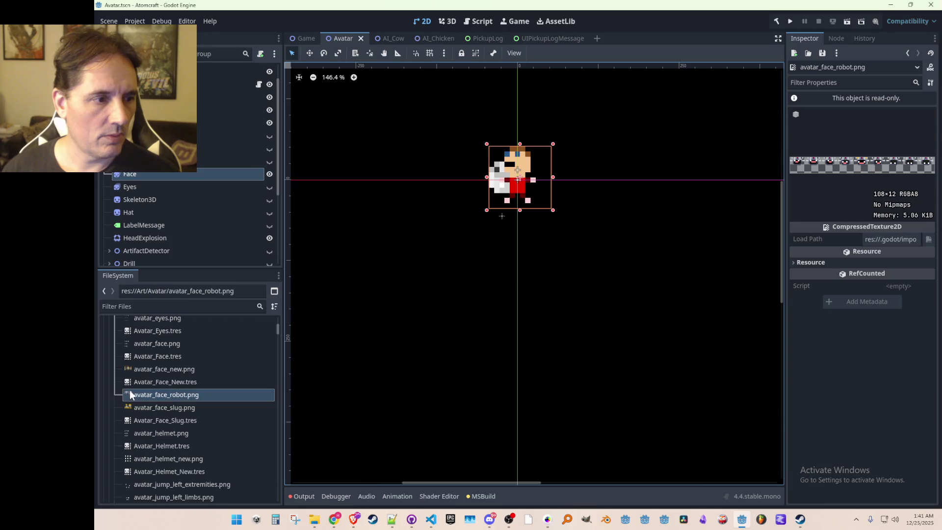
{"action": "left_click", "coordinate": [165, 418]}
{"action": "right_click", "coordinate": [166, 419]}
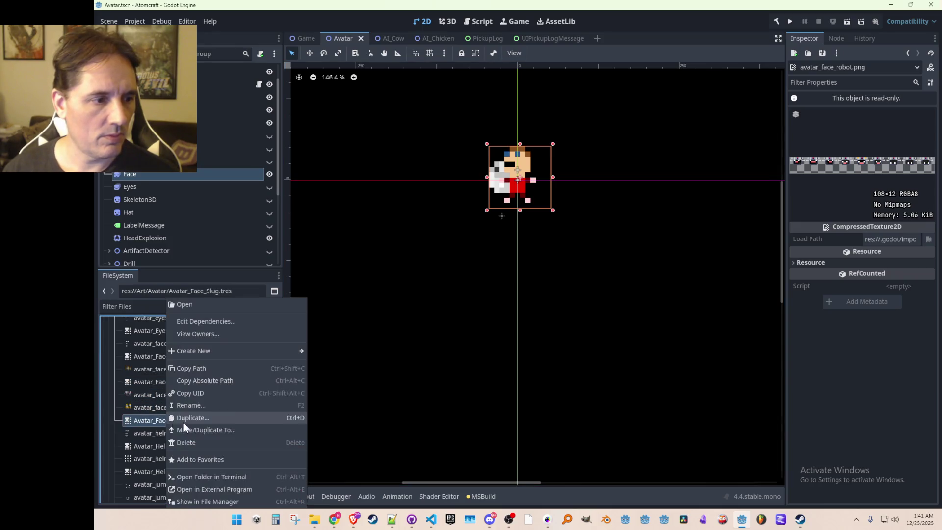
{"action": "left_click", "coordinate": [201, 420]}
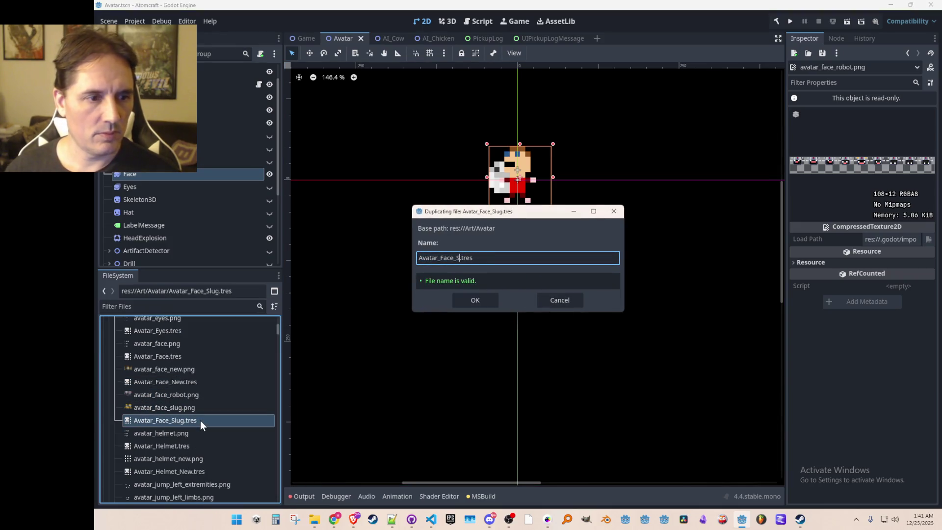
{"action": "key", "text": "BackSpace"}
{"action": "key", "text": "BackSpace"}
{"action": "key", "text": "BackSpace"}
{"action": "type", "text": "Robot"}
{"action": "key", "text": "Return"}
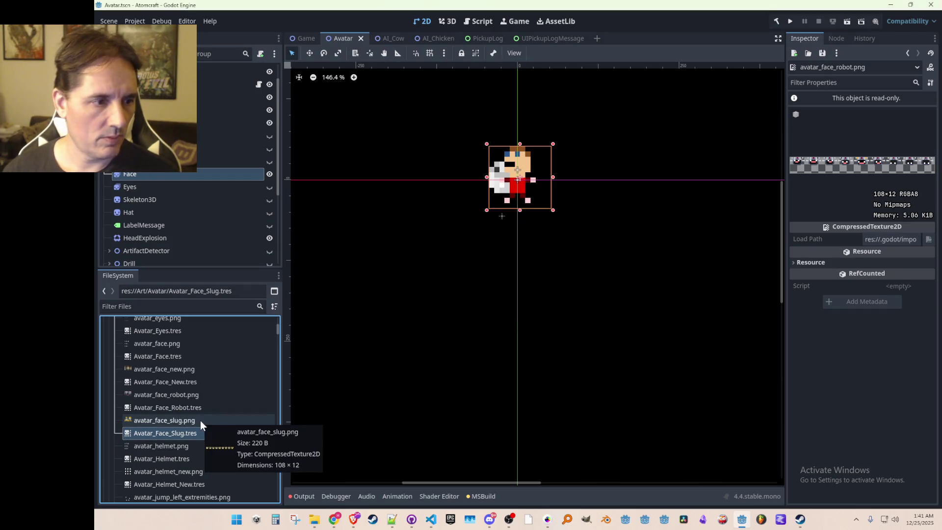
{"action": "left_click", "coordinate": [179, 407]}
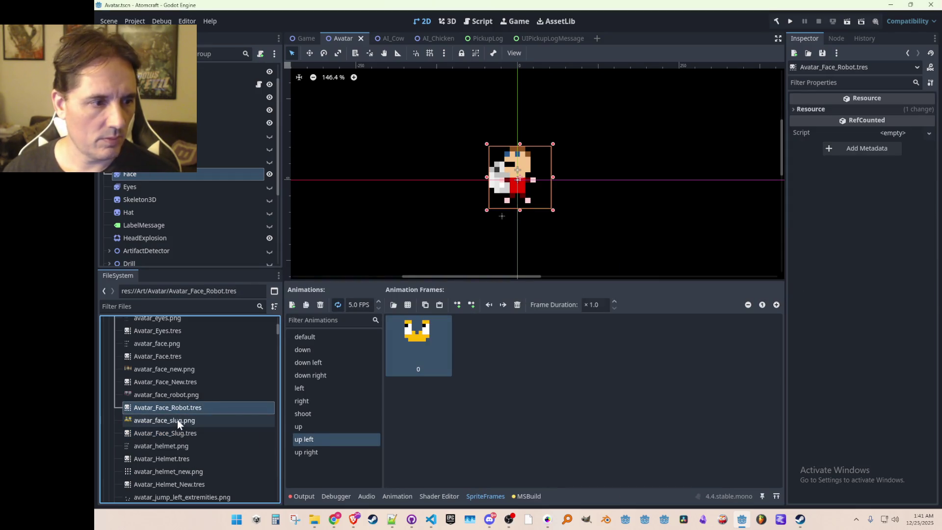
Replace the default animation's face frame with a robot face from avatar_face_robot.png
{"action": "left_click", "coordinate": [175, 357]}
{"action": "left_click", "coordinate": [179, 408]}
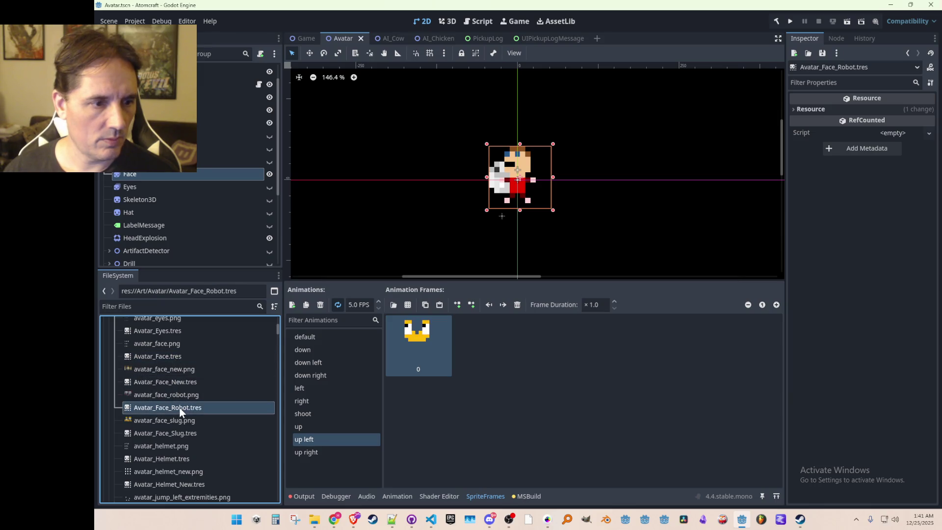
{"action": "left_click", "coordinate": [332, 336]}
{"action": "left_click", "coordinate": [517, 304]}
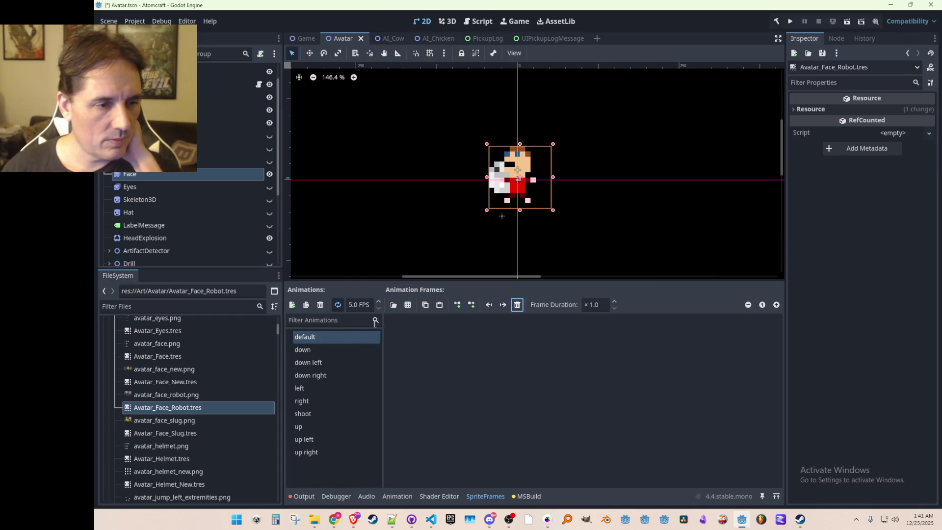
{"action": "left_click", "coordinate": [408, 305]}
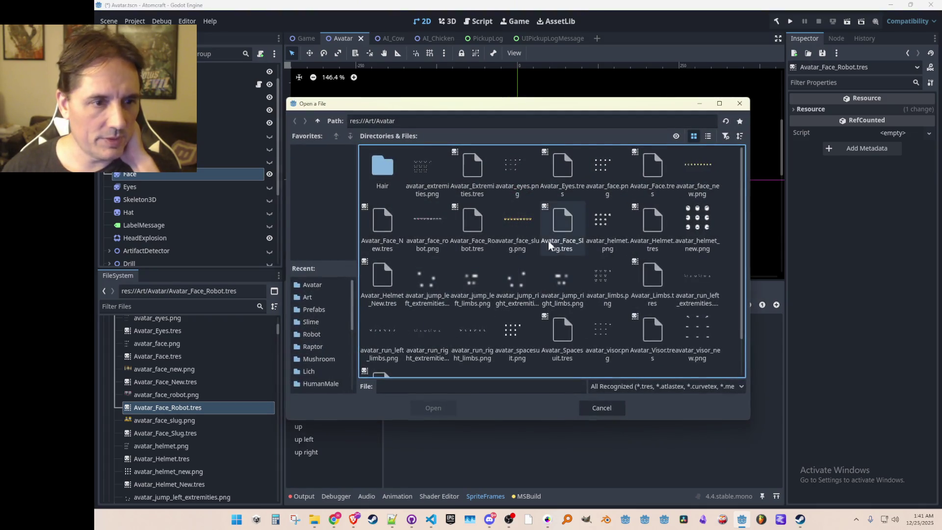
{"action": "double_click", "coordinate": [435, 211]}
{"action": "scroll", "coordinate": [492, 294], "scroll_direction": "up", "scroll_amount": 5}
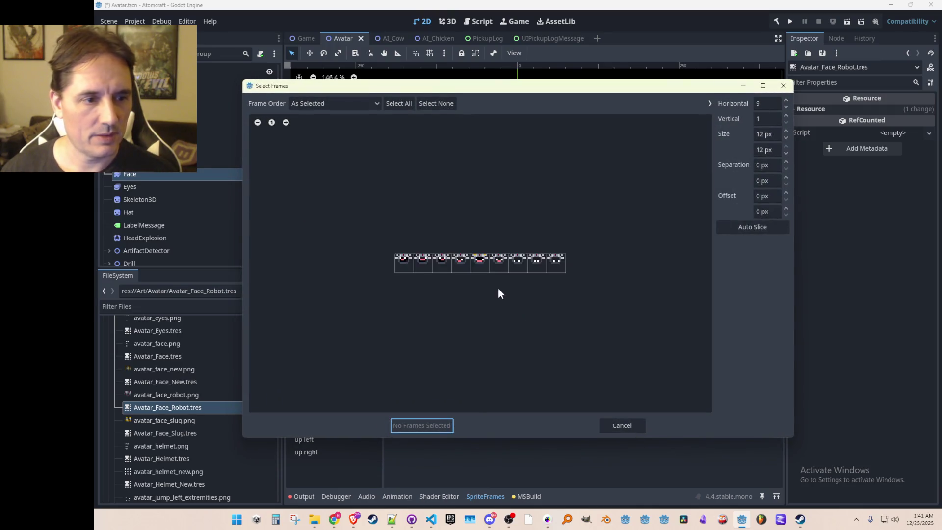
{"action": "left_click", "coordinate": [470, 265]}
{"action": "left_click", "coordinate": [430, 426]}
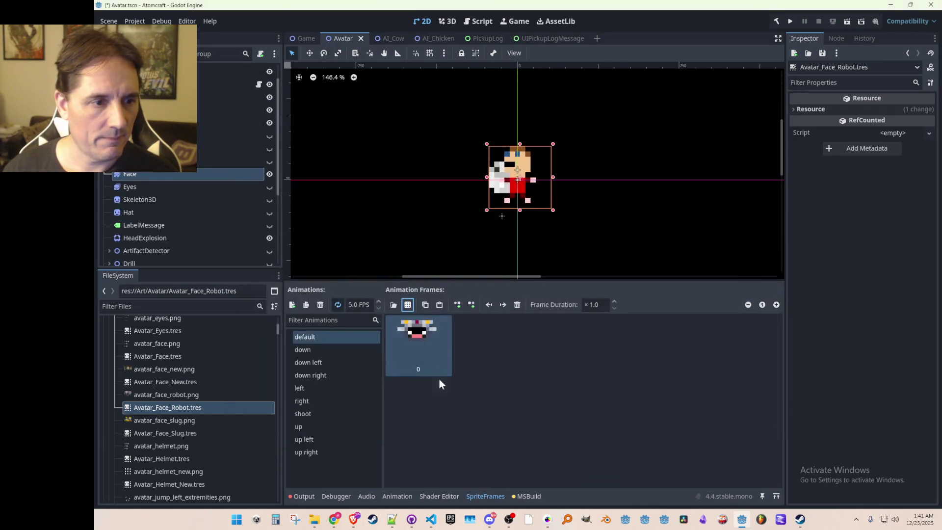
Swap the down and down left animations' frames for robot faces, using the eighth for down
{"action": "left_click", "coordinate": [308, 351]}
{"action": "left_click", "coordinate": [516, 305]}
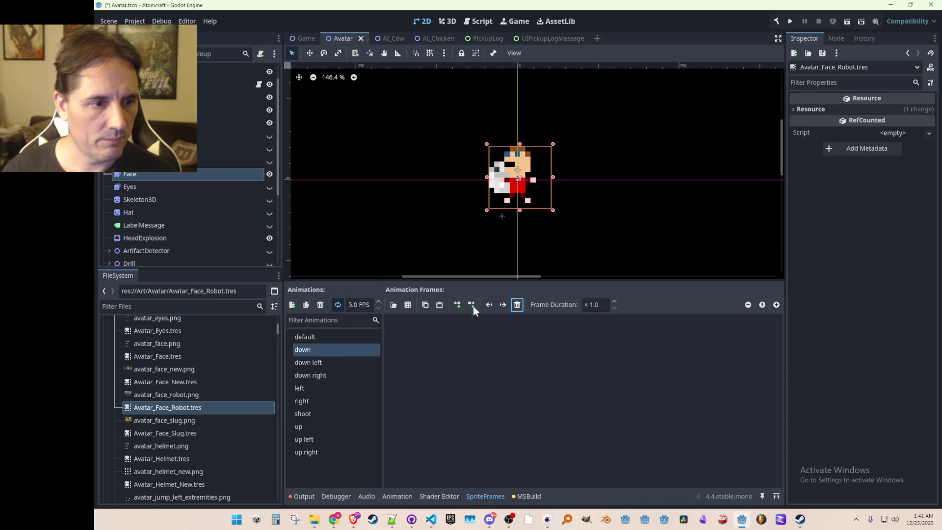
{"action": "left_click", "coordinate": [408, 304]}
{"action": "double_click", "coordinate": [431, 228]}
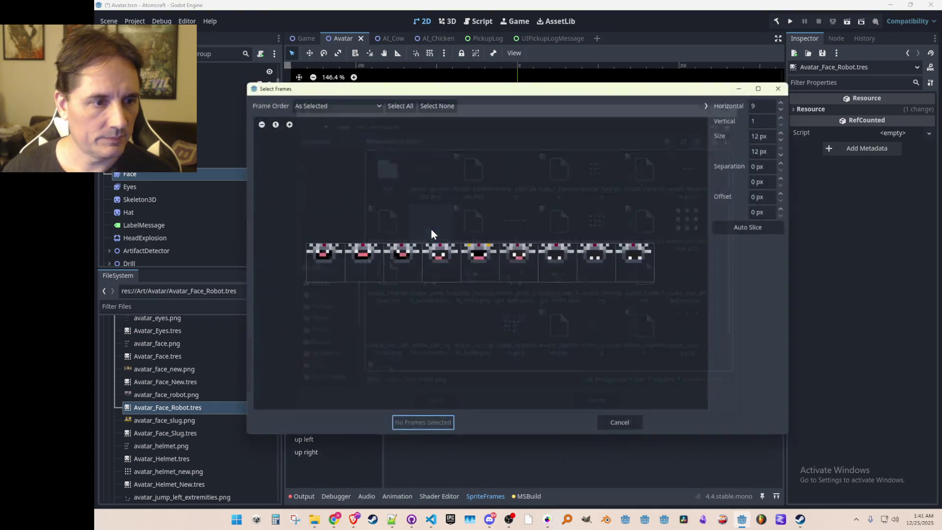
{"action": "left_click", "coordinate": [597, 262]}
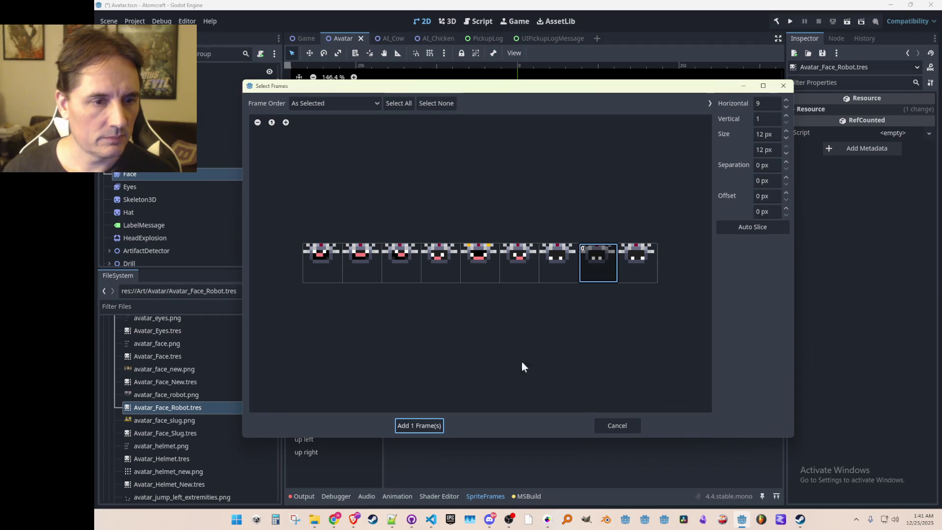
{"action": "left_click", "coordinate": [421, 424]}
{"action": "left_click", "coordinate": [325, 361]}
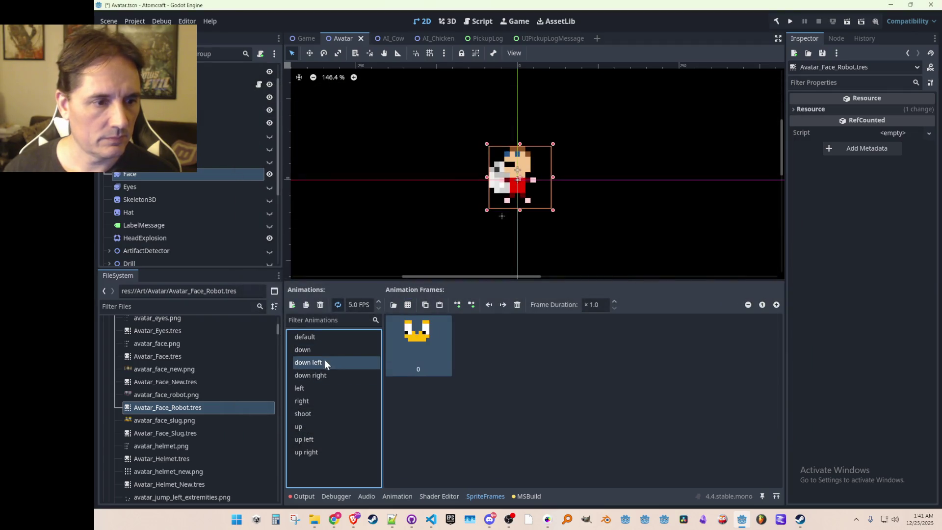
{"action": "left_click", "coordinate": [518, 307]}
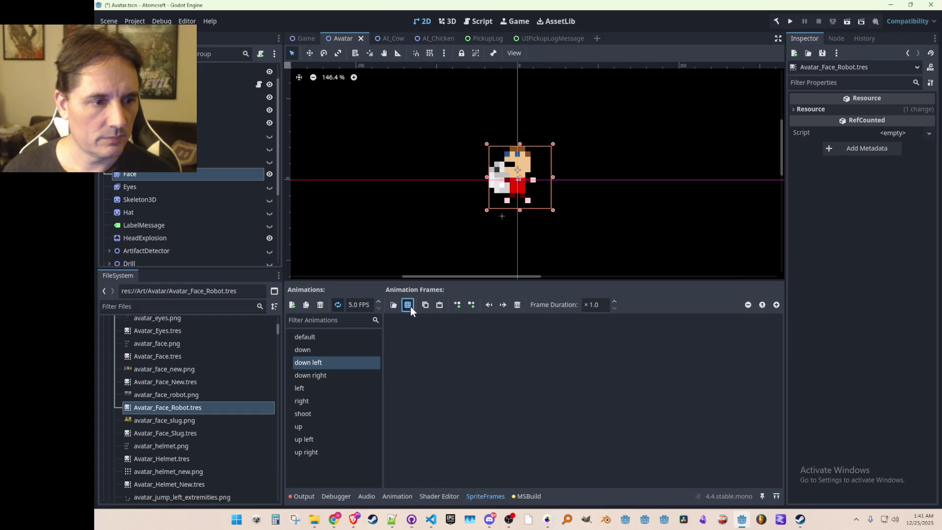
{"action": "left_click", "coordinate": [410, 306]}
{"action": "double_click", "coordinate": [425, 225]}
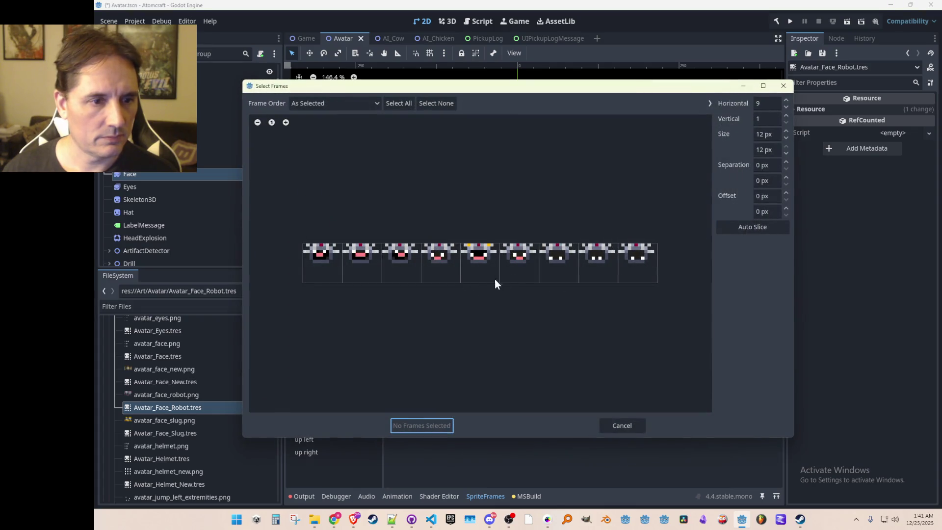
{"action": "left_click", "coordinate": [559, 268]}
{"action": "left_click", "coordinate": [434, 425]}
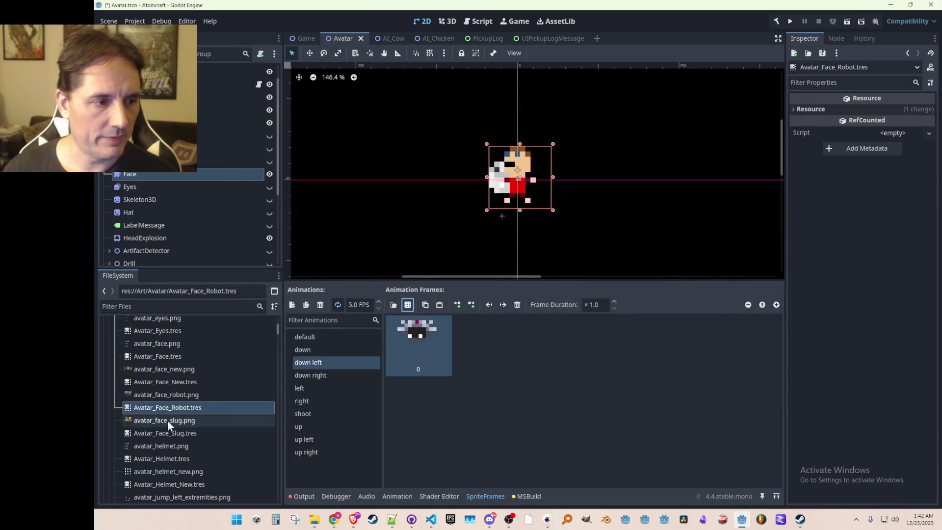
Give down right, left and right the ninth, fourth and sixth robot faces respectively
{"action": "left_click", "coordinate": [340, 374]}
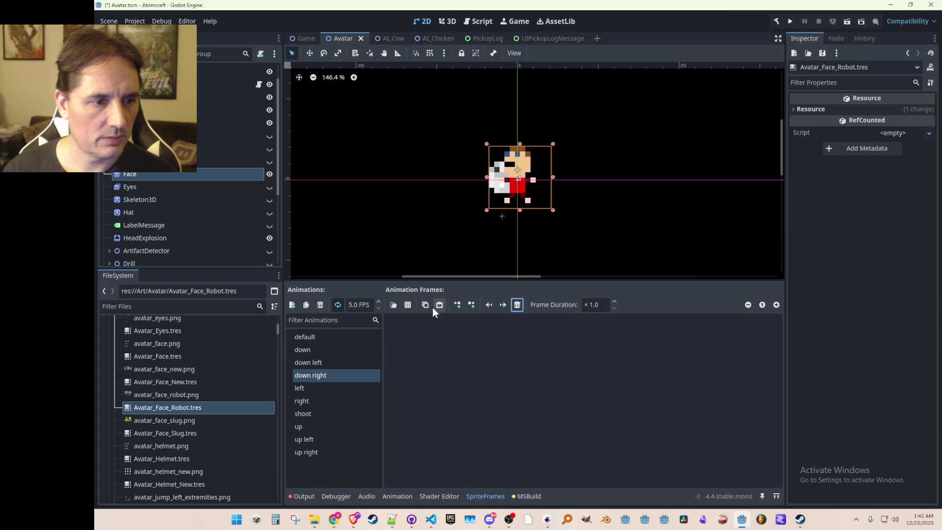
{"action": "left_click", "coordinate": [409, 306]}
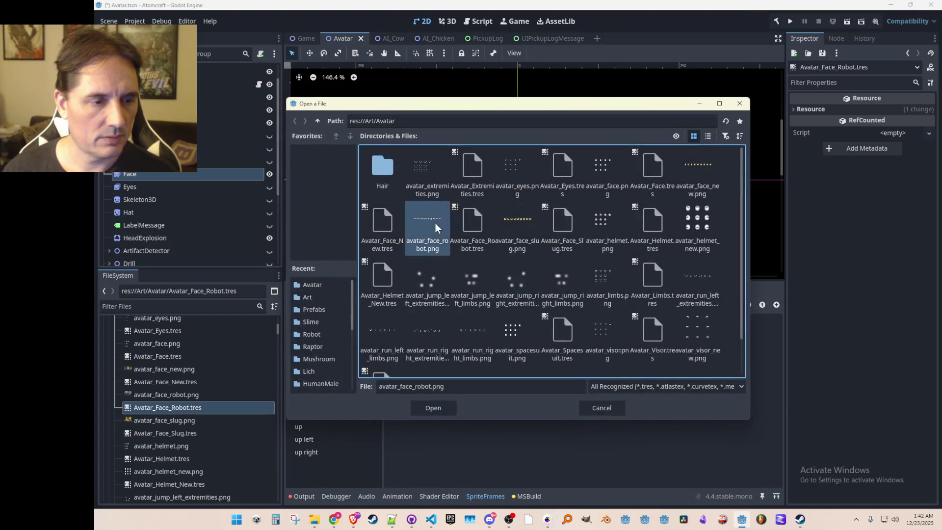
{"action": "double_click", "coordinate": [435, 222]}
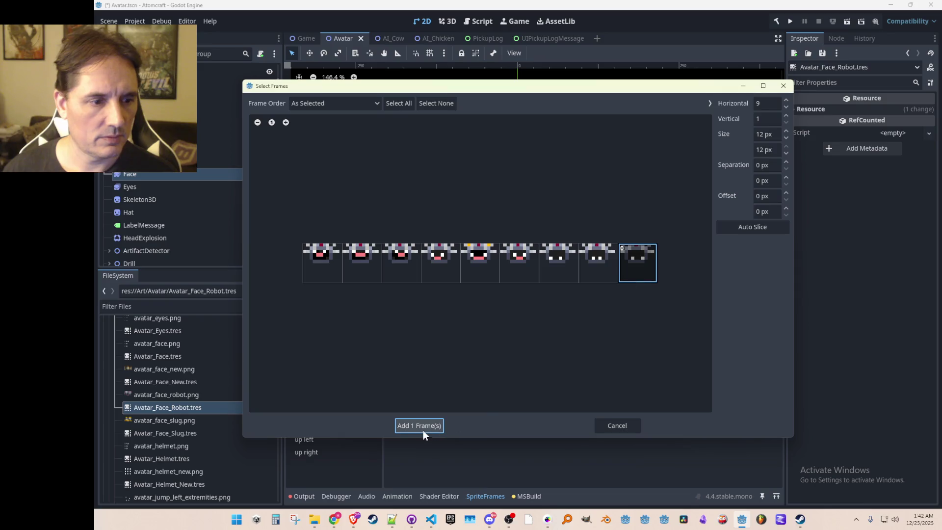
{"action": "left_click", "coordinate": [423, 425]}
{"action": "left_click", "coordinate": [329, 385]}
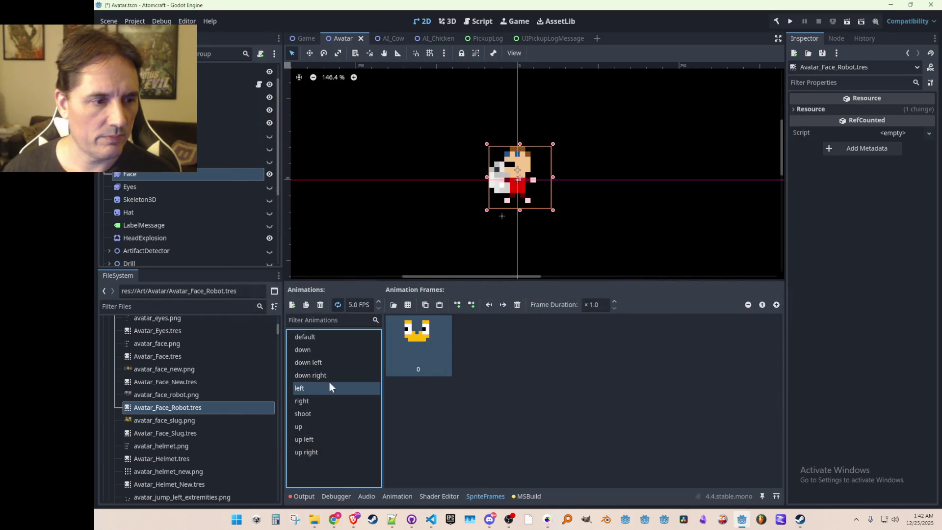
{"action": "left_click", "coordinate": [515, 304]}
{"action": "left_click", "coordinate": [409, 304]}
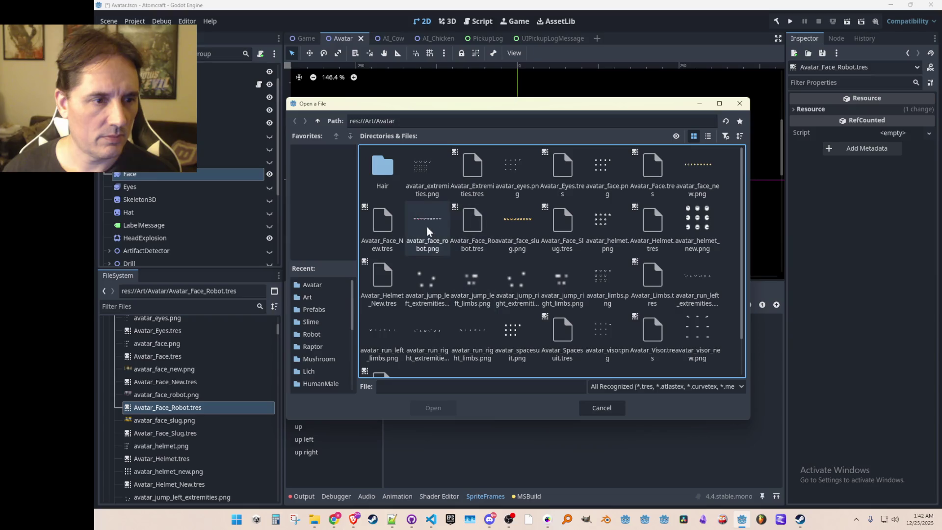
{"action": "double_click", "coordinate": [427, 227]}
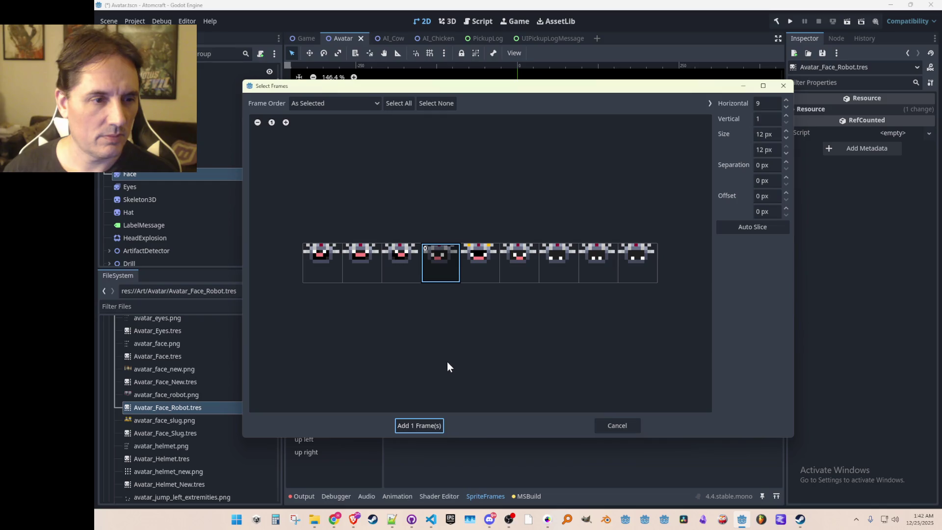
{"action": "left_click", "coordinate": [420, 425]}
{"action": "left_click", "coordinate": [320, 400]}
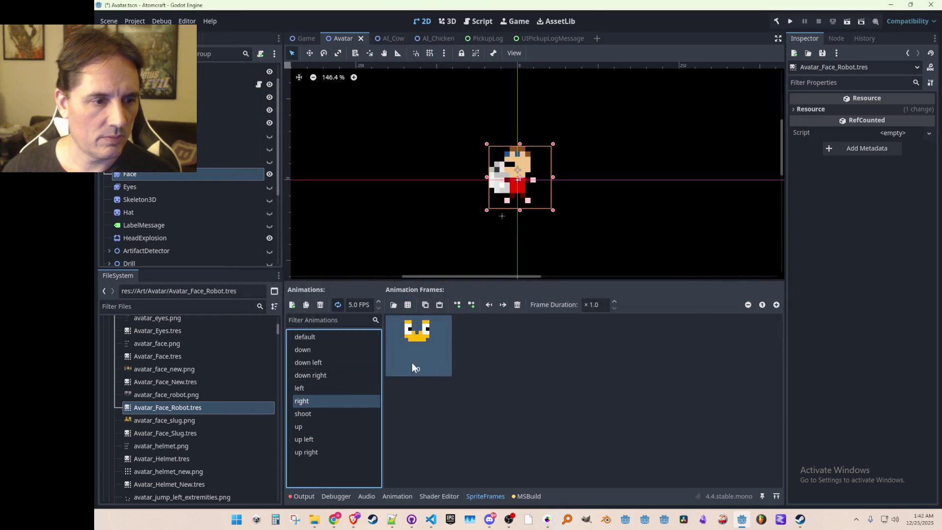
{"action": "left_click", "coordinate": [517, 305]}
{"action": "left_click", "coordinate": [408, 304]}
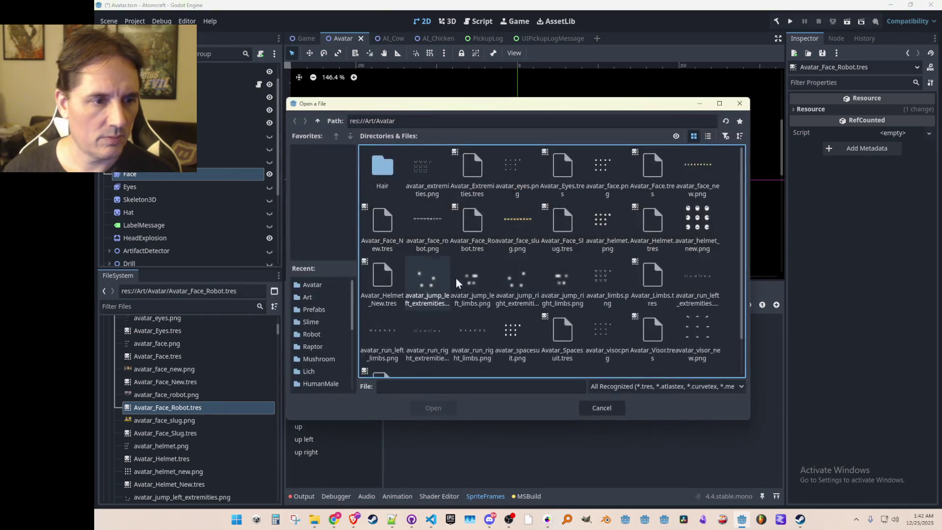
{"action": "double_click", "coordinate": [440, 231]}
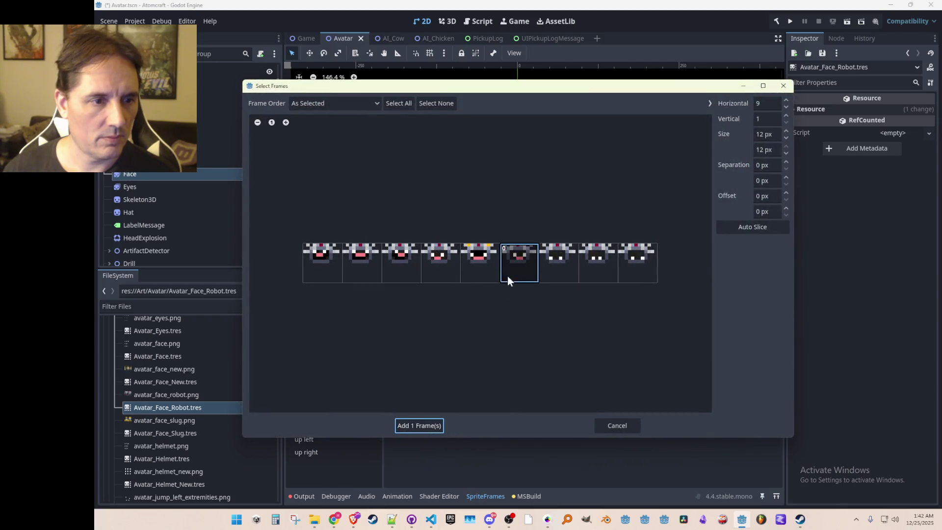
{"action": "left_click", "coordinate": [428, 425]}
Replace the shoot and up frames with the sixth and second robot faces
{"action": "left_click", "coordinate": [319, 413]}
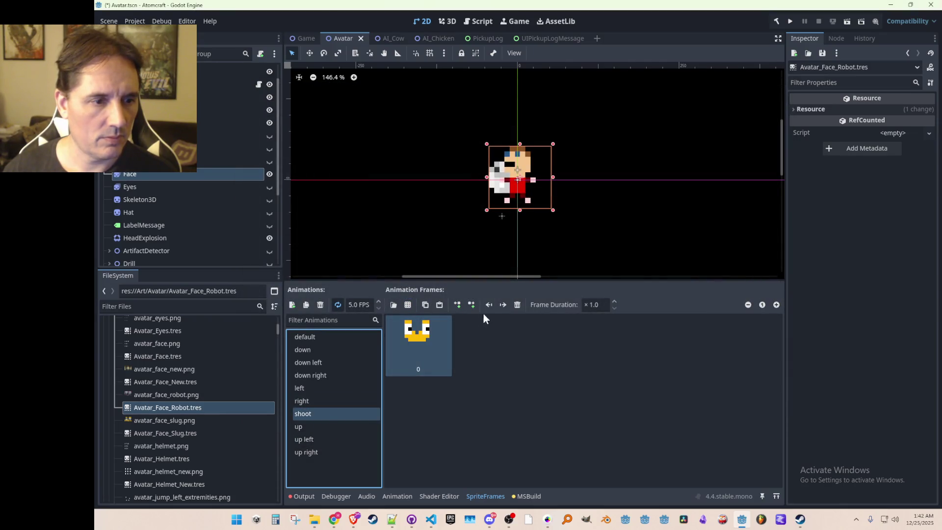
{"action": "left_click", "coordinate": [518, 304]}
{"action": "left_click", "coordinate": [408, 304]}
{"action": "double_click", "coordinate": [426, 228]}
{"action": "left_click", "coordinate": [503, 265]}
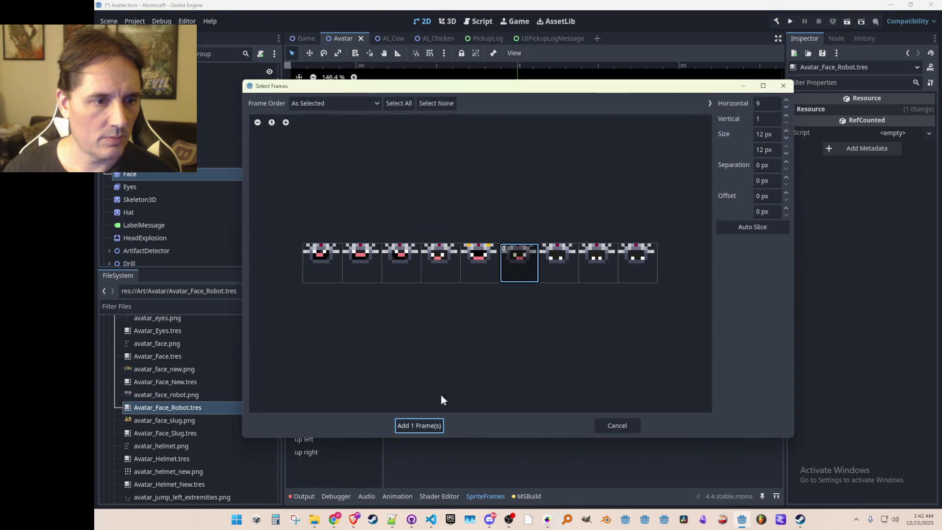
{"action": "left_click", "coordinate": [428, 423]}
{"action": "left_click", "coordinate": [335, 425]}
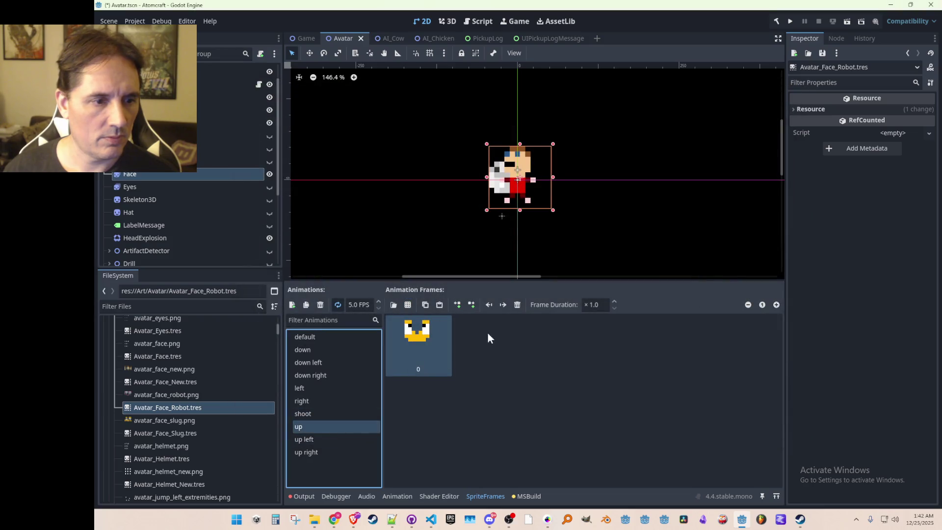
{"action": "left_click", "coordinate": [517, 304]}
{"action": "left_click", "coordinate": [411, 304]}
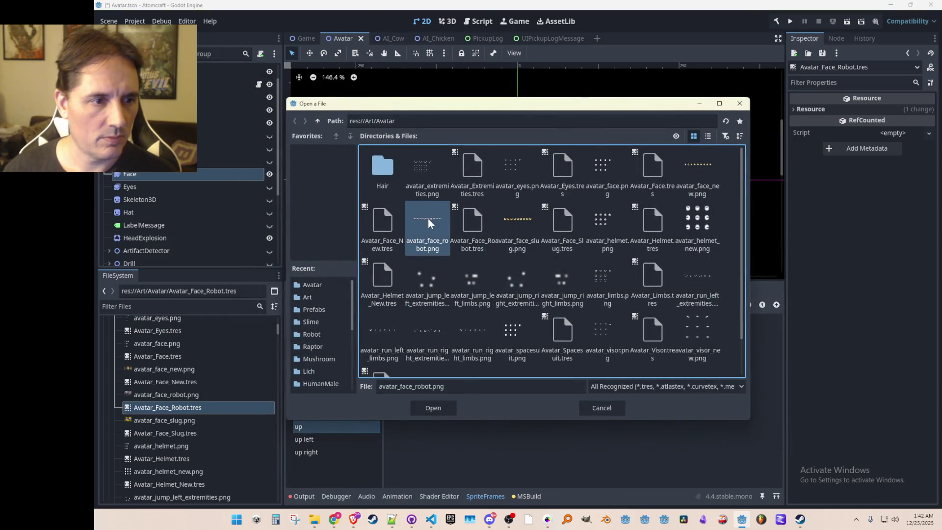
{"action": "double_click", "coordinate": [428, 219]}
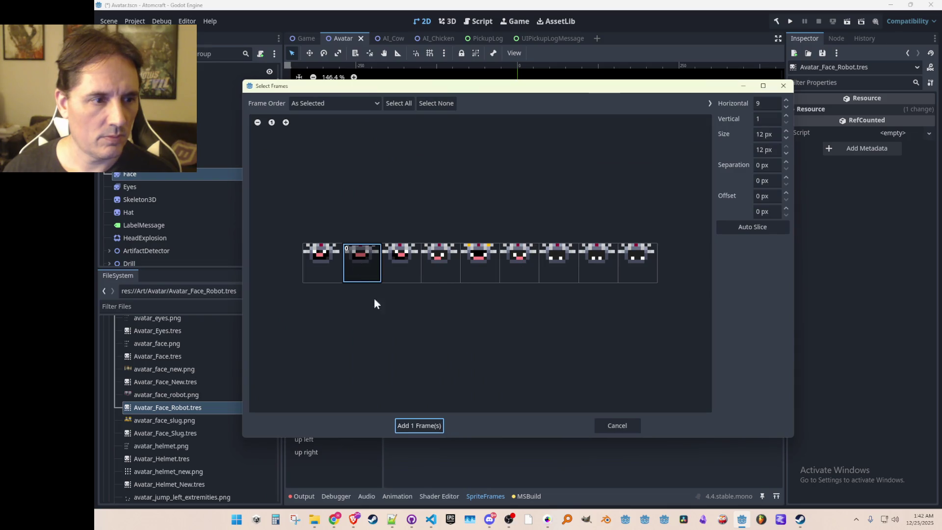
{"action": "left_click", "coordinate": [423, 427]}
Give up left the first robot face and up right a robot face, then save
{"action": "left_click", "coordinate": [350, 440]}
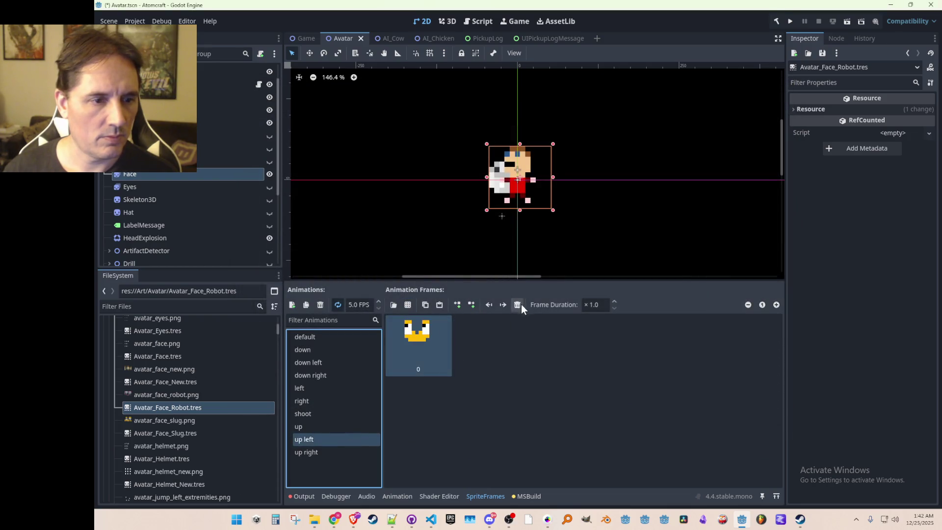
{"action": "left_click", "coordinate": [518, 304]}
{"action": "left_click", "coordinate": [407, 305]}
{"action": "double_click", "coordinate": [422, 221]}
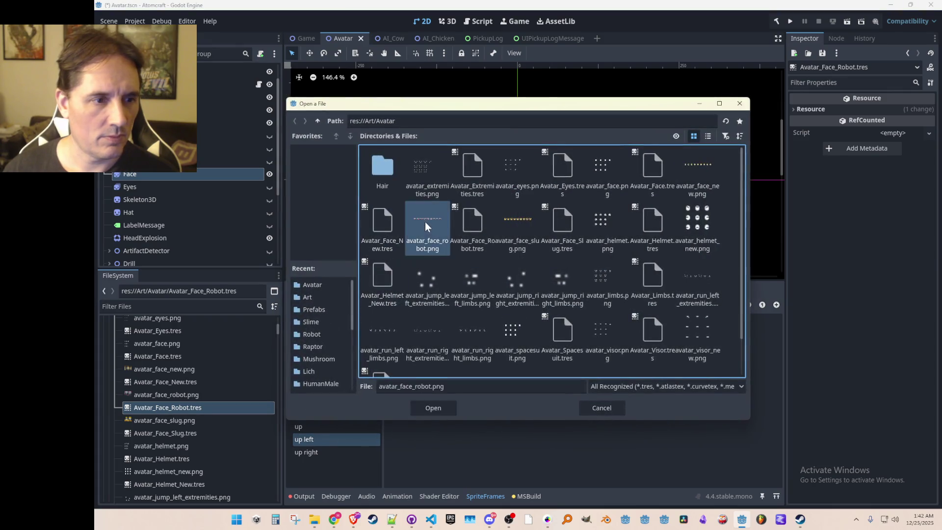
{"action": "left_click", "coordinate": [325, 257]}
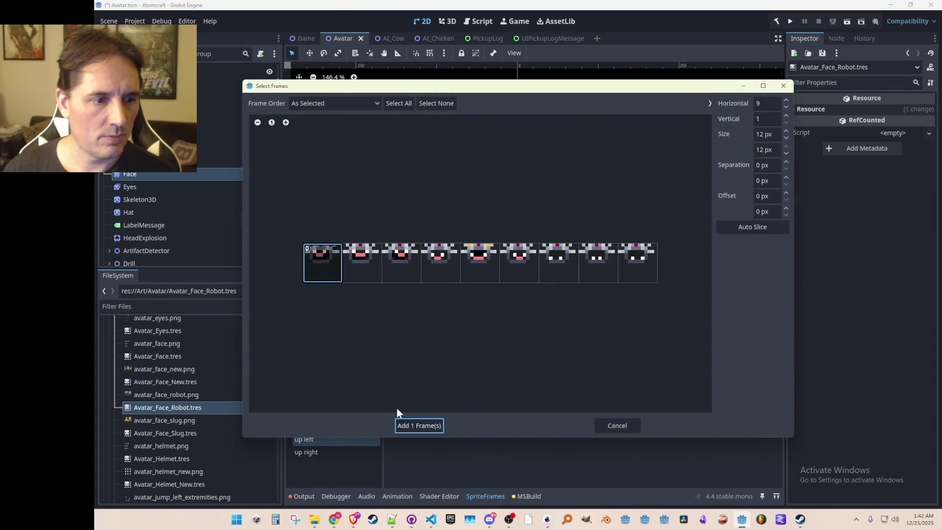
{"action": "left_click", "coordinate": [397, 425]}
{"action": "left_click", "coordinate": [340, 452]}
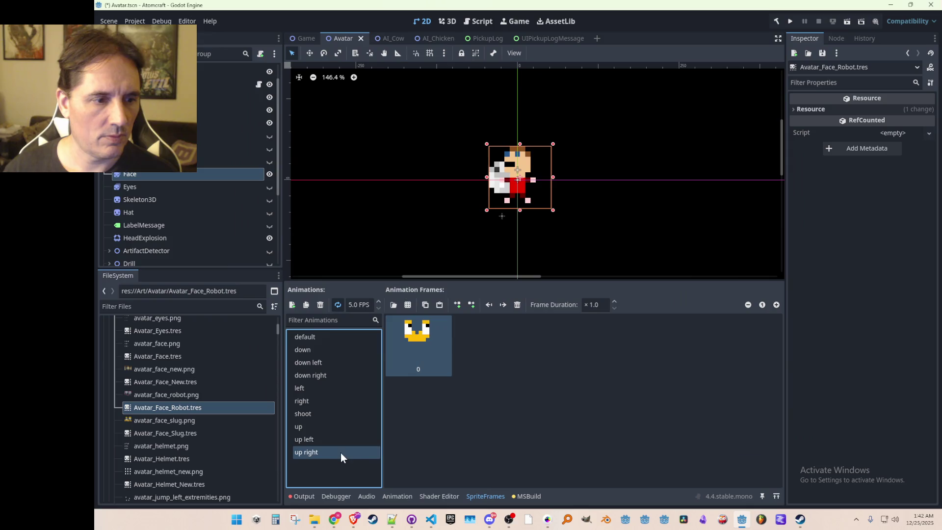
{"action": "left_click", "coordinate": [517, 304]}
{"action": "left_click", "coordinate": [403, 305]}
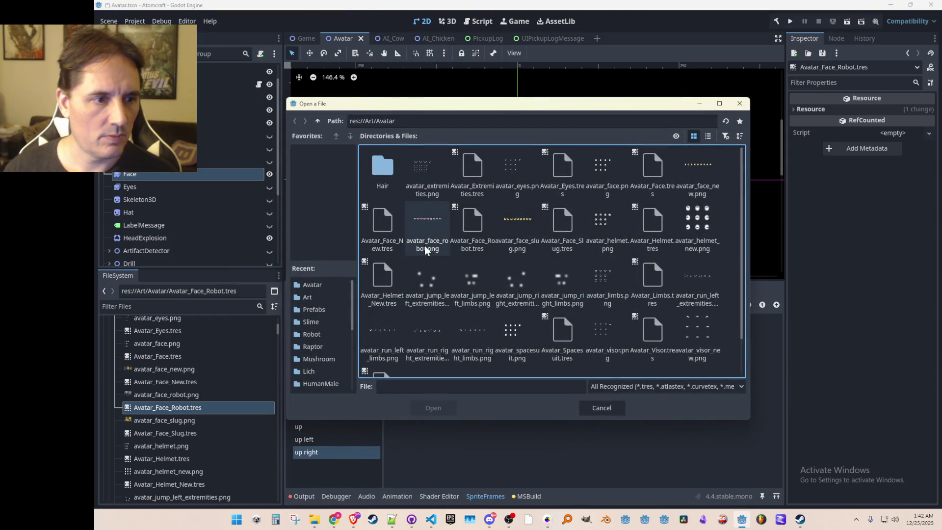
{"action": "double_click", "coordinate": [424, 240]}
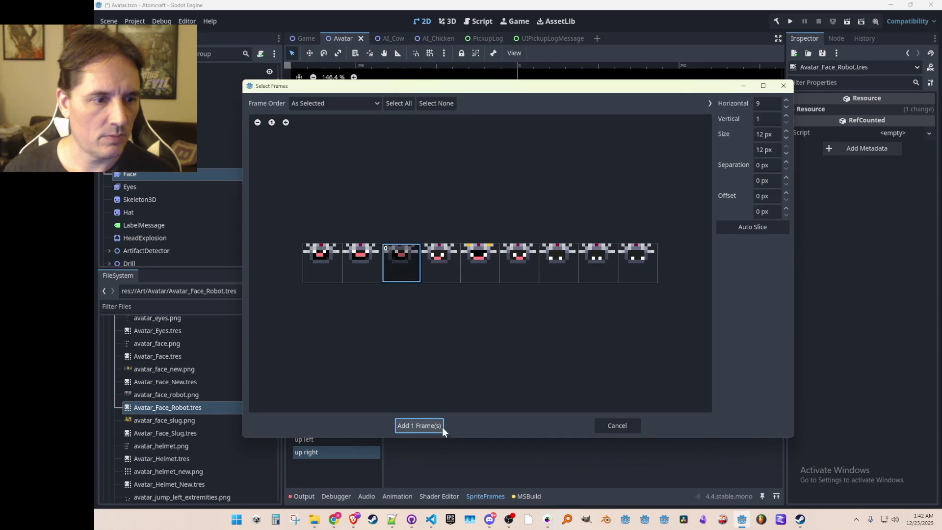
{"action": "left_click", "coordinate": [442, 426]}
{"action": "key", "text": "ctrl+s"}
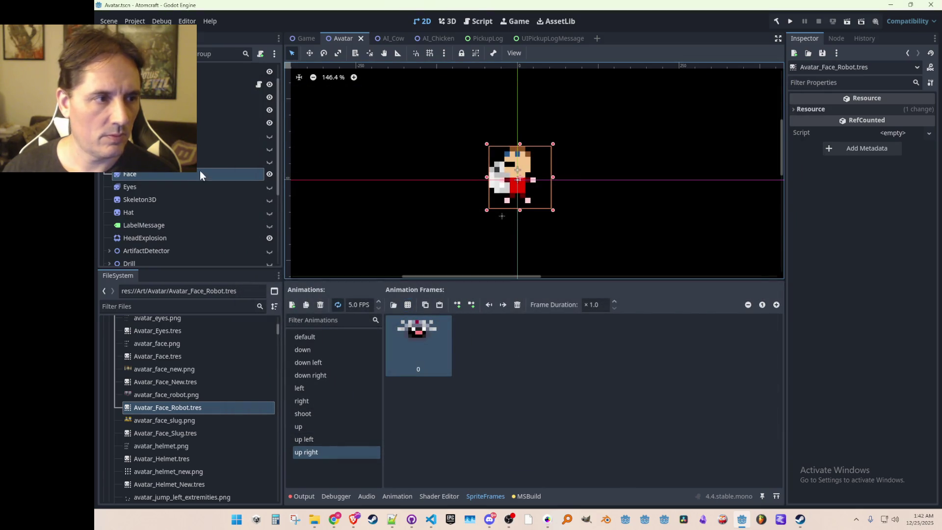
Assign Avatar_Face_Robot.tres to the Face node's Sprite Frames and save the scene
{"action": "left_click", "coordinate": [199, 166]}
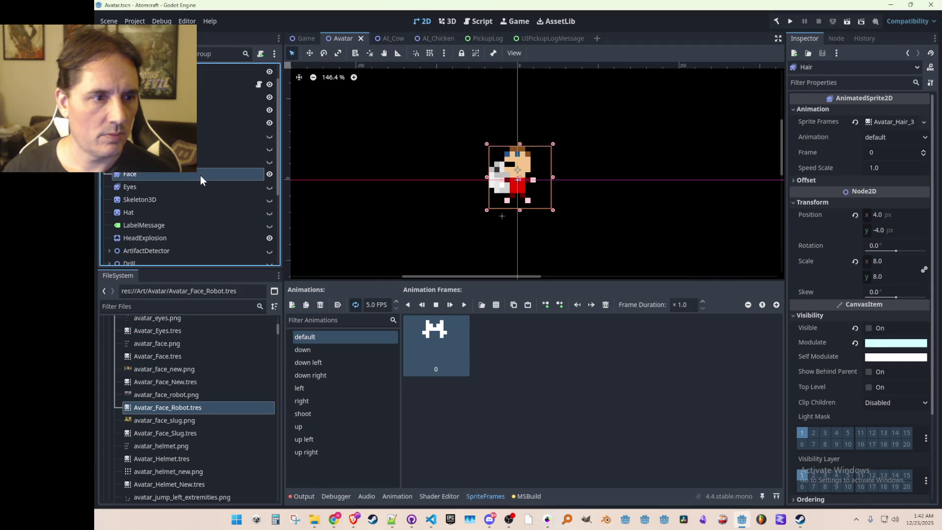
{"action": "left_click", "coordinate": [200, 175]}
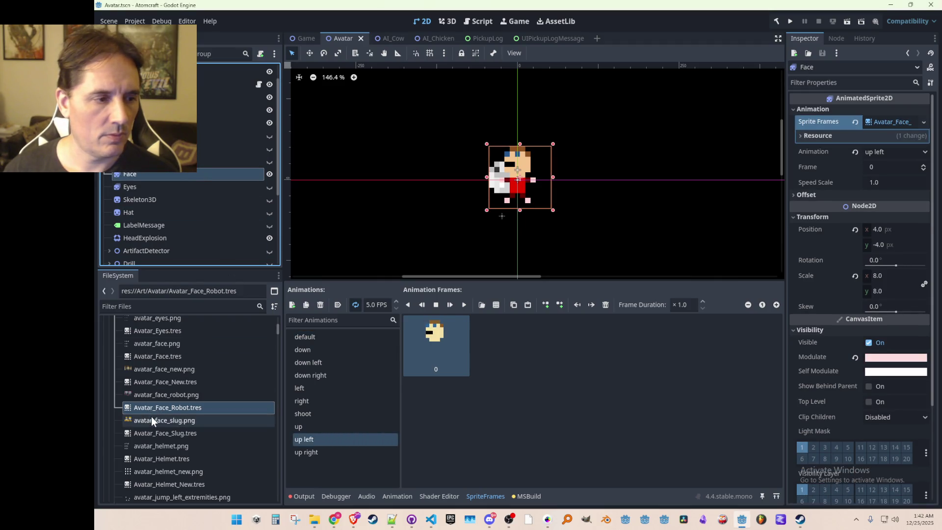
{"action": "left_click", "coordinate": [164, 394]}
{"action": "mouse_move", "coordinate": [160, 406]}
{"action": "left_mouse_down"}
{"action": "mouse_move", "coordinate": [631, 270]}
{"action": "mouse_move", "coordinate": [878, 122]}
{"action": "left_mouse_up"}
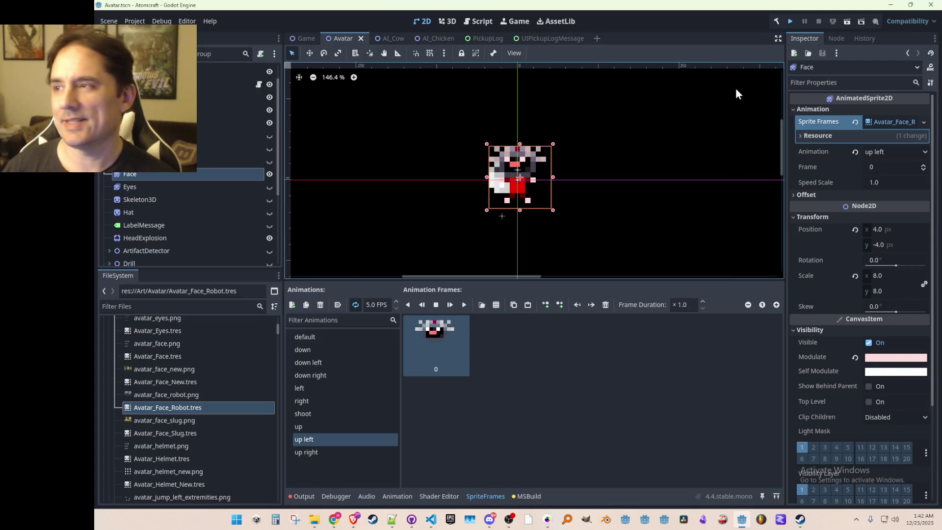
{"action": "key", "text": "ctrl+s"}
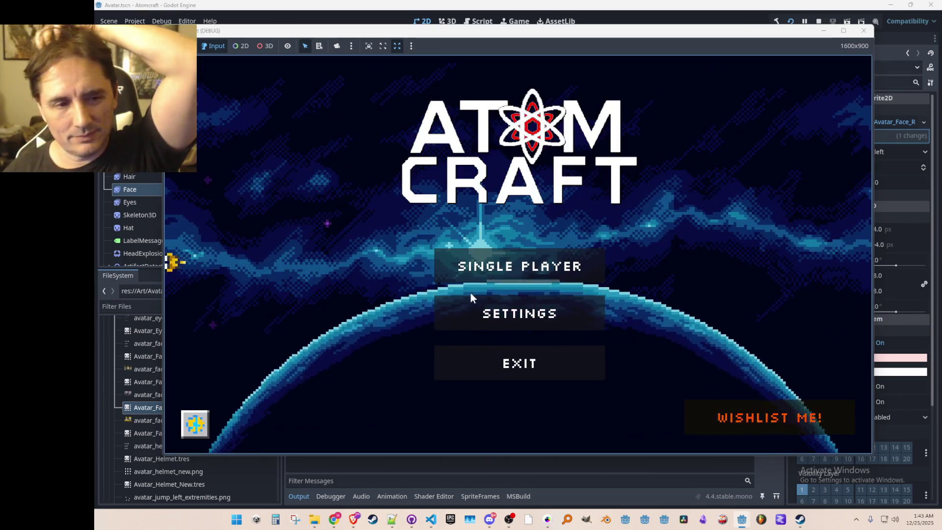
Load the first player profile and a world from the Atomcraft main menu
{"action": "left_click", "coordinate": [490, 268]}
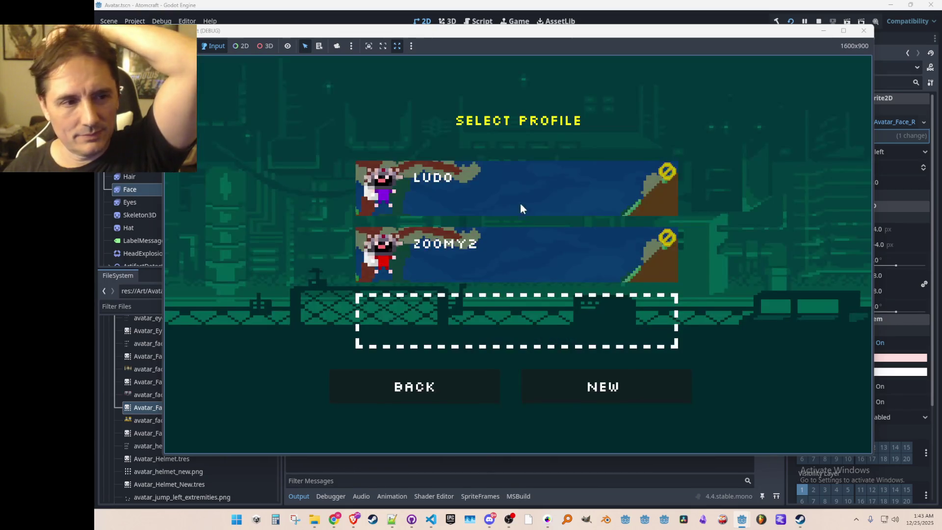
{"action": "left_click", "coordinate": [520, 204]}
{"action": "left_click", "coordinate": [517, 182]}
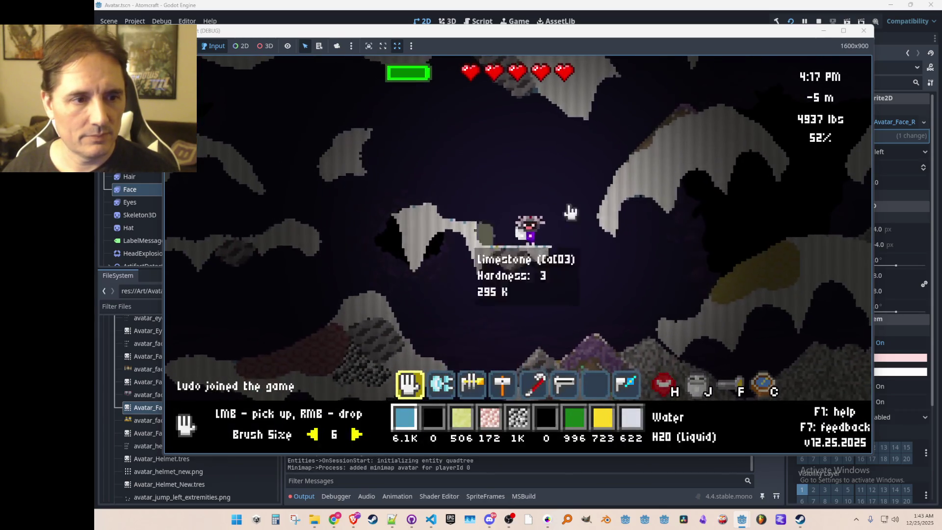
Walk the robot-faced avatar across the cave ledges and limestone mound
{"action": "key", "text": "a"}
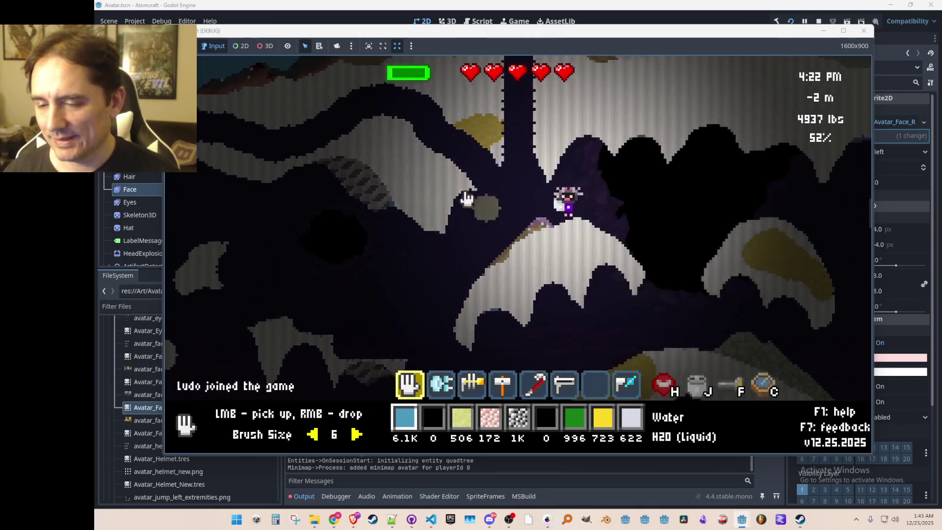
{"action": "key", "text": "d"}
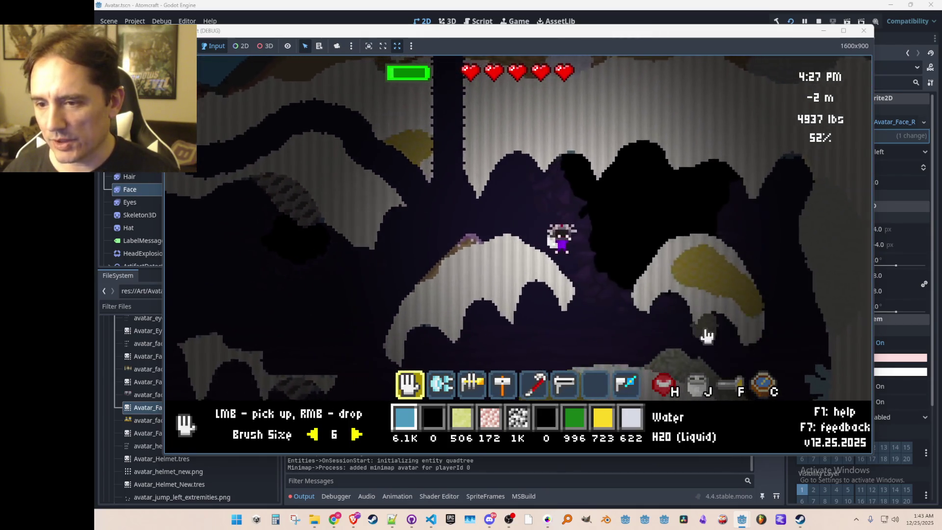
{"action": "key", "text": "a"}
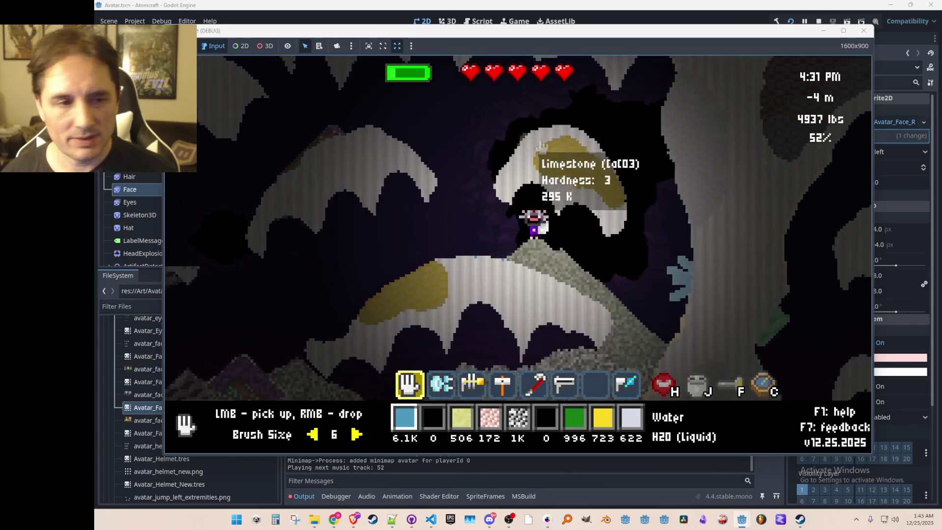
{"action": "key", "text": "w"}
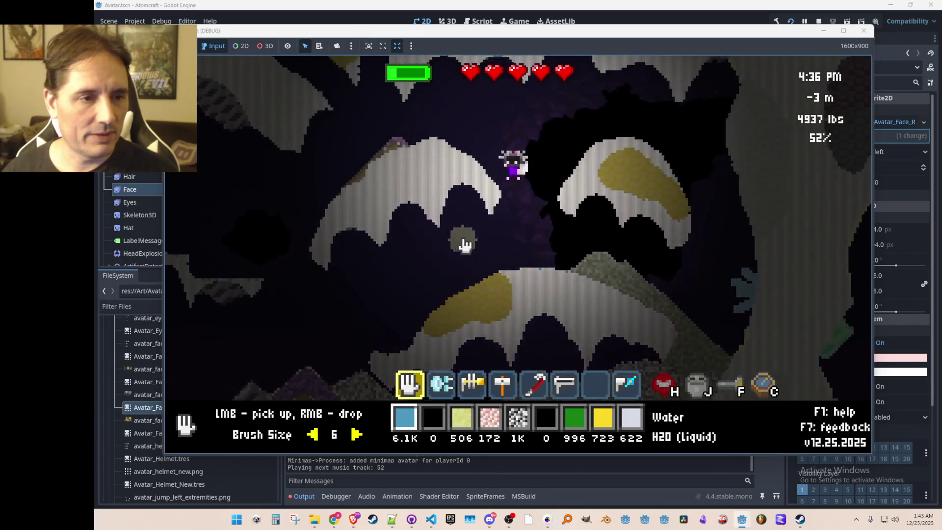
{"action": "key", "text": "a"}
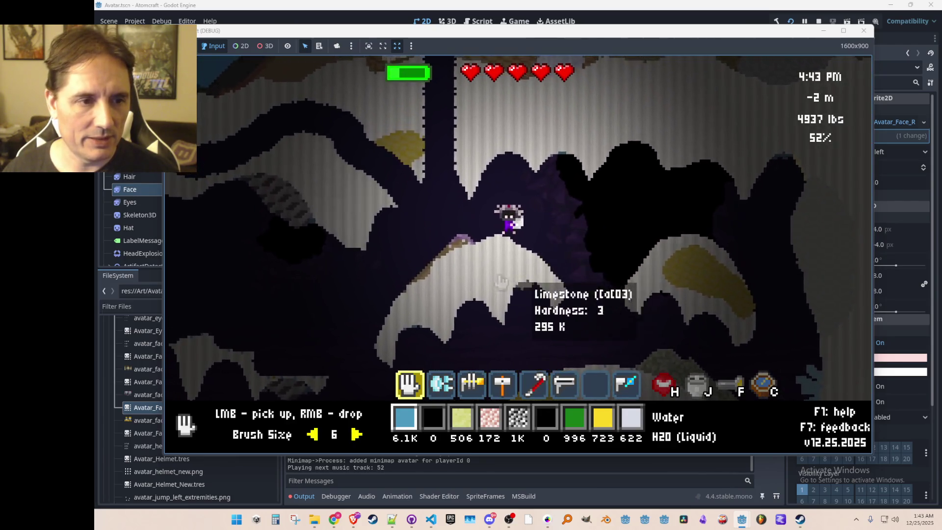
{"action": "key", "text": "a"}
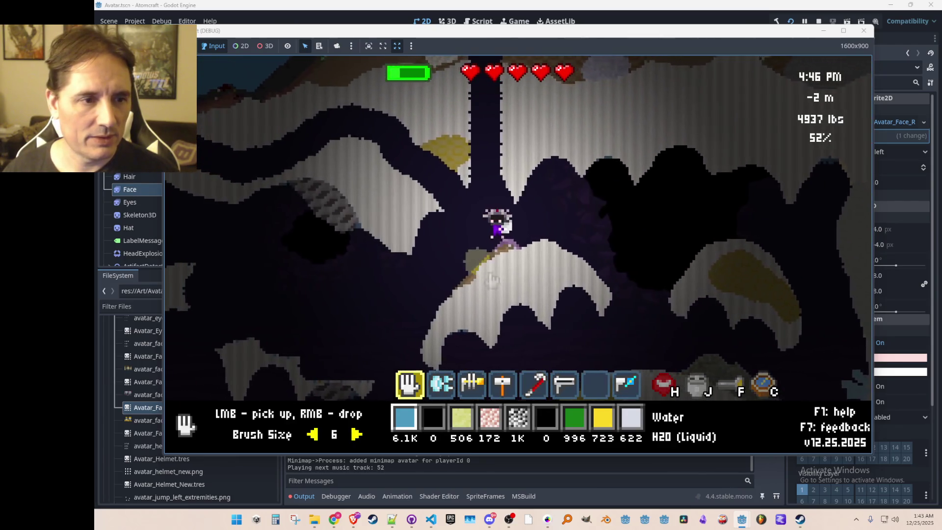
{"action": "key", "text": "d"}
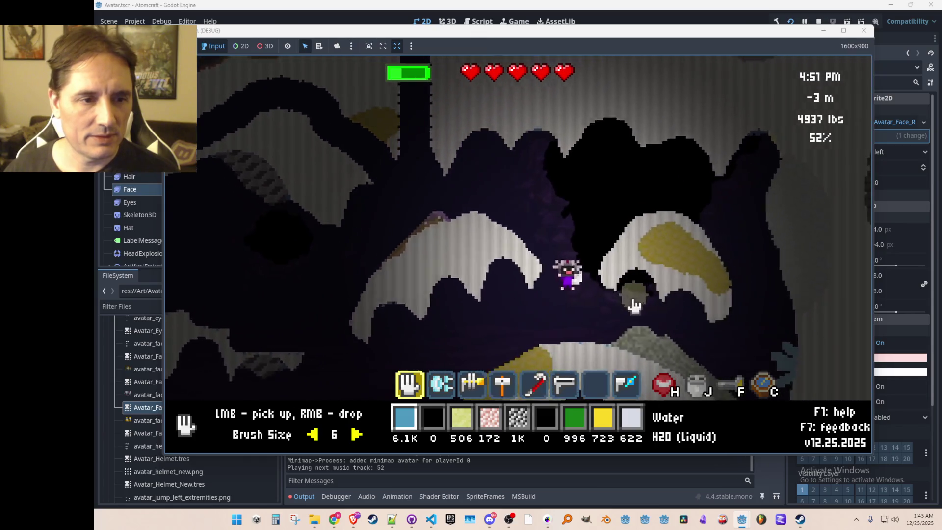
{"action": "key", "text": "w"}
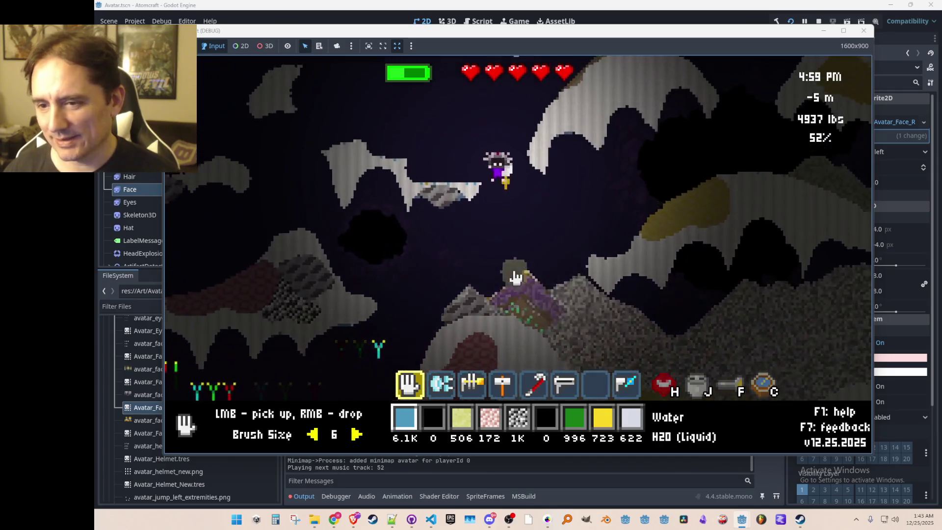
{"action": "key", "text": "a"}
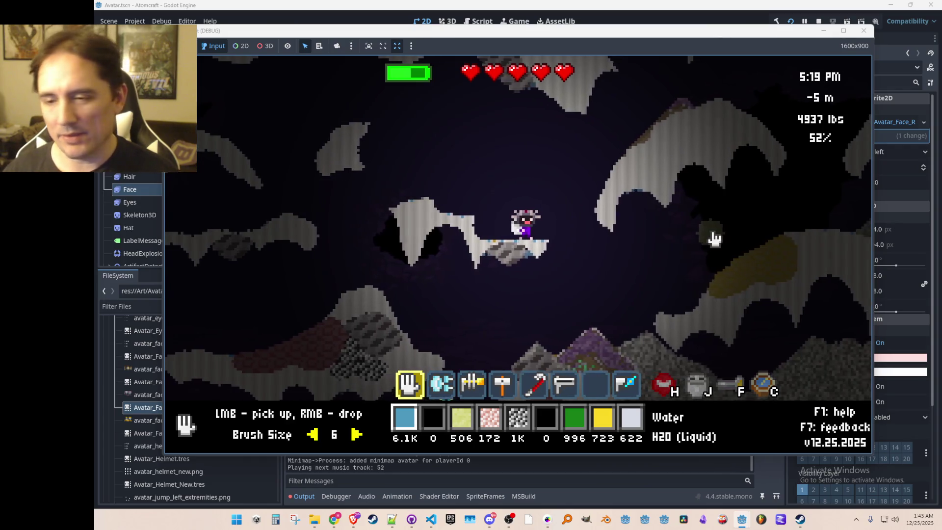
Fly the avatar up-right through the shaft, then let it drift left and down
{"action": "key", "text": "w"}
{"action": "key", "text": "d"}
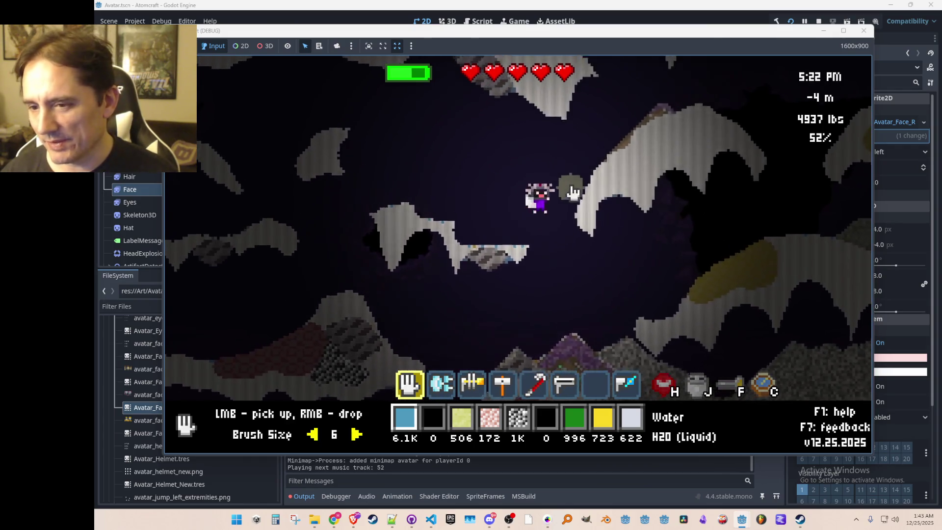
{"action": "key", "text": "w"}
{"action": "key", "text": "d"}
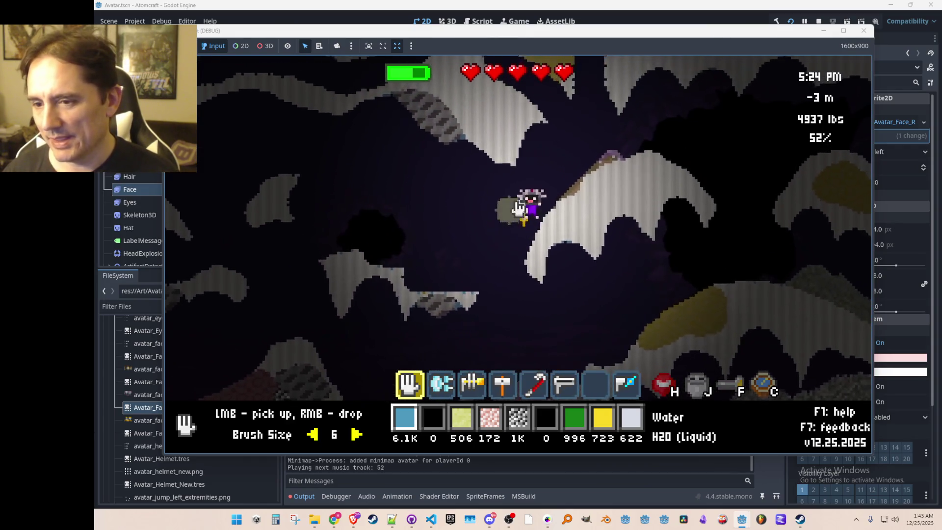
{"action": "key", "text": "a"}
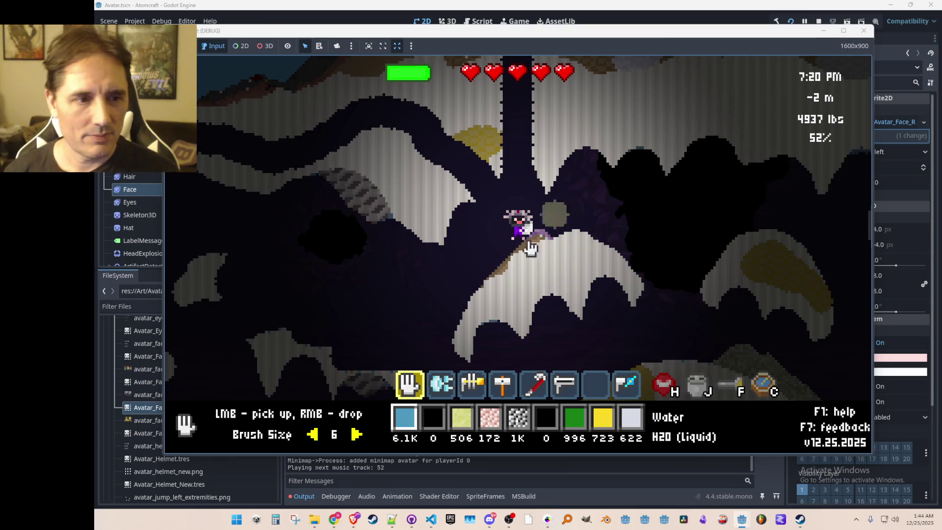
{"action": "key", "text": "a"}
{"action": "key", "text": "a"}
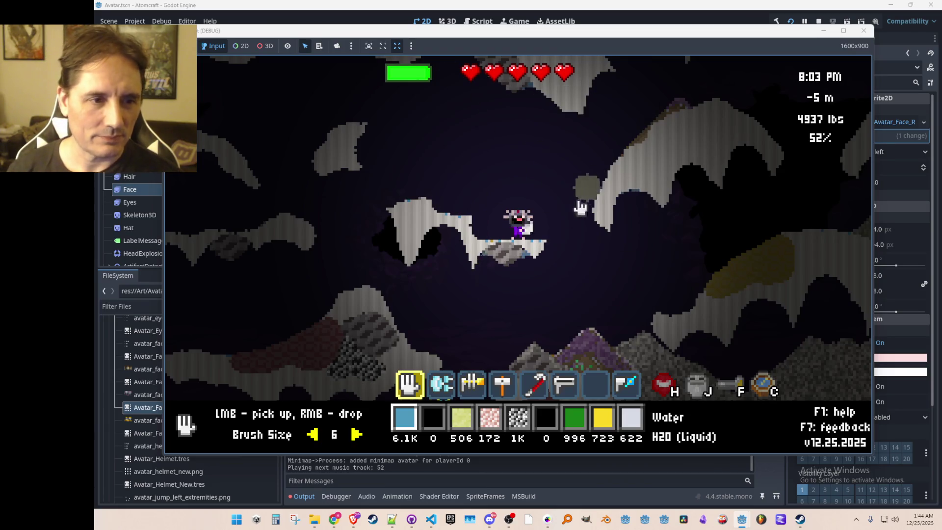
Fly and walk the robot-faced avatar around the rock ledges and onto the gravel
{"action": "mouse_move", "coordinate": [399, 240]}
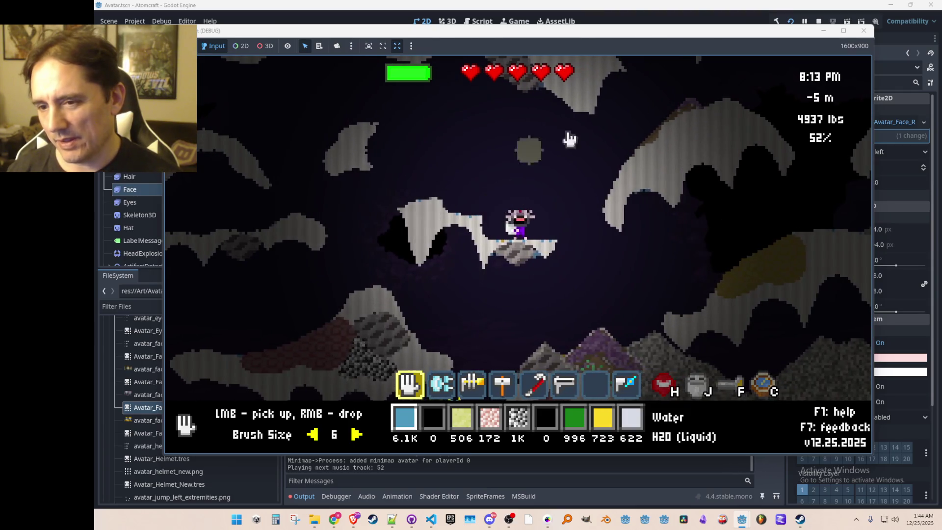
{"action": "key", "text": "w"}
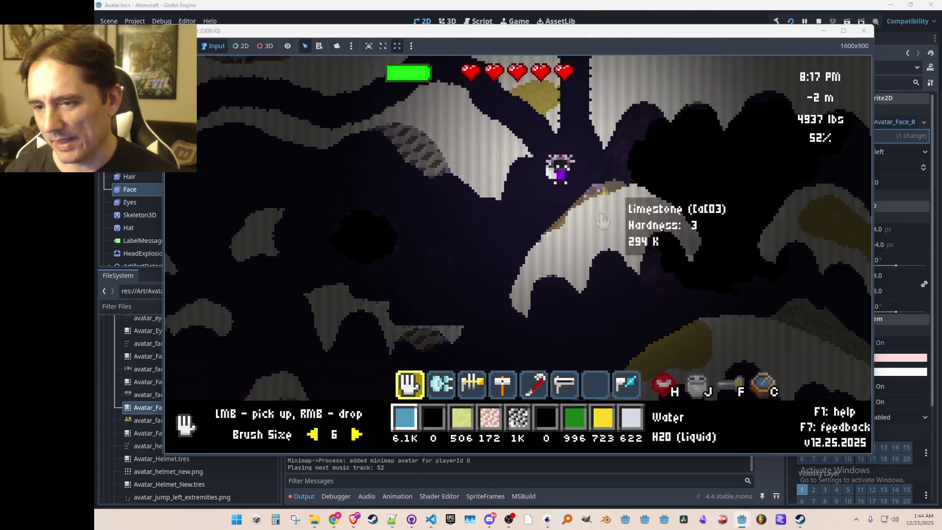
{"action": "key", "text": "d"}
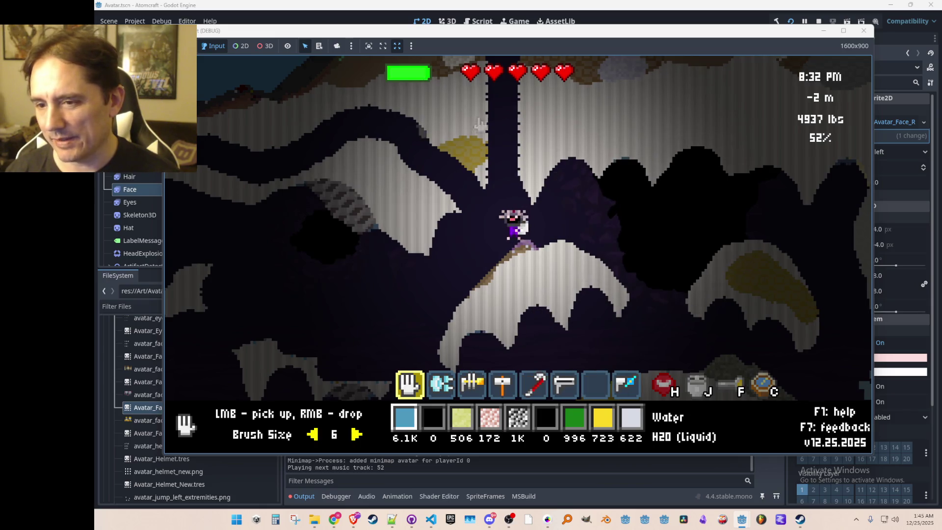
{"action": "key", "text": "a"}
{"action": "key", "text": "a"}
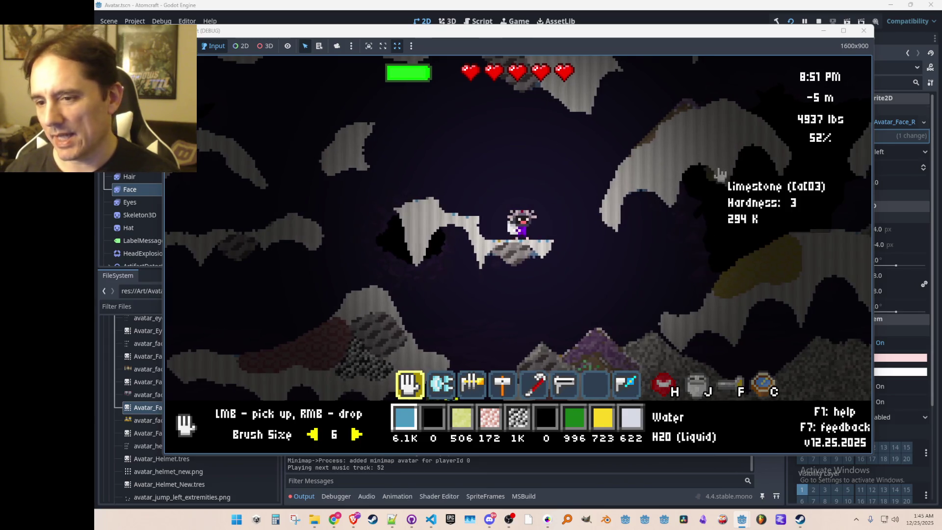
{"action": "key", "text": "w"}
{"action": "key", "text": "d"}
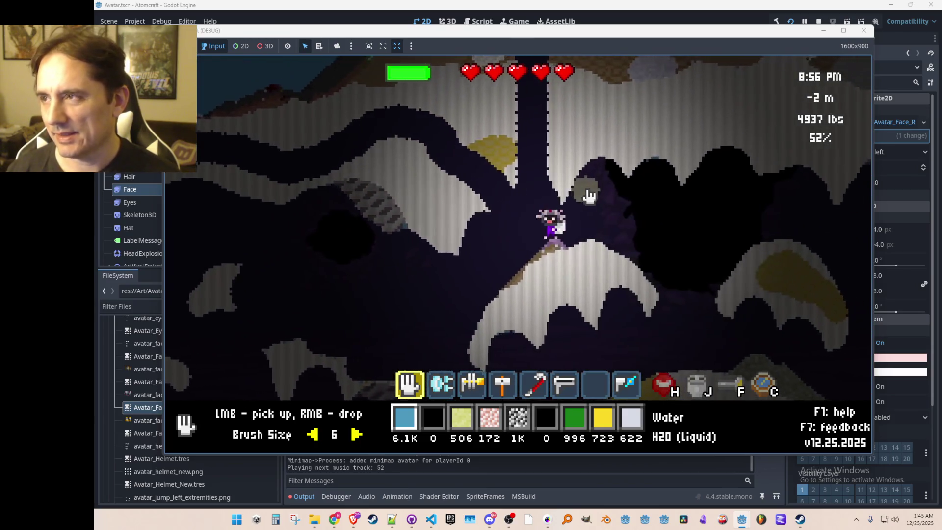
{"action": "key", "text": "a"}
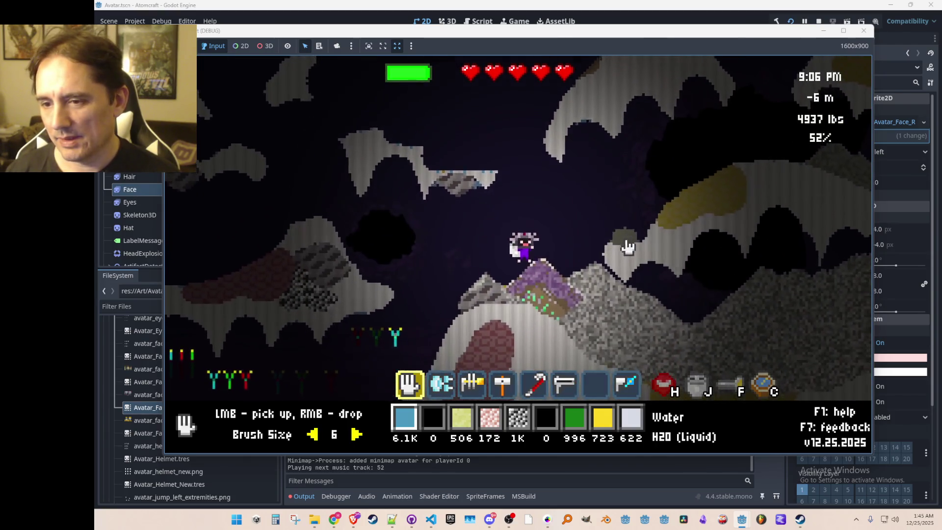
{"action": "mouse_move", "coordinate": [591, 310]}
{"action": "key", "text": "d"}
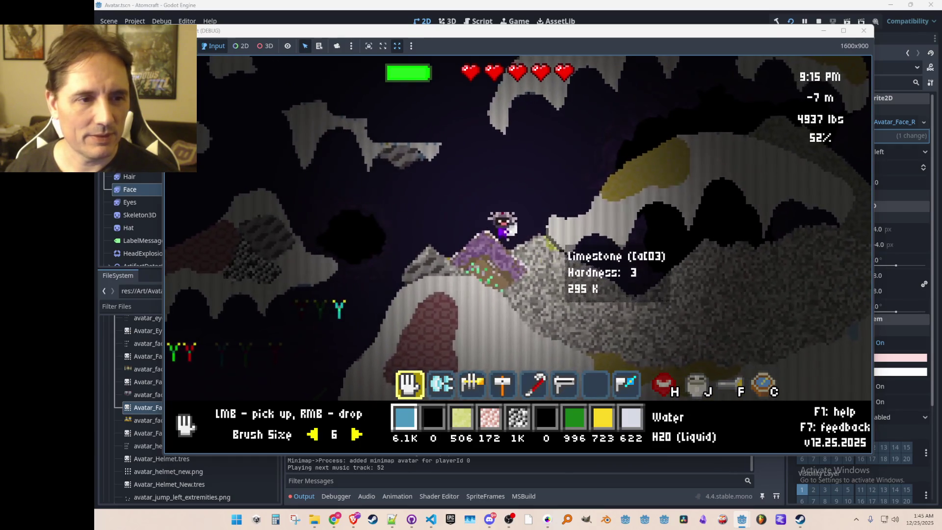
Stop the running game and bring Pro Motion NG to the front
{"action": "left_click", "coordinate": [863, 30]}
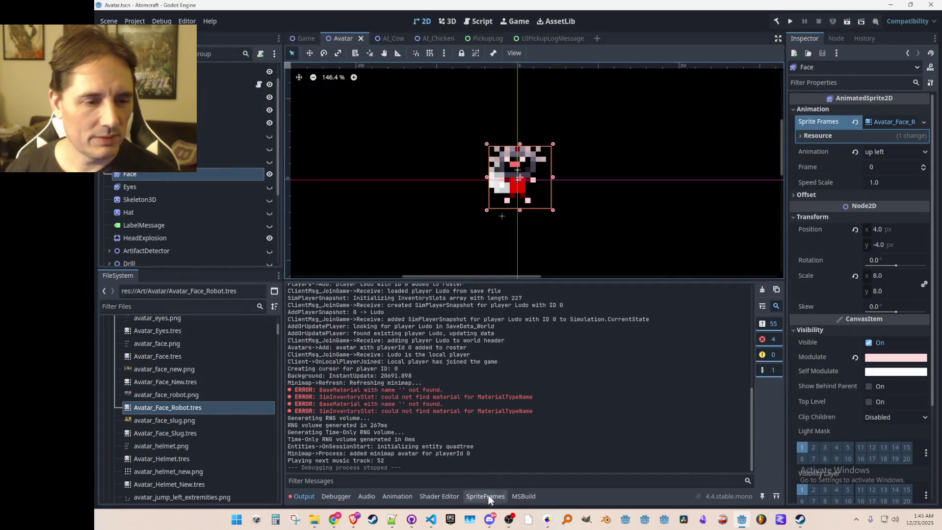
{"action": "left_click", "coordinate": [547, 520]}
{"action": "scroll", "coordinate": [545, 250], "scroll_direction": "up", "scroll_amount": 3}
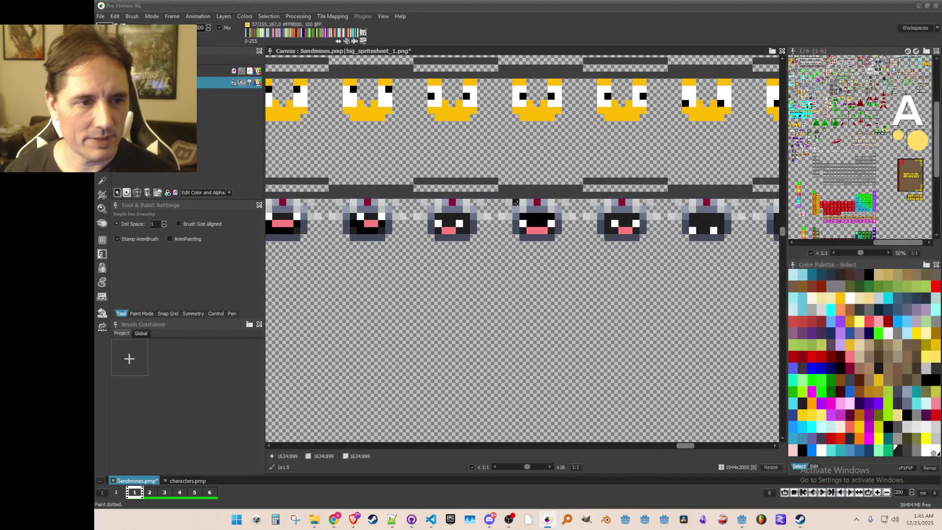
Undo the last change and pick up the antenna pixels as a brush
{"action": "scroll", "coordinate": [556, 298], "scroll_direction": "down", "scroll_amount": 1}
{"action": "key", "text": "ctrl+z"}
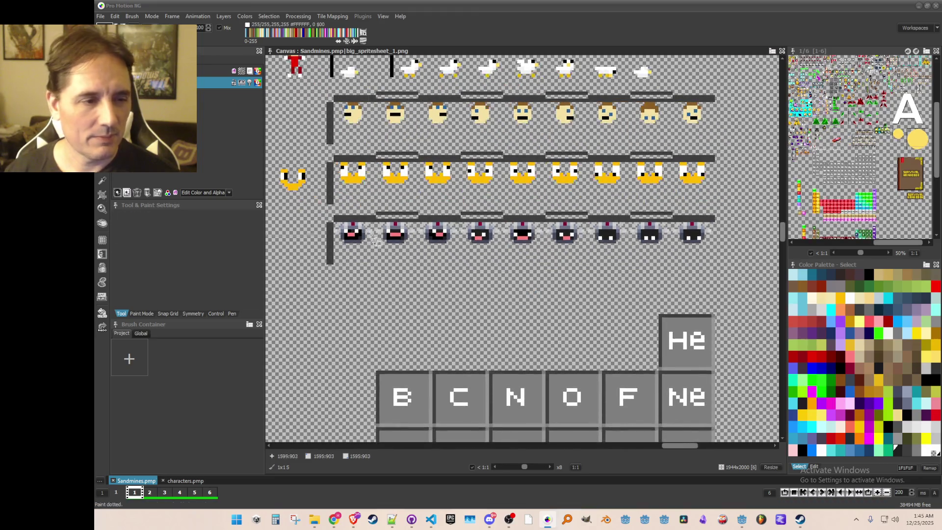
{"action": "key", "text": "b"}
{"action": "scroll", "coordinate": [364, 277], "scroll_direction": "up", "scroll_amount": 1}
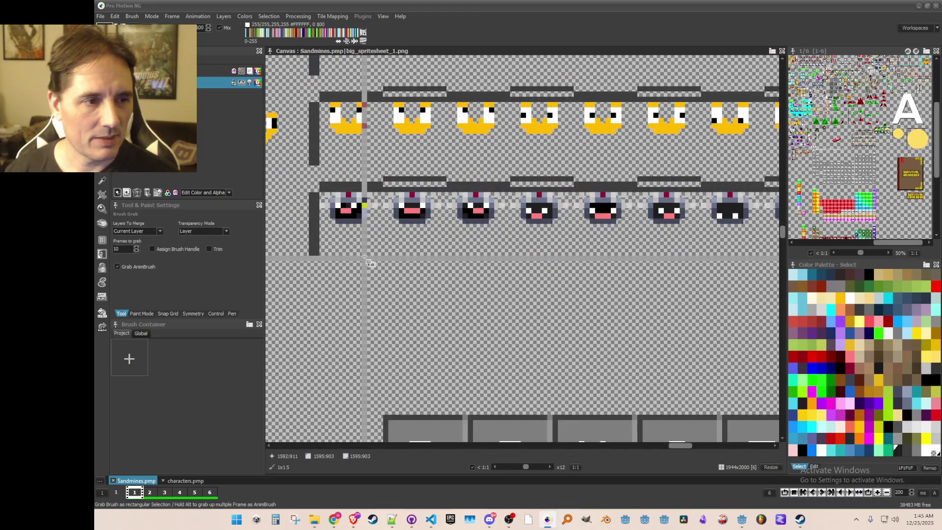
{"action": "scroll", "coordinate": [372, 241], "scroll_direction": "up", "scroll_amount": 1}
{"action": "scroll", "coordinate": [383, 233], "scroll_direction": "down", "scroll_amount": 1}
{"action": "scroll", "coordinate": [351, 218], "scroll_direction": "up", "scroll_amount": 1}
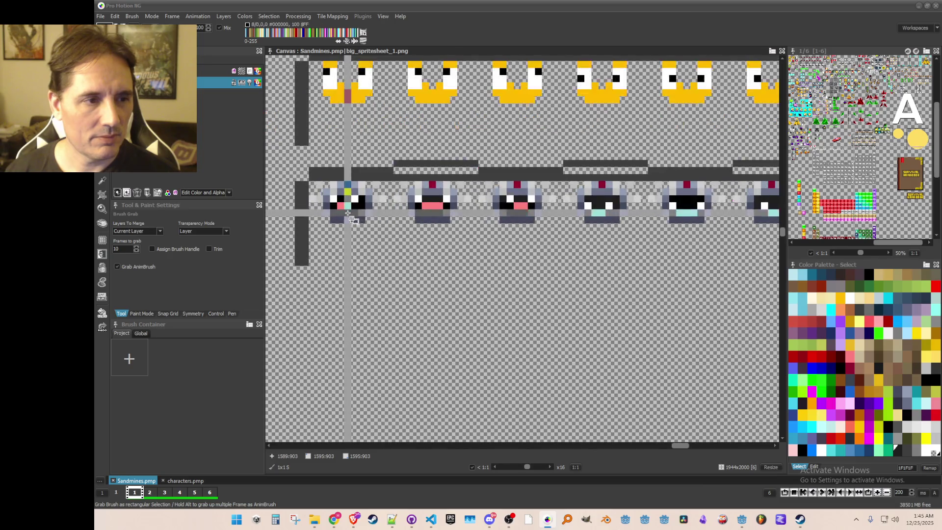
{"action": "left_click_drag", "start_coordinate": [343, 185], "coordinate": [356, 185]}
Stamp dark-red antenna tips onto the first, second and third robot faces
{"action": "left_click", "coordinate": [347, 191]}
{"action": "left_click", "coordinate": [369, 198]}
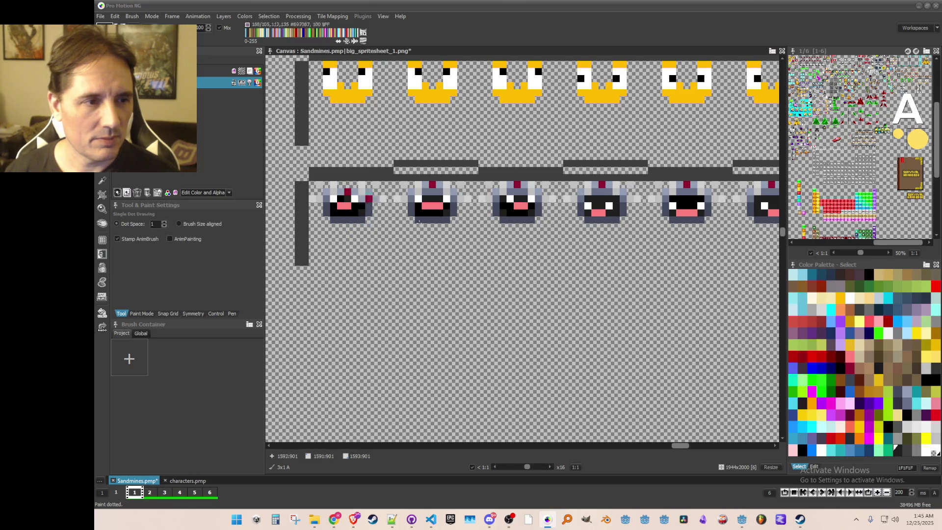
{"action": "left_click", "coordinate": [431, 191]}
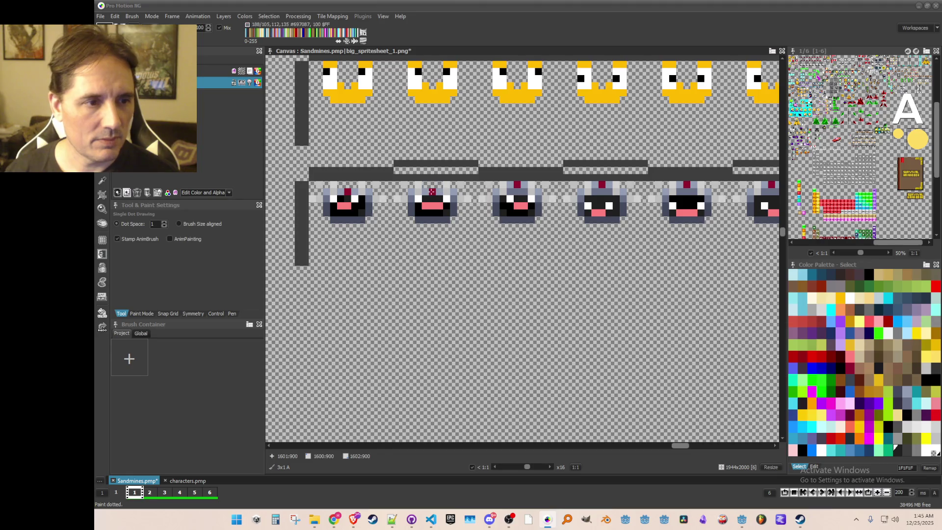
{"action": "left_click", "coordinate": [516, 191]}
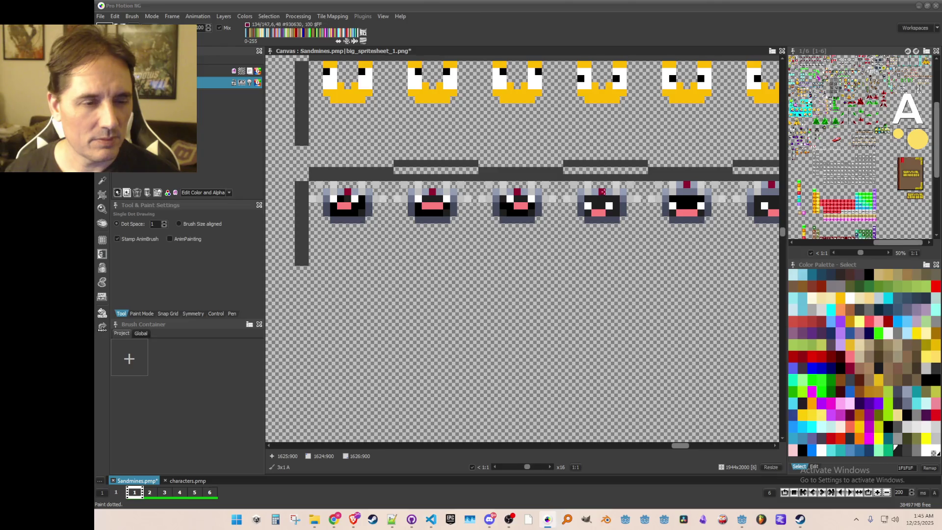
Repaint the fifth and sixth faces' antenna tips grey and save the Sandmines spritesheet
{"action": "scroll", "coordinate": [601, 192], "scroll_direction": "right", "scroll_amount": 2}
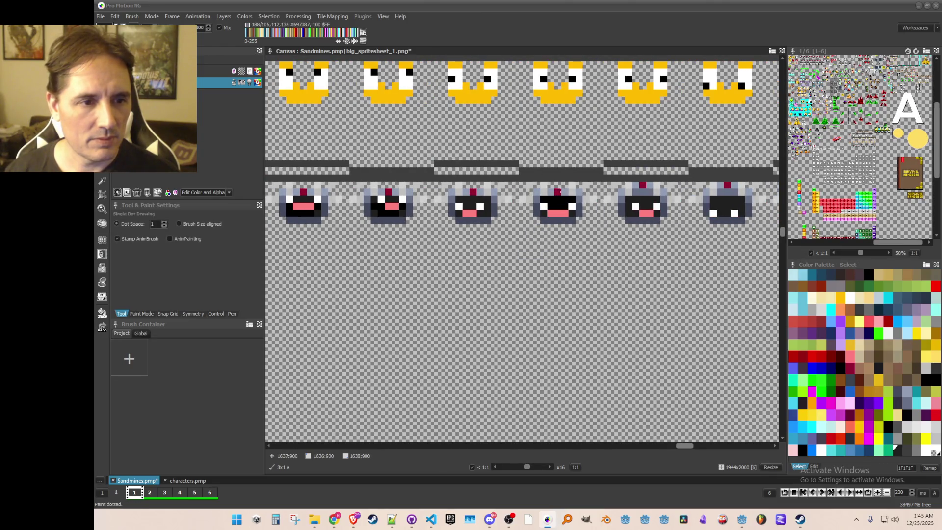
{"action": "scroll", "coordinate": [637, 191], "scroll_direction": "right", "scroll_amount": 2}
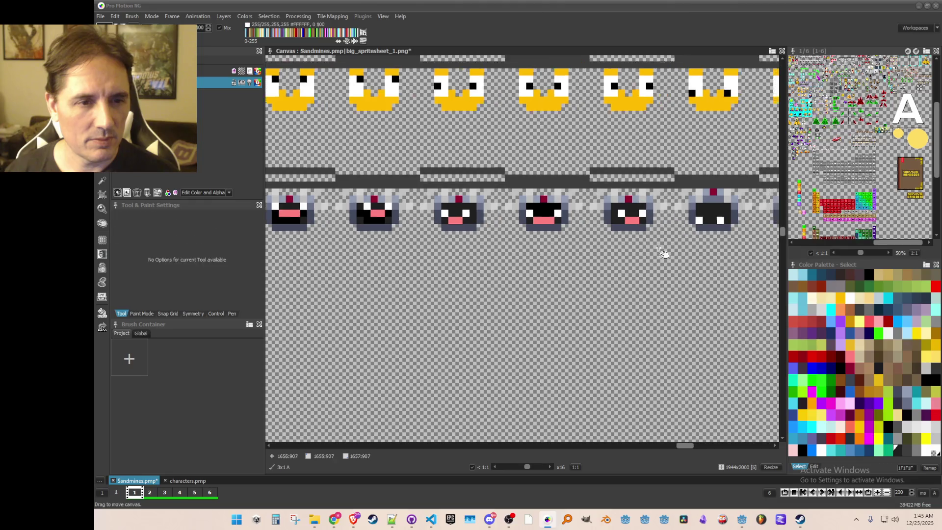
{"action": "right_click", "coordinate": [507, 199]}
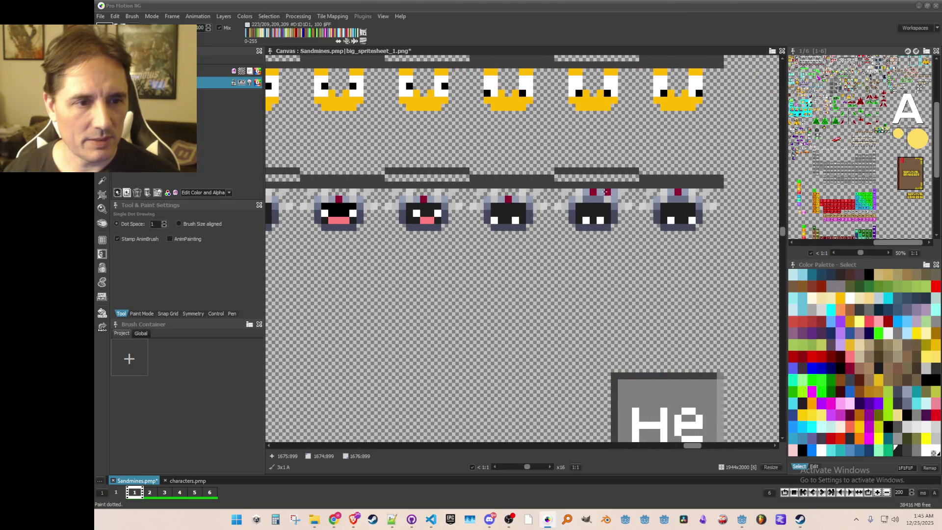
{"action": "left_click", "coordinate": [593, 197]}
{"action": "left_click", "coordinate": [678, 199]}
{"action": "key", "text": "ctrl+s"}
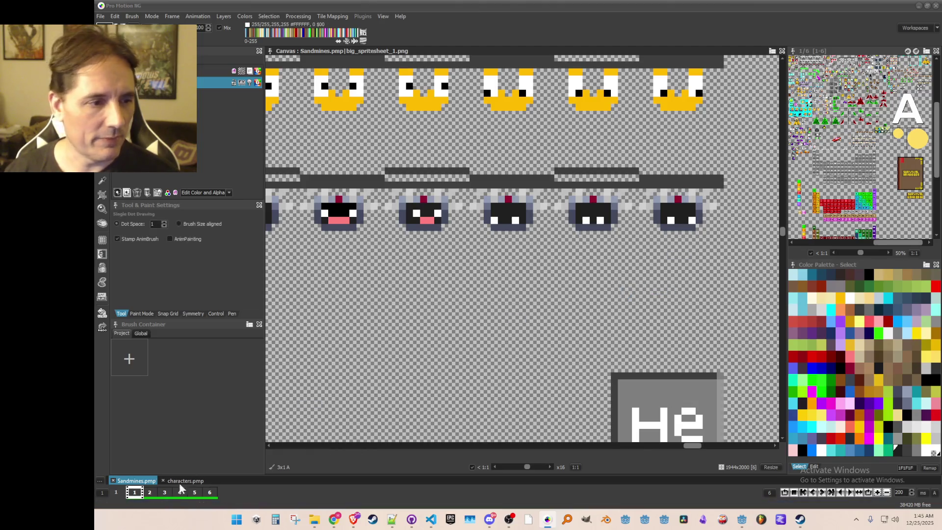
Glance at characters.pmp, then return to the Sandmines sheet showing the full robot face row
{"action": "left_click", "coordinate": [175, 480]}
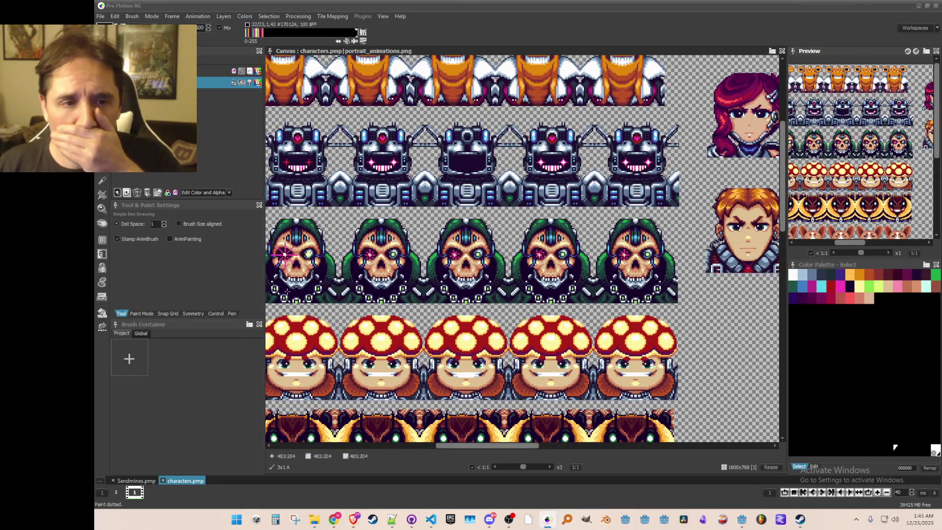
{"action": "left_click", "coordinate": [137, 481]}
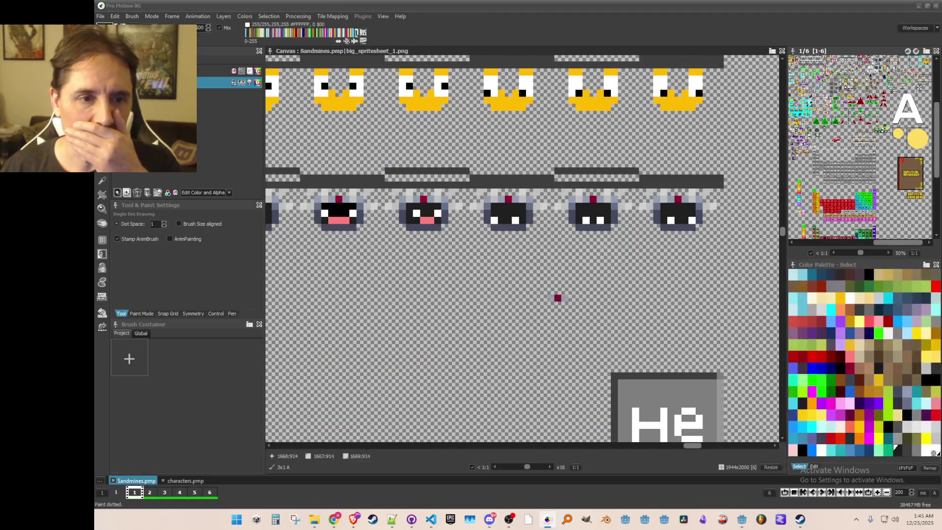
{"action": "left_click_drag", "start_coordinate": [499, 265], "coordinate": [424, 255]}
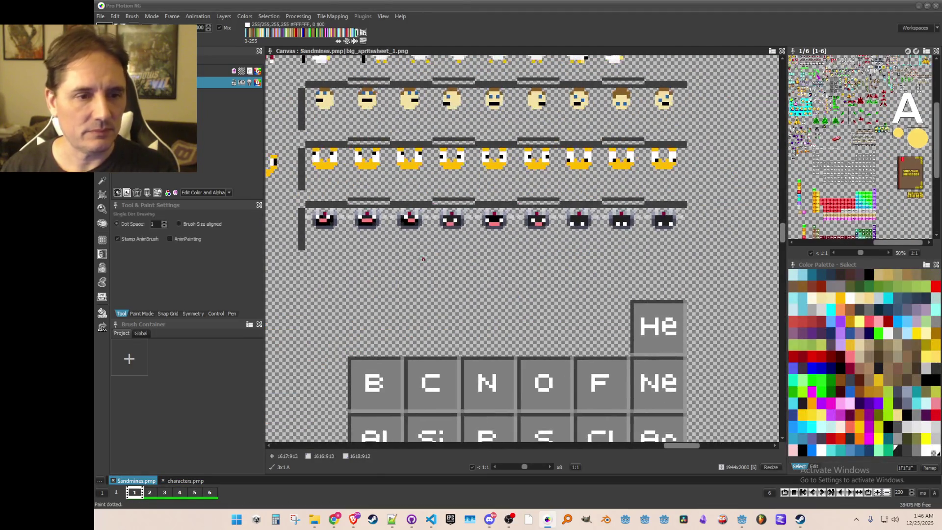
Save the grabbed robot face row over avatar_face_robot.png, then select that texture in Godot
{"action": "key", "text": "b"}
{"action": "mouse_move", "coordinate": [310, 214]}
{"action": "left_mouse_down"}
{"action": "mouse_move", "coordinate": [684, 240]}
{"action": "mouse_move", "coordinate": [689, 255]}
{"action": "left_mouse_up"}
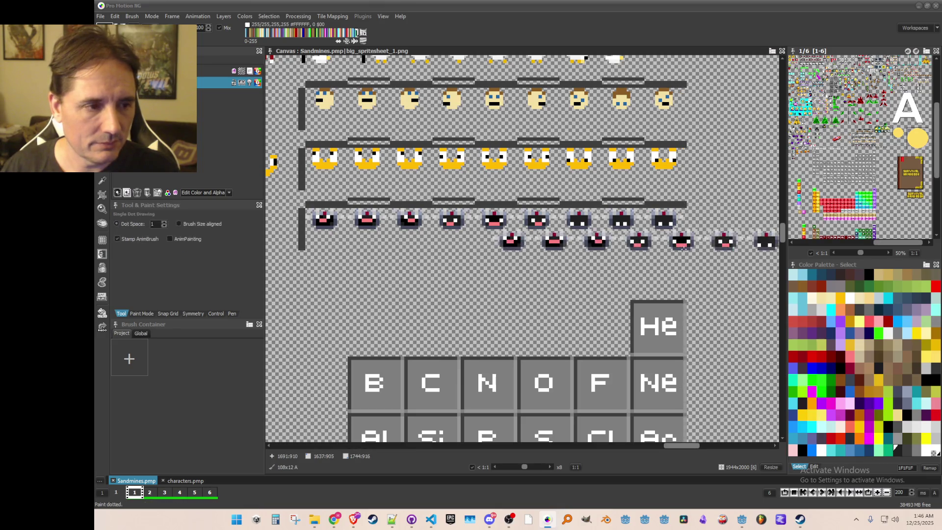
{"action": "left_click", "coordinate": [132, 16]}
{"action": "left_click", "coordinate": [162, 252]}
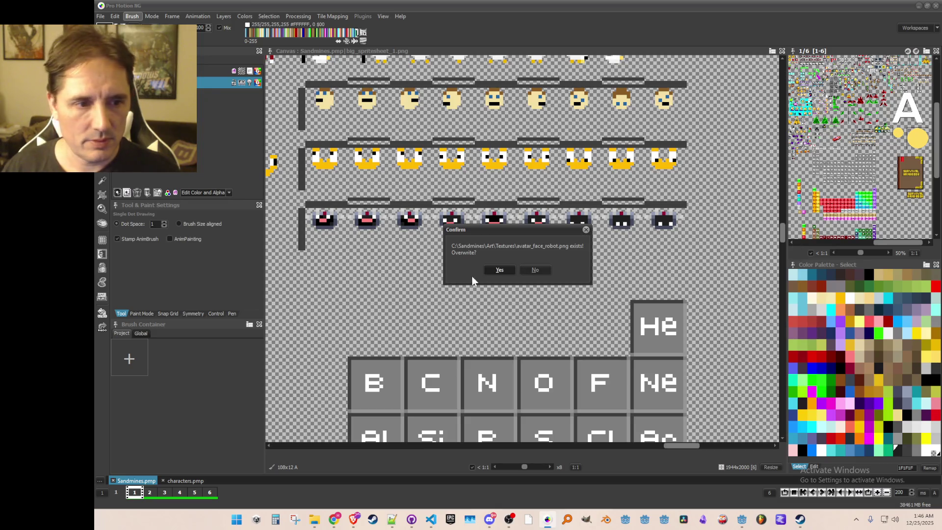
{"action": "left_click", "coordinate": [496, 270]}
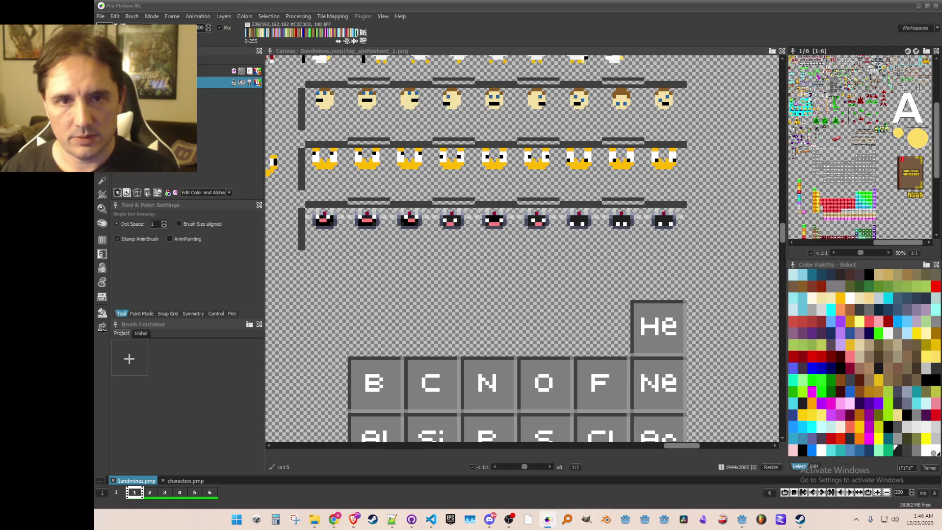
{"action": "left_click", "coordinate": [919, 6]}
{"action": "left_click", "coordinate": [143, 394]}
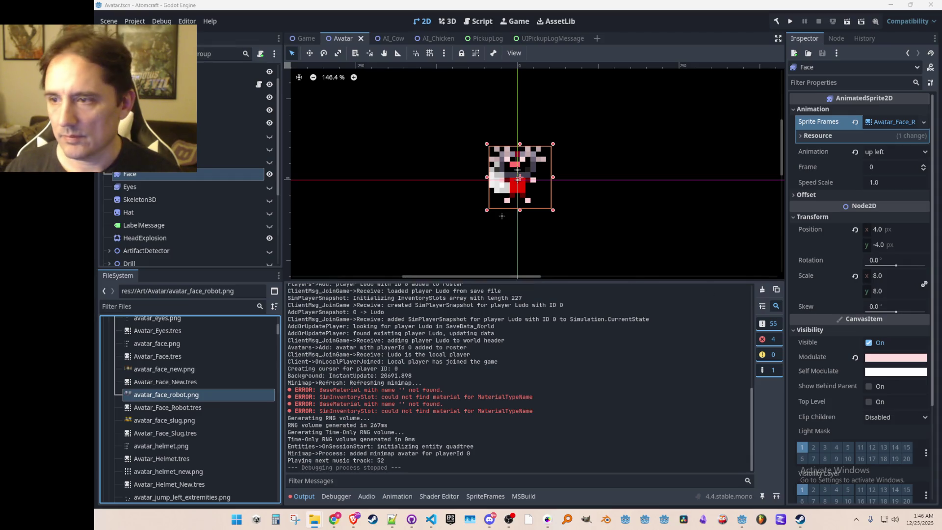
Save the Avatar scene and run the project to test the refreshed robot face
{"action": "mouse_move", "coordinate": [533, 183]}
{"action": "left_mouse_down"}
{"action": "mouse_move", "coordinate": [526, 172]}
{"action": "mouse_move", "coordinate": [536, 177]}
{"action": "left_mouse_up"}
{"action": "key", "text": "ctrl+s"}
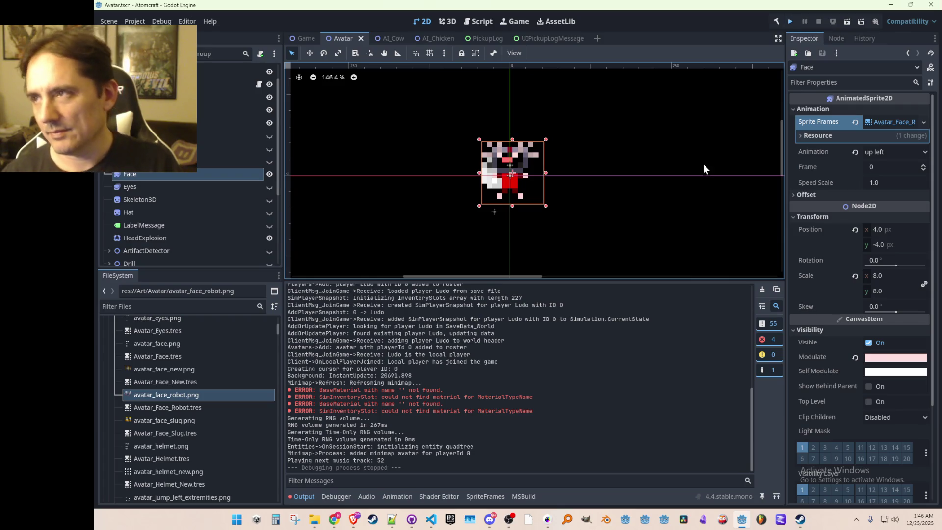
{"action": "key", "text": "ctrl+s"}
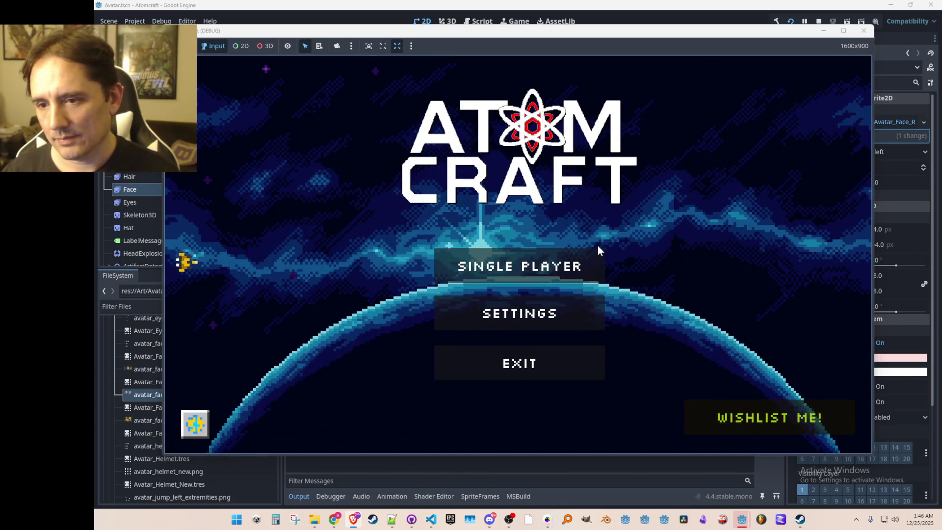
Load the first Single Player profile and steer the avatar right, up and left through the caves
{"action": "left_click", "coordinate": [597, 248]}
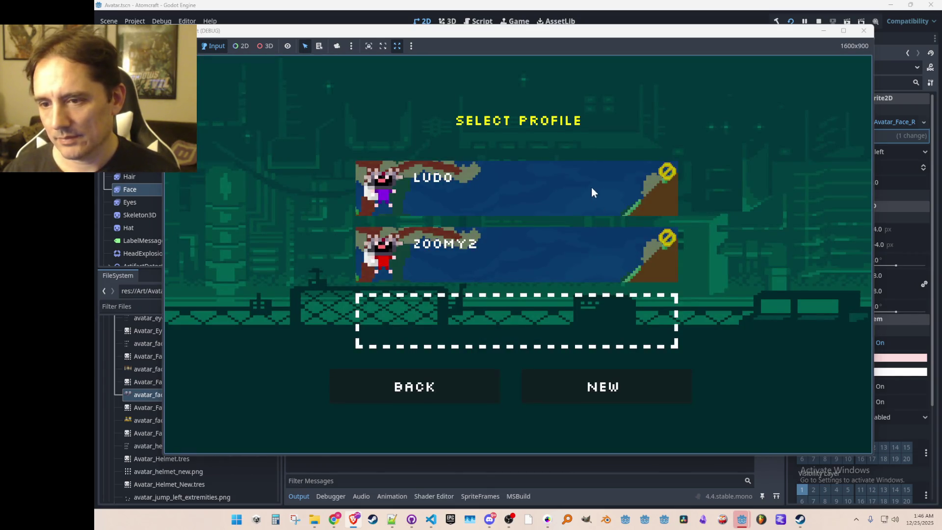
{"action": "left_click", "coordinate": [591, 189]}
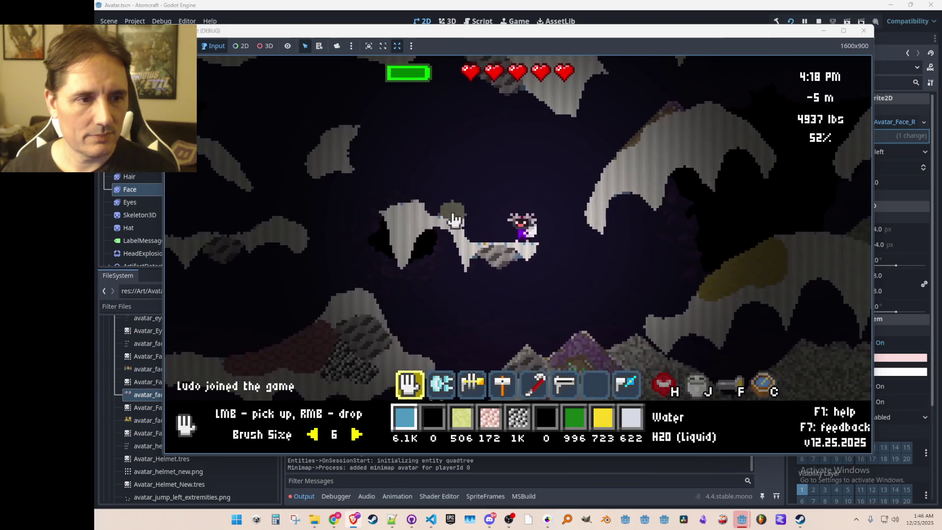
{"action": "key", "text": "d"}
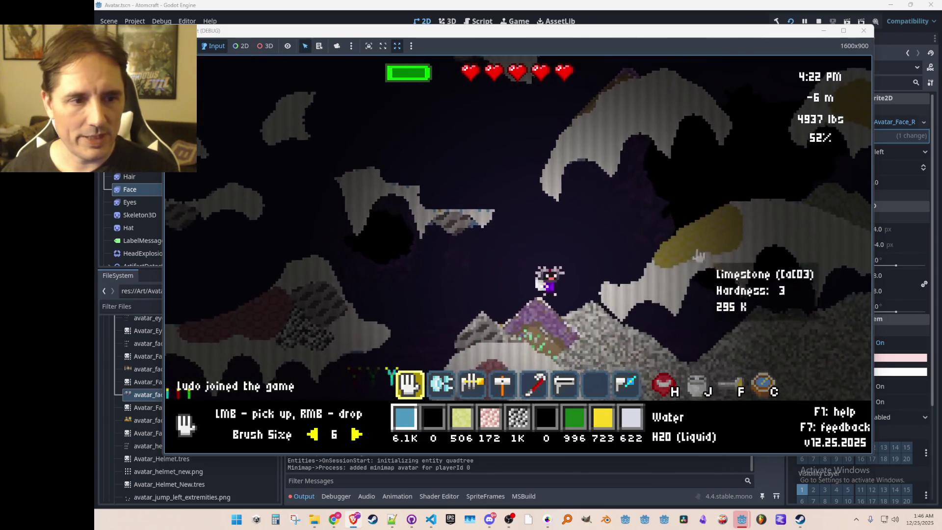
{"action": "key", "text": "d"}
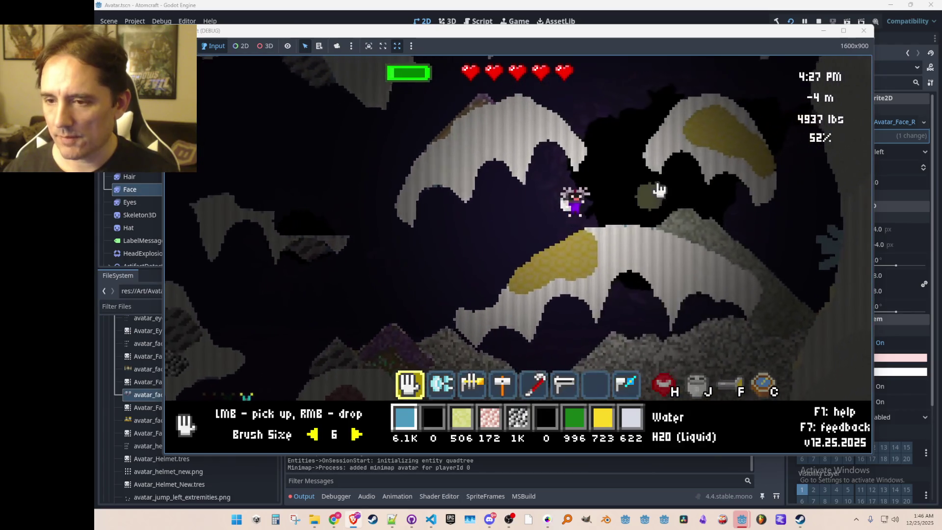
{"action": "key", "text": "w"}
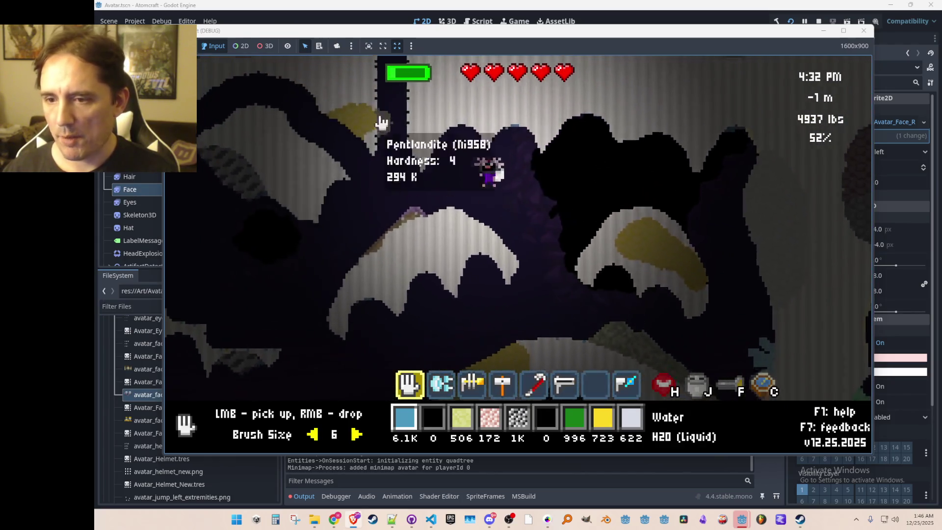
{"action": "key", "text": "a"}
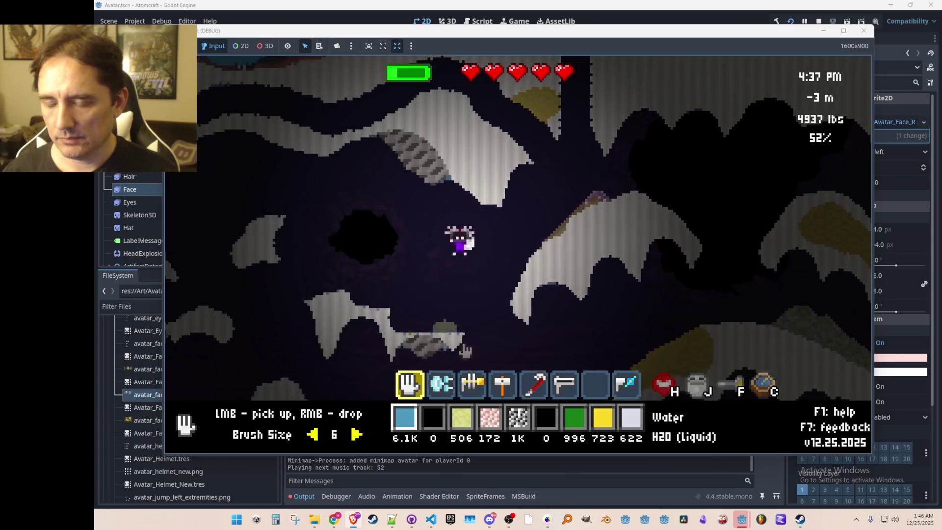
{"action": "key", "text": "a"}
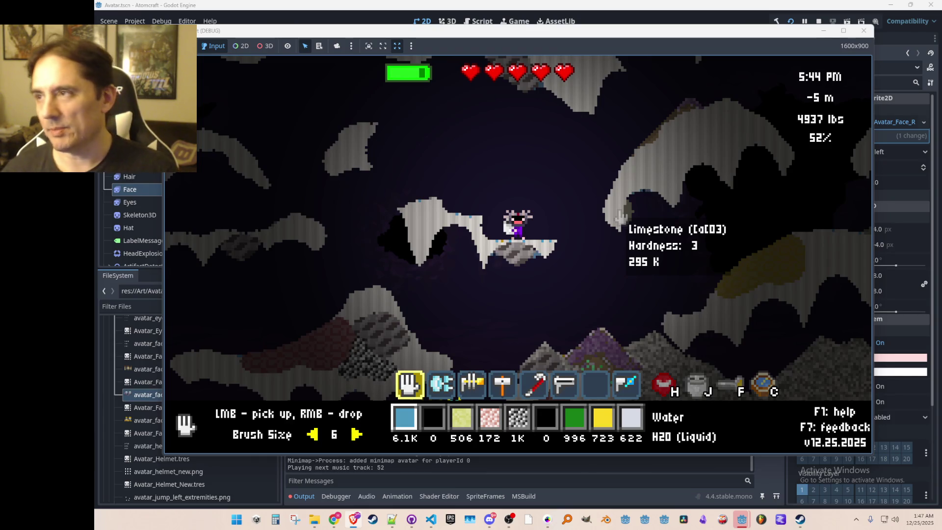
Fly the avatar up through the vertical shaft and walk it right along the surface
{"action": "key", "text": "w"}
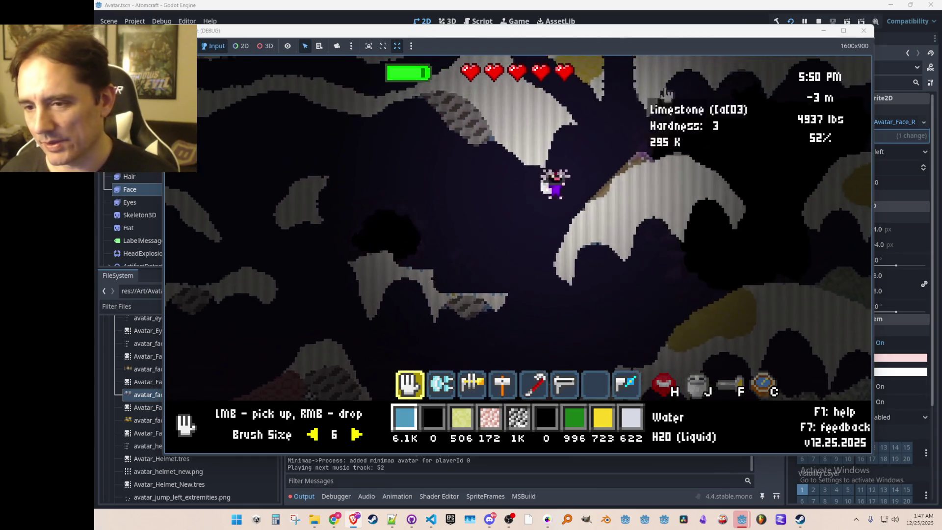
{"action": "key", "text": "w"}
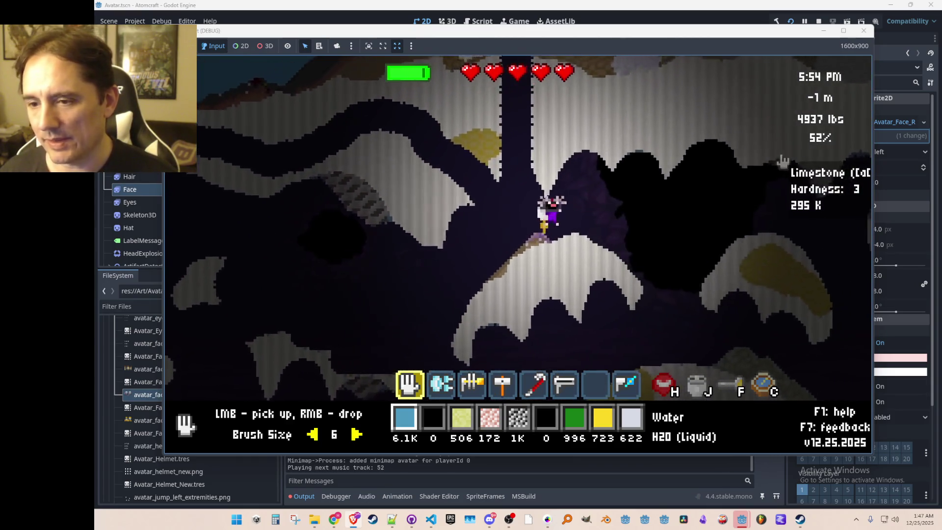
{"action": "key", "text": "d"}
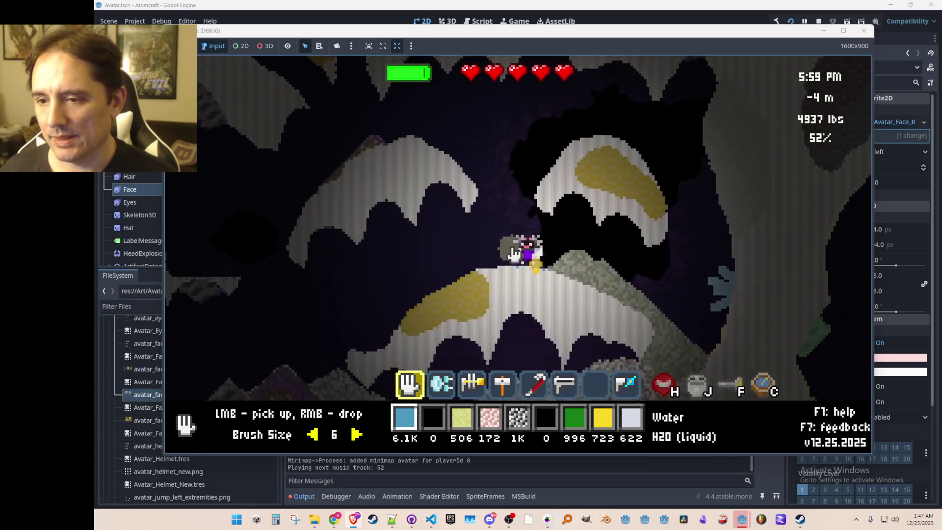
{"action": "key", "text": "a"}
{"action": "key", "text": "w"}
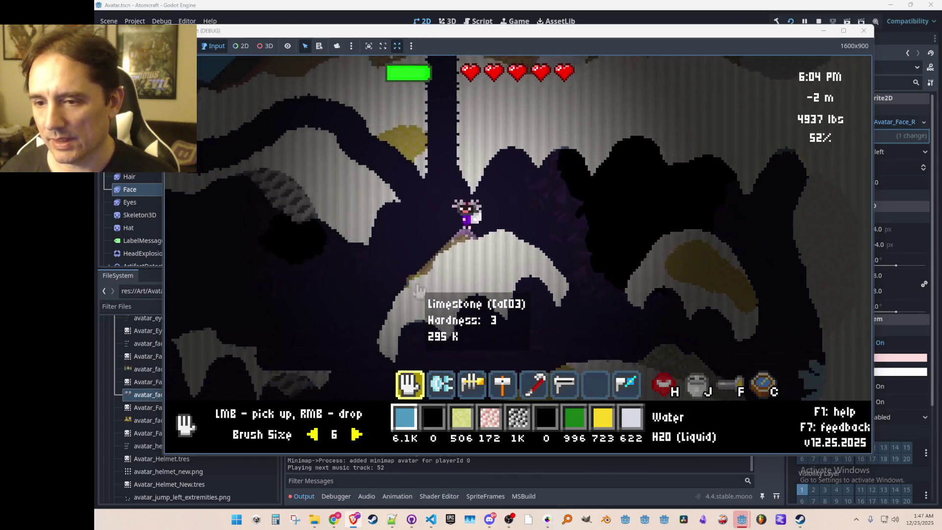
{"action": "key", "text": "d"}
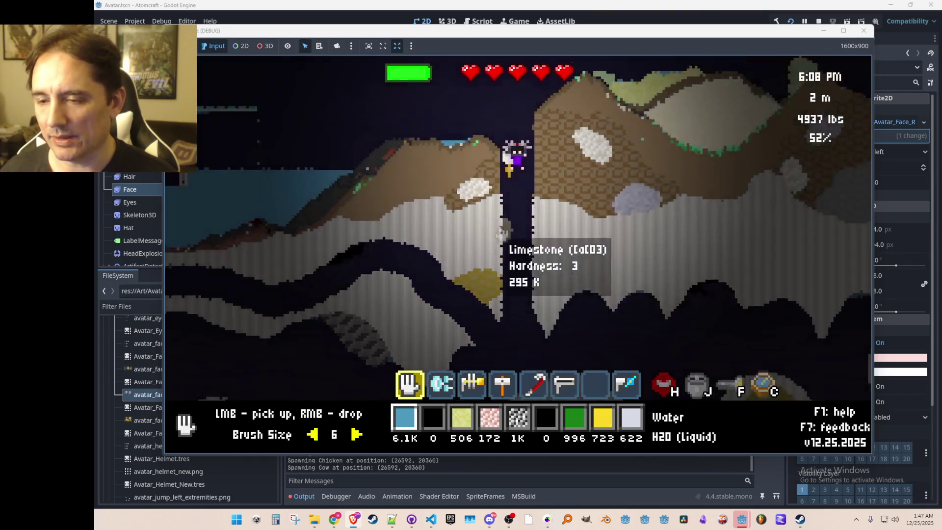
{"action": "key", "text": "w"}
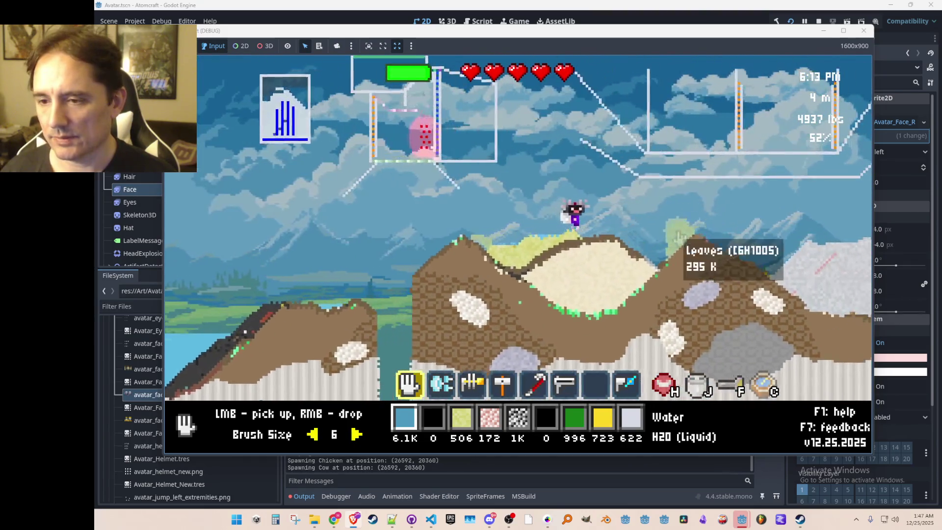
{"action": "key", "text": "d"}
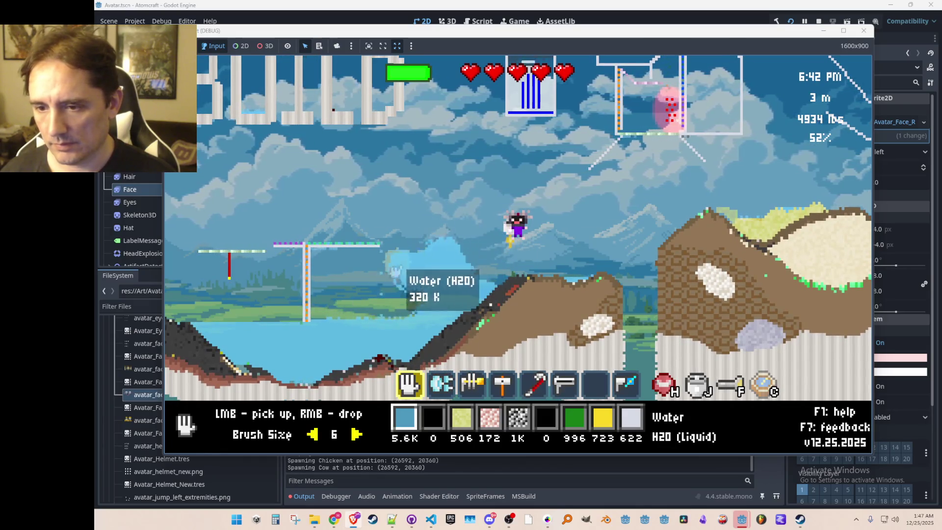
Lift water from the lake, drop it, then pour all the Silver Iodide onto the hill
{"action": "left_click_drag", "start_coordinate": [398, 293], "coordinate": [447, 227]}
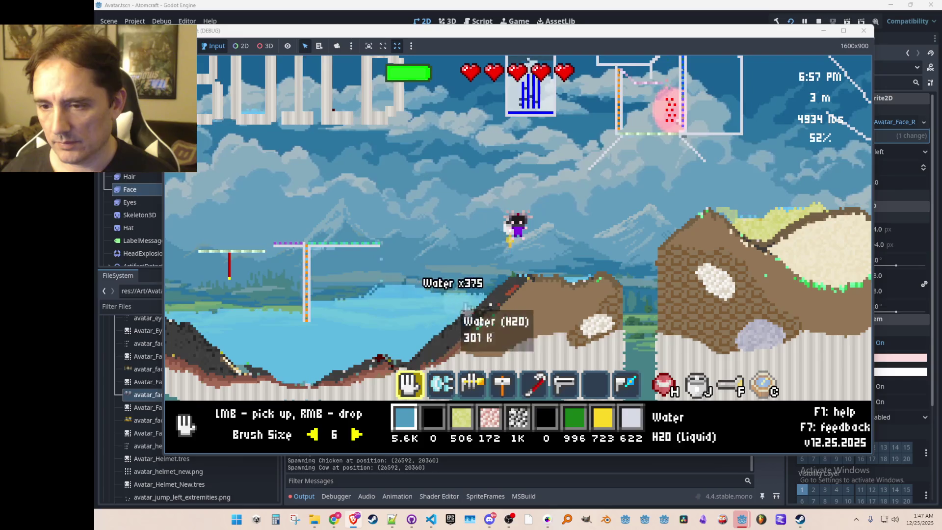
{"action": "right_click", "coordinate": [611, 339]}
{"action": "scroll", "coordinate": [595, 304], "scroll_direction": "down", "scroll_amount": 2}
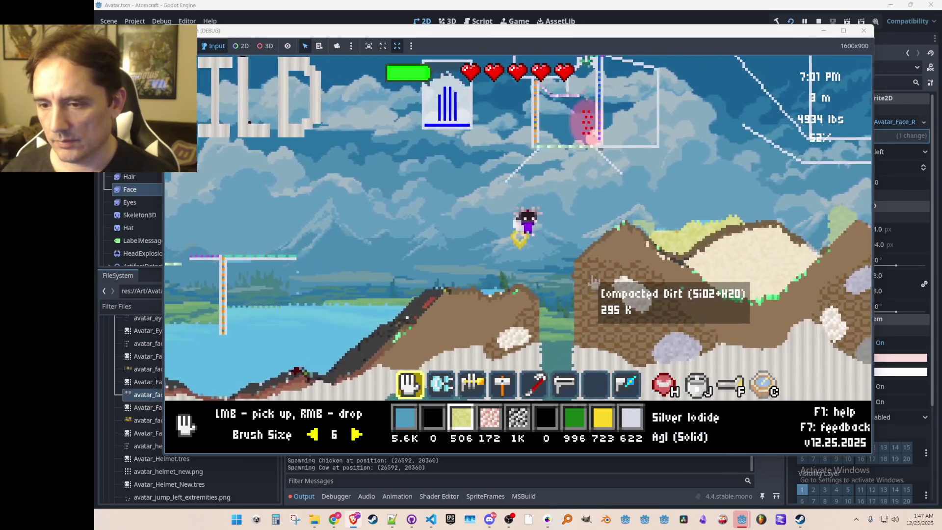
{"action": "right_click", "coordinate": [715, 208]}
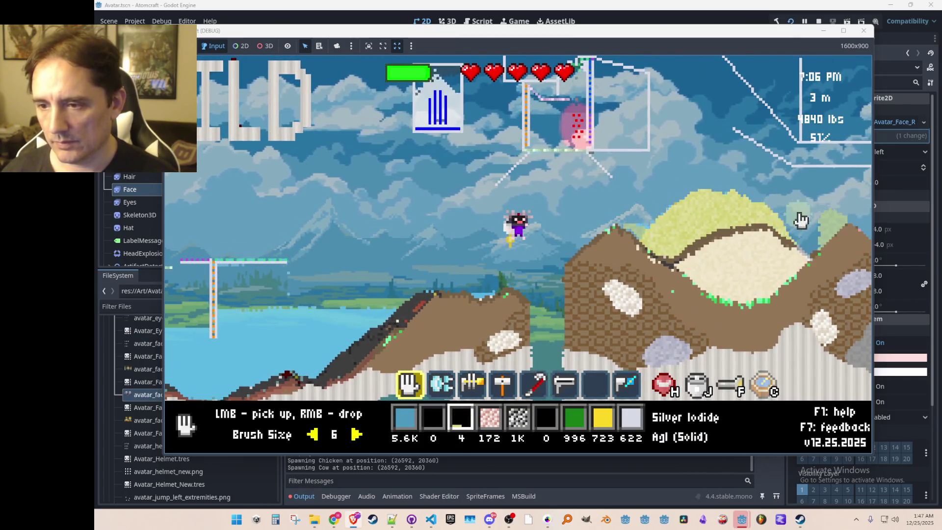
{"action": "right_click", "coordinate": [774, 200]}
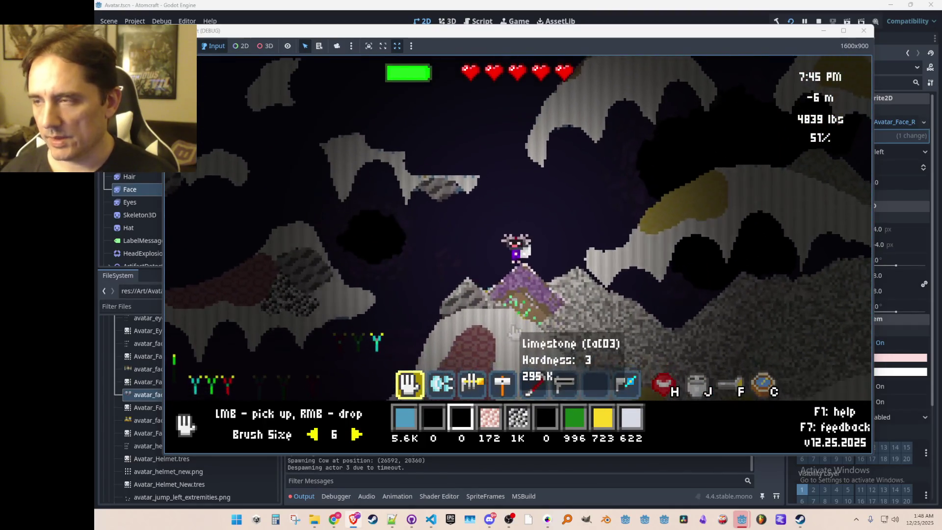
Walk the avatar across the hilltop, check the materials inventory, and climb the purple mound
{"action": "key", "text": "d"}
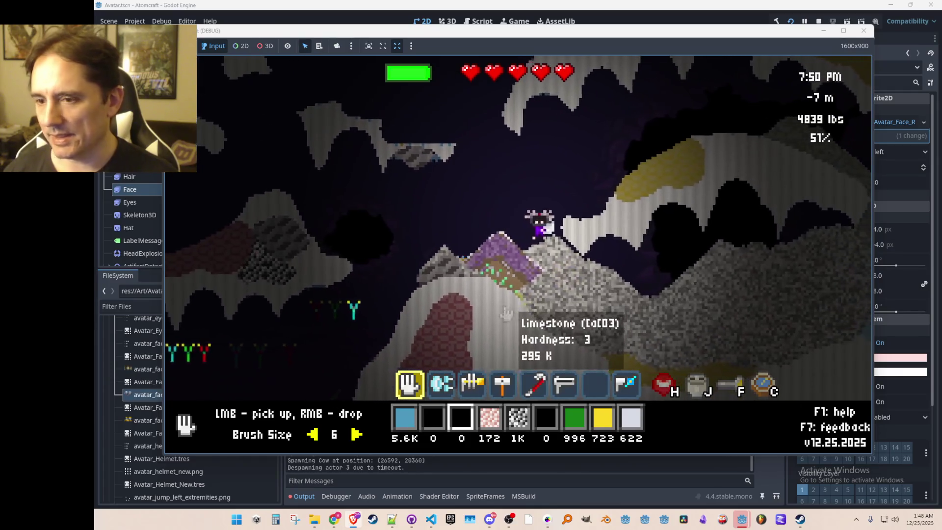
{"action": "key", "text": "a"}
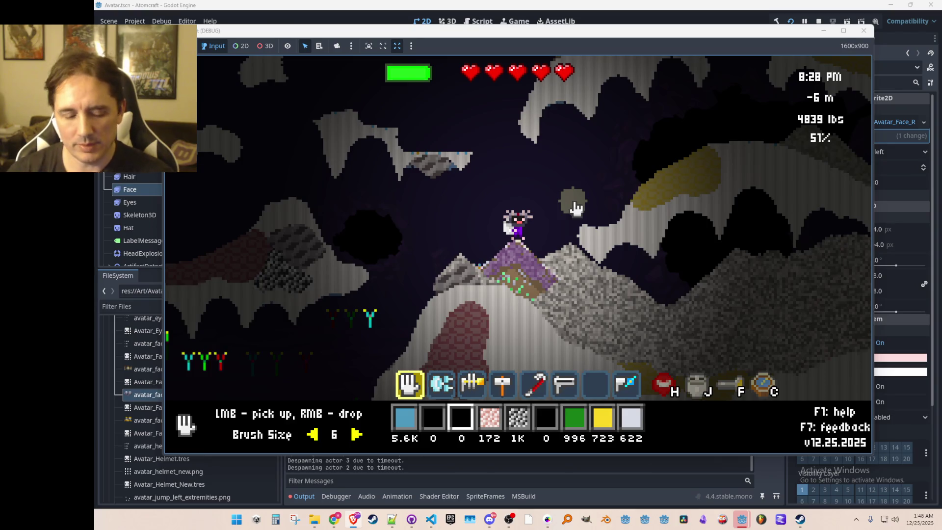
{"action": "key", "text": "Tab"}
{"action": "key", "text": "Tab"}
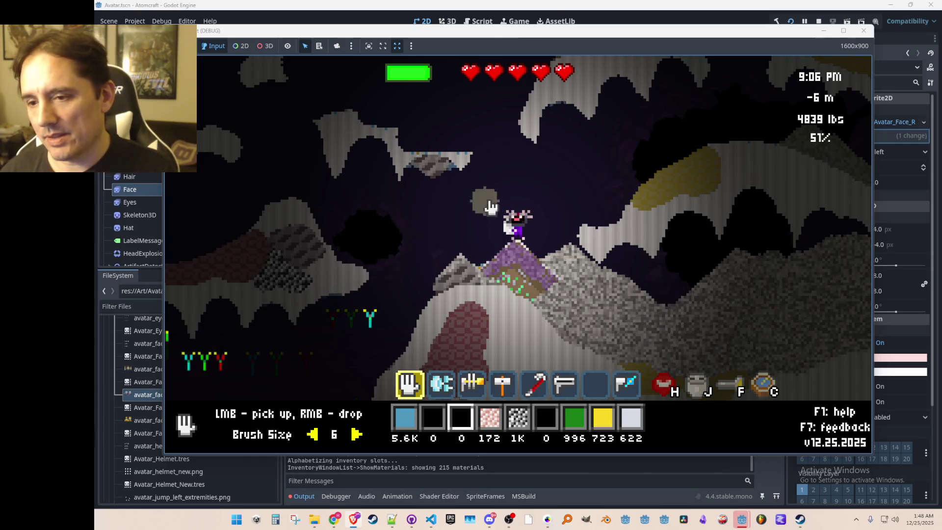
{"action": "key", "text": "a"}
{"action": "key", "text": "d"}
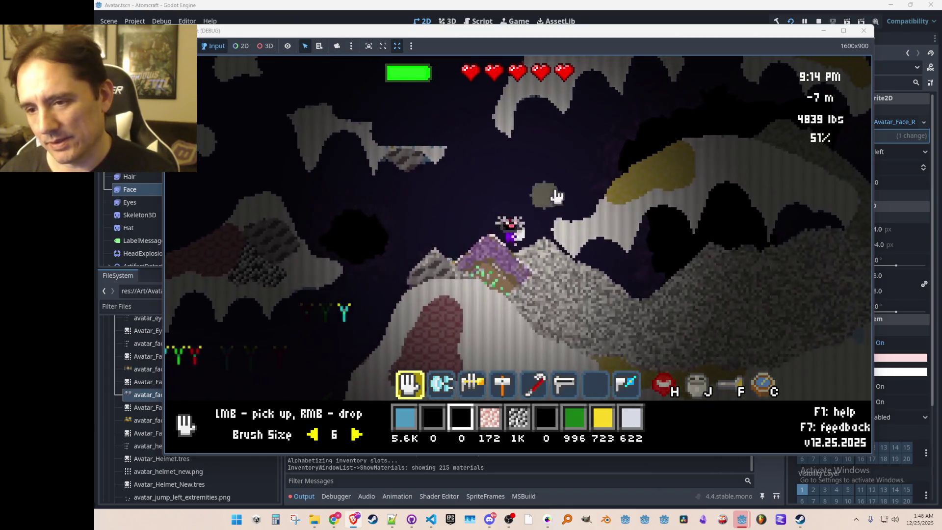
{"action": "key", "text": "d"}
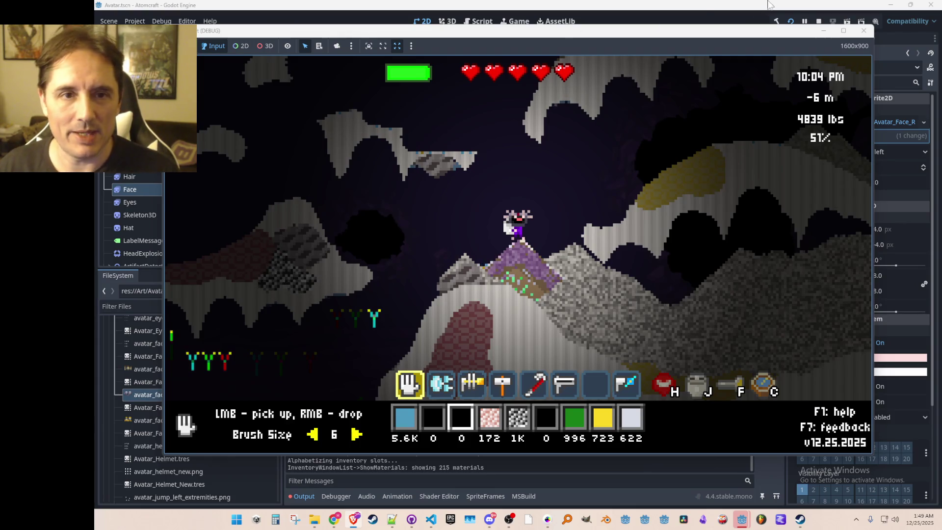
Stop the game, make the Hat node visible, save the Avatar scene and relaunch
{"action": "left_click", "coordinate": [818, 21]}
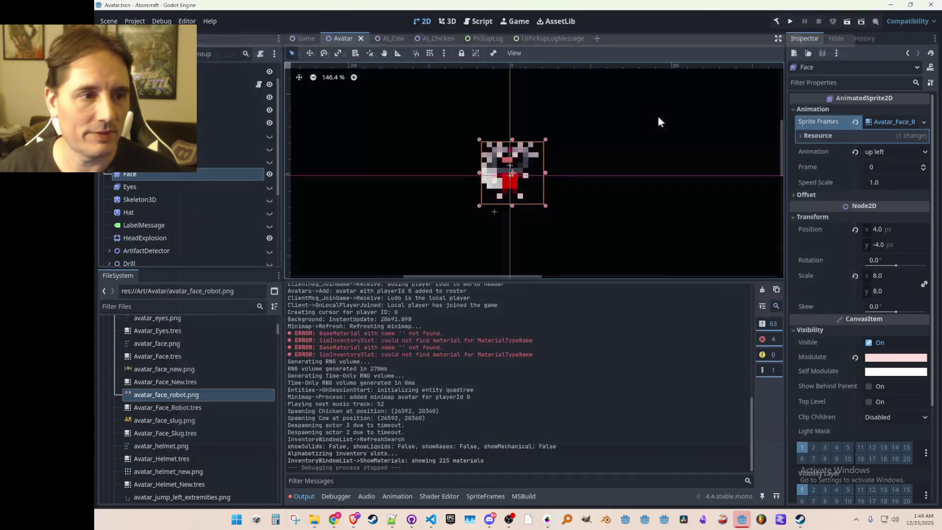
{"action": "left_click", "coordinate": [269, 212]}
{"action": "key", "text": "ctrl+s"}
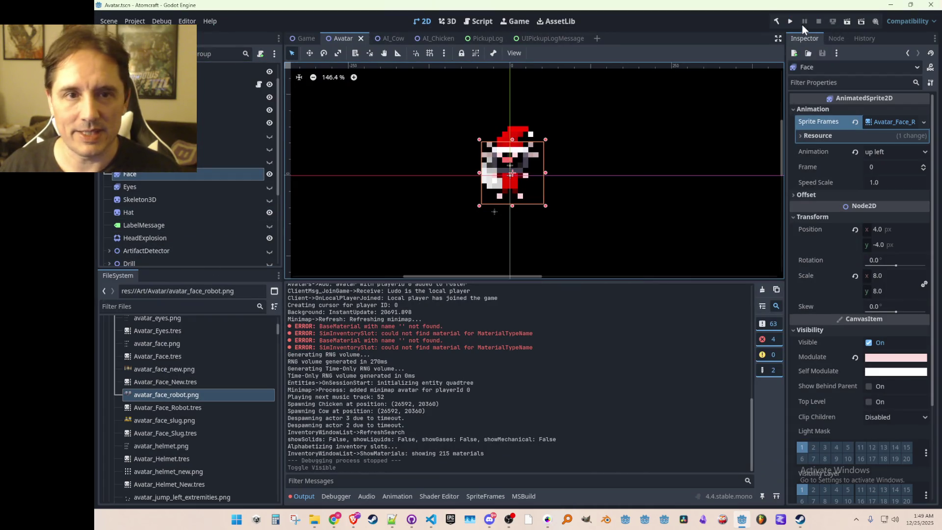
{"action": "key", "text": "ctrl+s"}
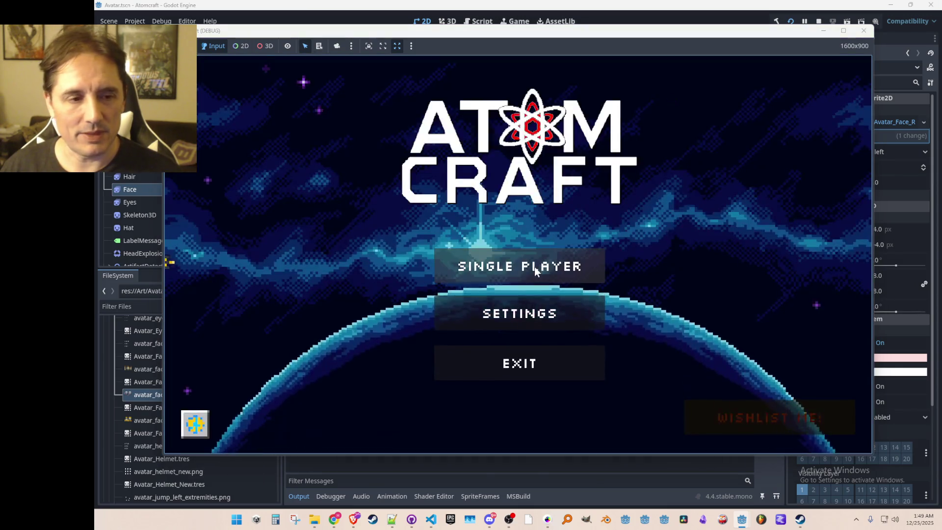
Start from the title screen, choose the player profile, and load the TEST 4 world
{"action": "left_click", "coordinate": [534, 266]}
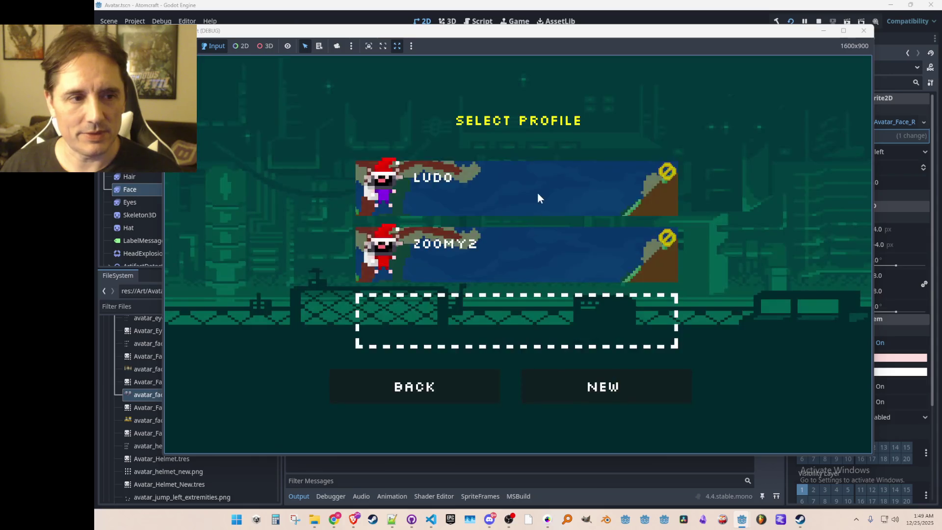
{"action": "left_click", "coordinate": [537, 192]}
{"action": "left_click", "coordinate": [537, 192]}
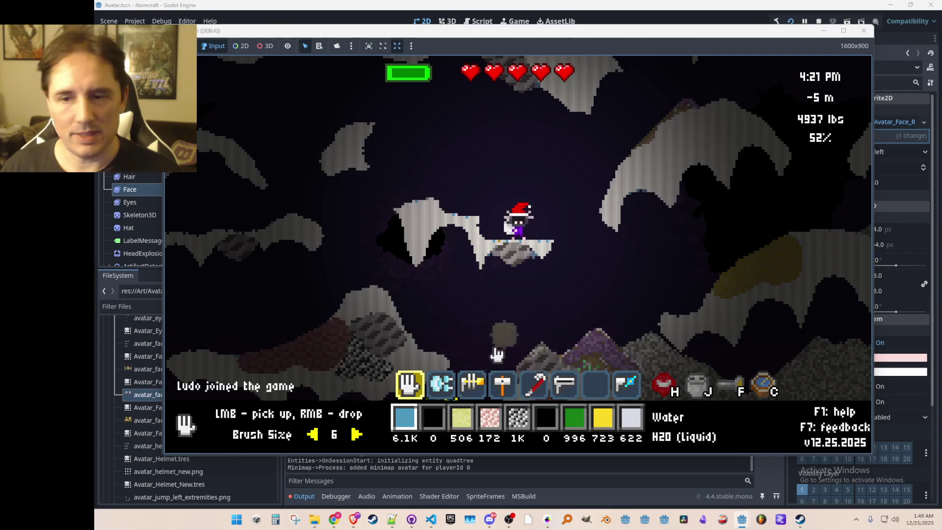
Move onto the purple mound, switch to the charging beam, and blast the upper-right rock
{"action": "key", "text": "d"}
{"action": "key", "text": "a"}
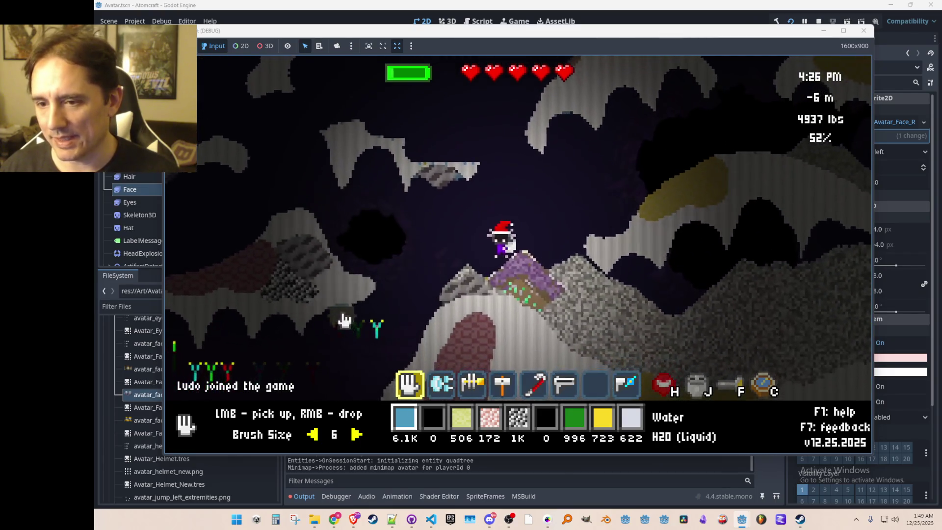
{"action": "key", "text": "d"}
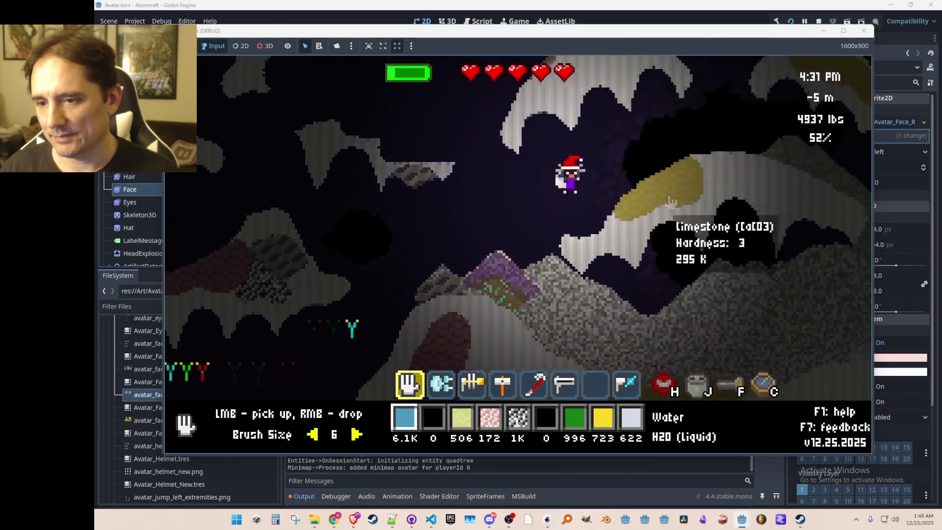
{"action": "key", "text": "2"}
{"action": "key", "text": "a"}
{"action": "key", "text": "4"}
{"action": "key", "text": "6"}
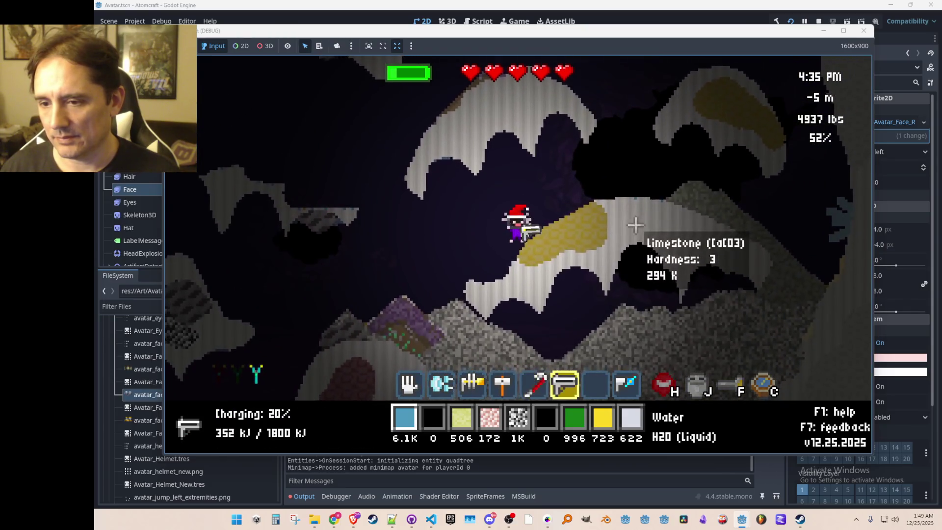
{"action": "mouse_move", "coordinate": [544, 168]}
{"action": "left_mouse_down"}
{"action": "mouse_move", "coordinate": [608, 98]}
{"action": "mouse_move", "coordinate": [589, 118]}
{"action": "mouse_move", "coordinate": [651, 253]}
{"action": "left_mouse_up"}
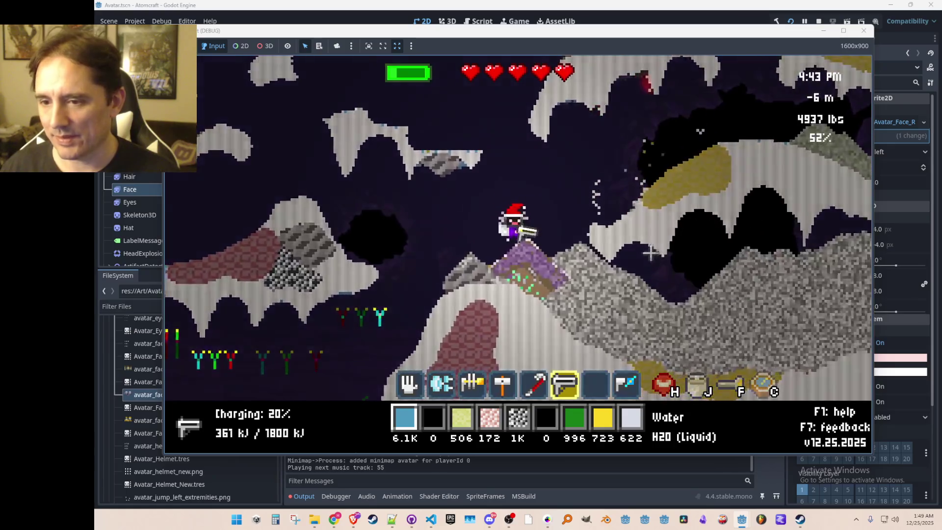
Re-equip the second tool, fly up, and collect limestone gravel from the rock
{"action": "key", "text": "1"}
{"action": "key", "text": "3"}
{"action": "key", "text": "2"}
{"action": "key", "text": "w"}
{"action": "key", "text": "d"}
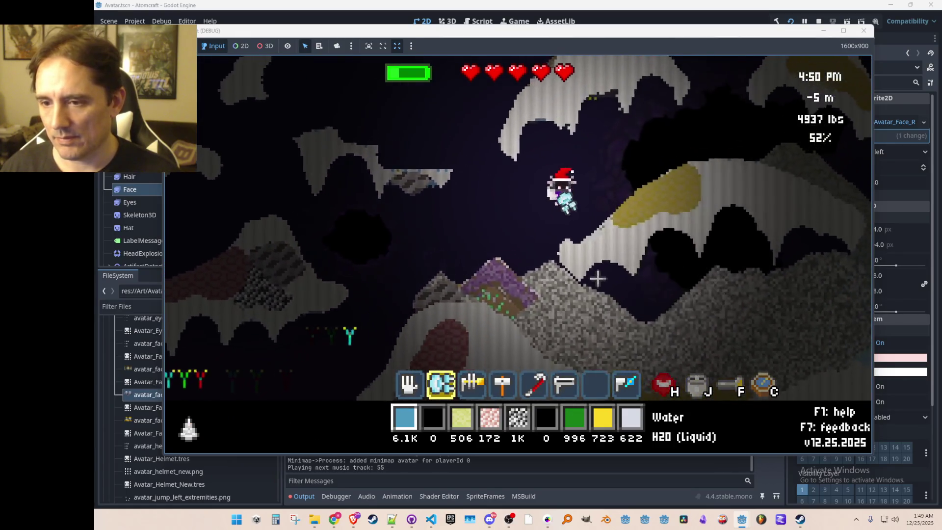
{"action": "mouse_move", "coordinate": [591, 318]}
{"action": "left_mouse_down"}
{"action": "mouse_move", "coordinate": [514, 315]}
{"action": "mouse_move", "coordinate": [483, 187]}
{"action": "left_mouse_up"}
Move across the cave's purple rocks and ledges, then dig downward collecting cave minerals
{"action": "key", "text": "a"}
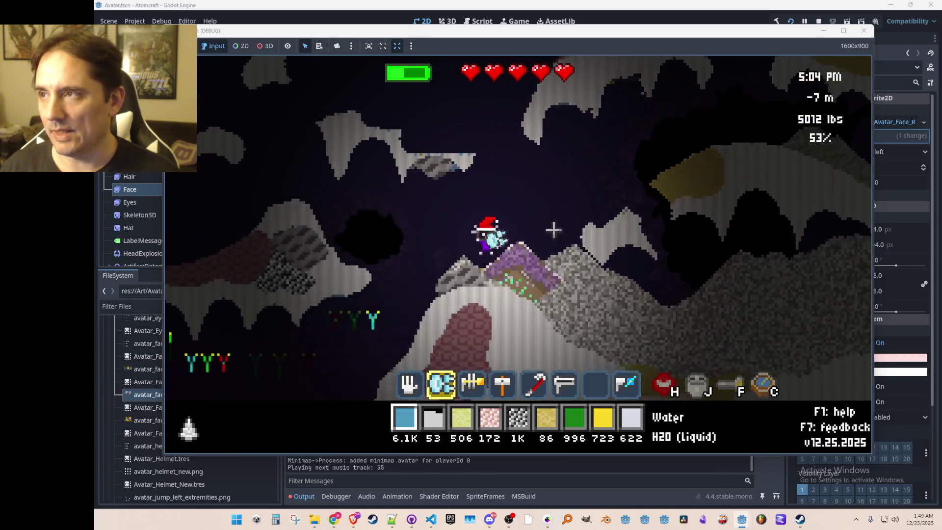
{"action": "key", "text": "d"}
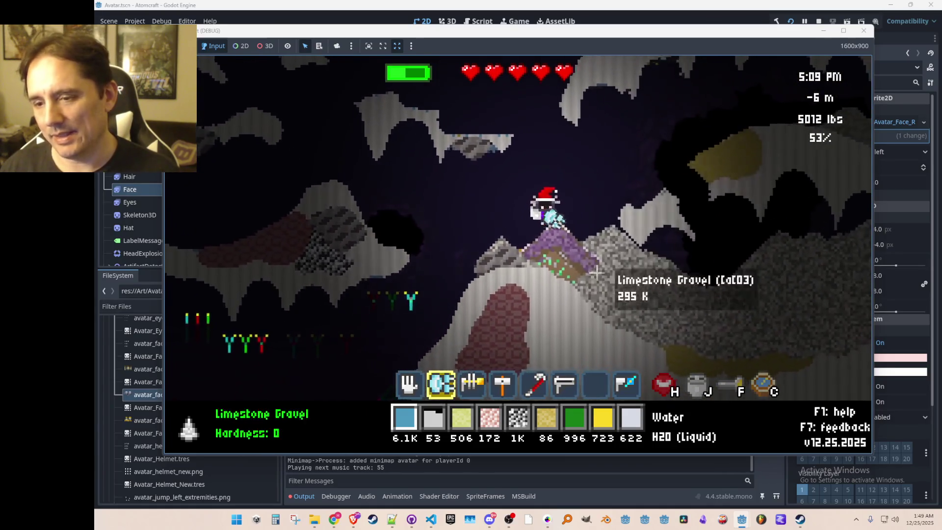
{"action": "key", "text": "w"}
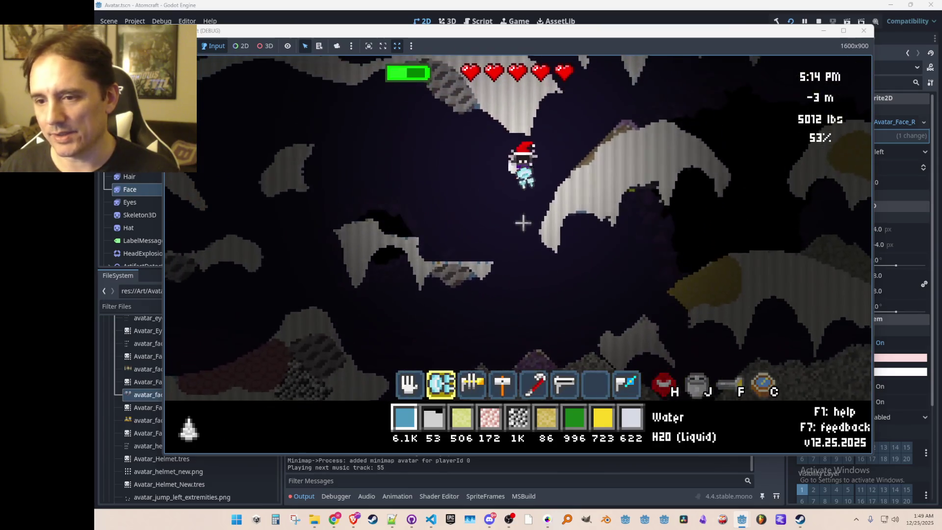
{"action": "key", "text": "a"}
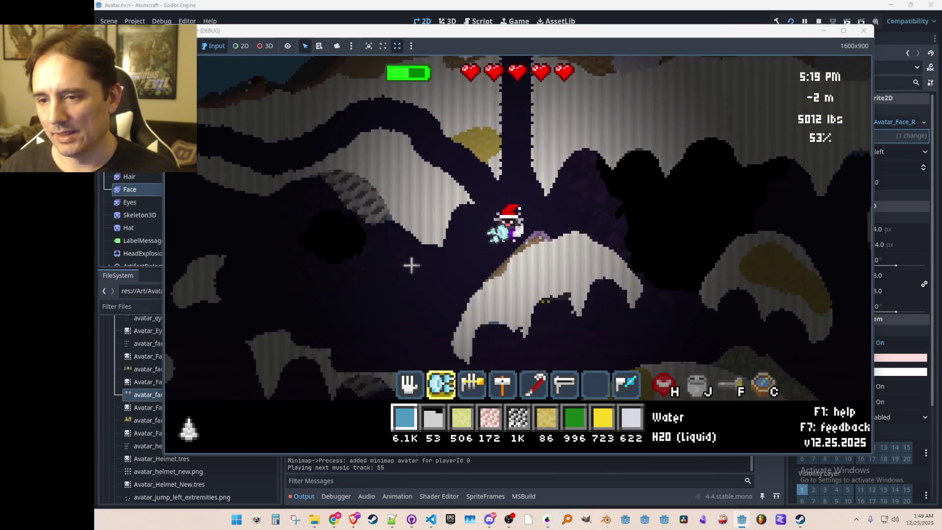
{"action": "key", "text": "a"}
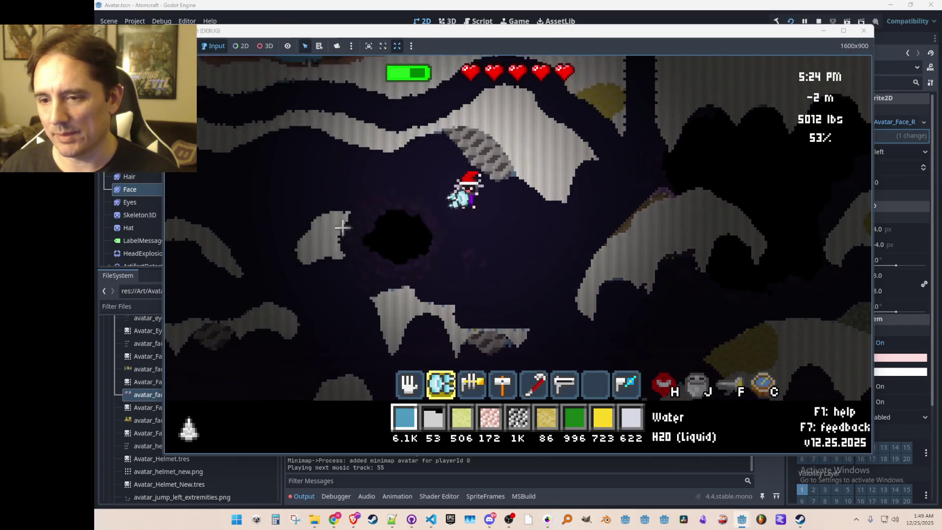
{"action": "key", "text": "d"}
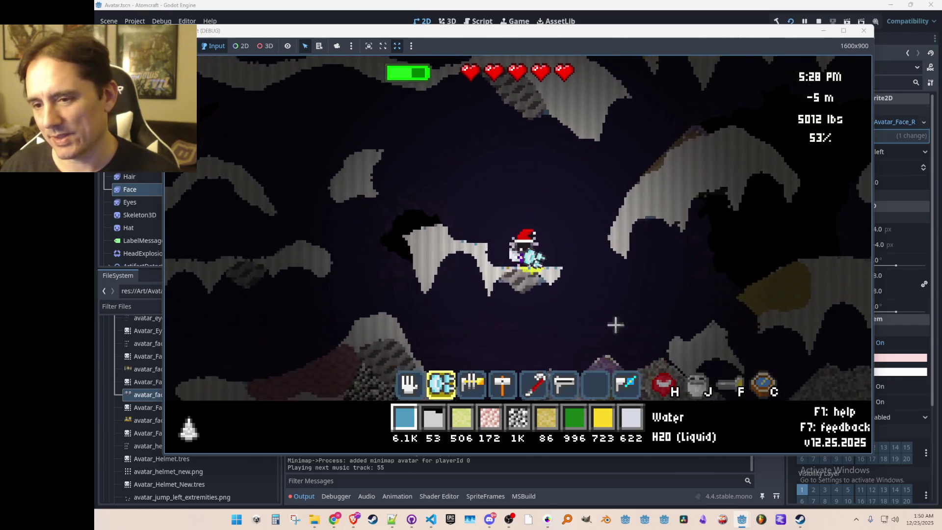
{"action": "key", "text": "d"}
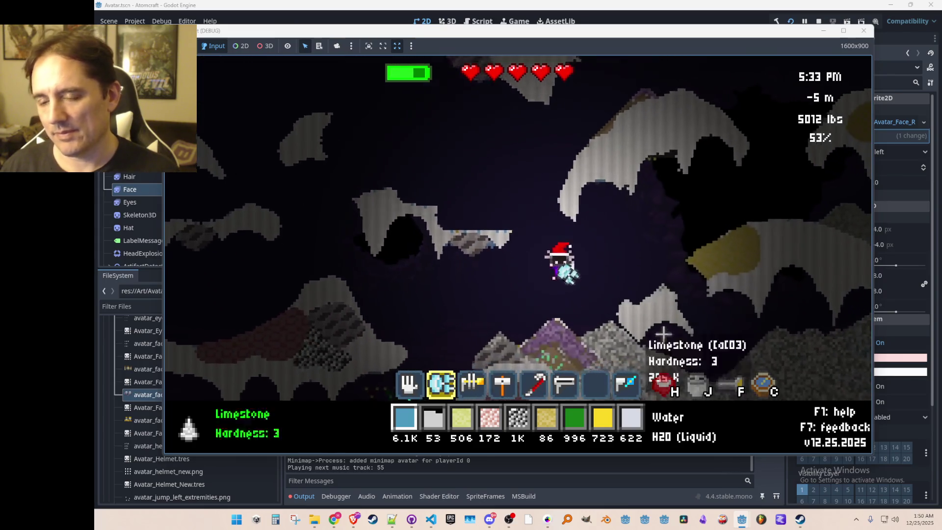
{"action": "key", "text": "w"}
{"action": "key", "text": "d"}
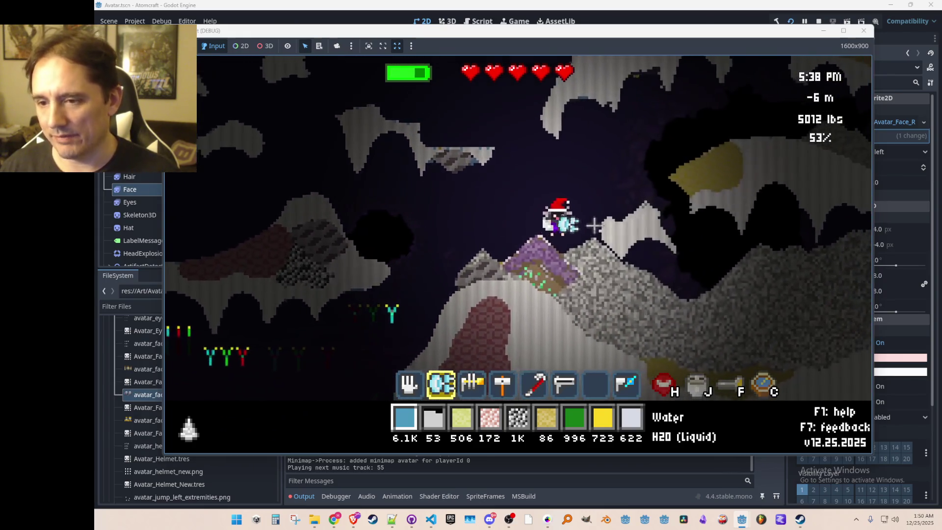
{"action": "key", "text": "d"}
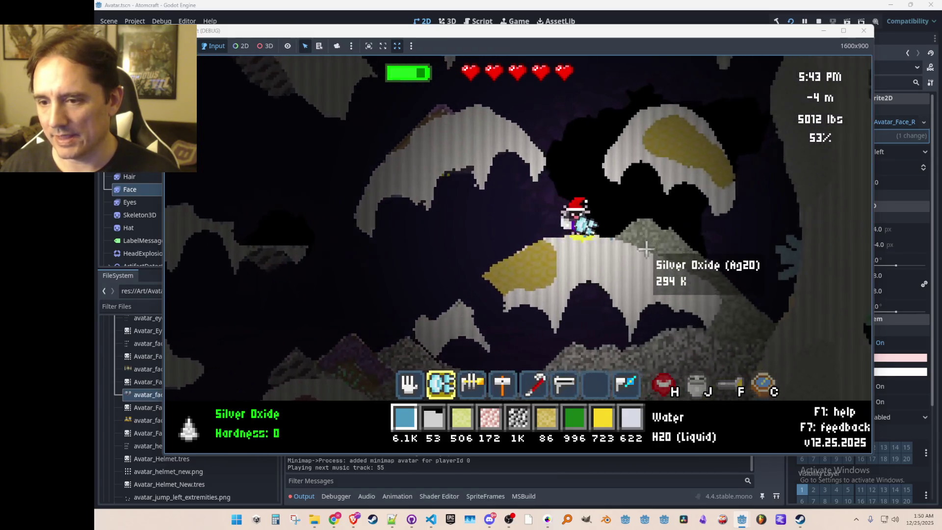
{"action": "mouse_move", "coordinate": [647, 265]}
{"action": "left_mouse_down"}
{"action": "mouse_move", "coordinate": [632, 245]}
{"action": "mouse_move", "coordinate": [639, 225]}
{"action": "mouse_move", "coordinate": [620, 252]}
{"action": "mouse_move", "coordinate": [630, 227]}
{"action": "mouse_move", "coordinate": [545, 254]}
{"action": "left_mouse_up"}
Fly the avatar left and upward through the cave onto the pale mound
{"action": "key", "text": "a"}
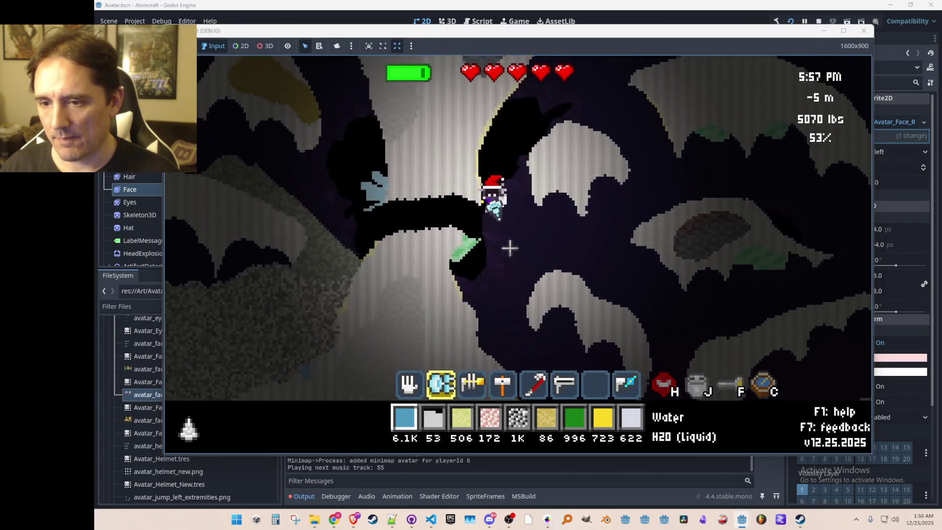
{"action": "key", "text": "w"}
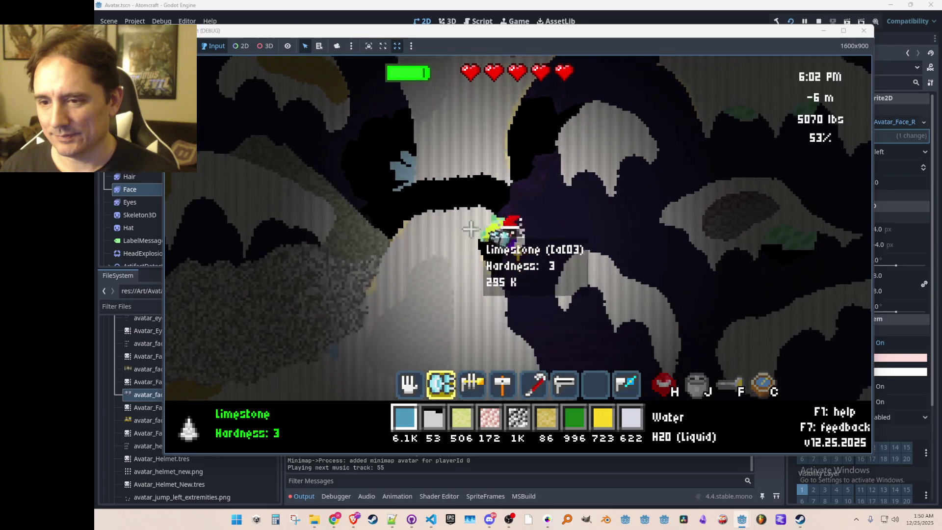
{"action": "key", "text": "a"}
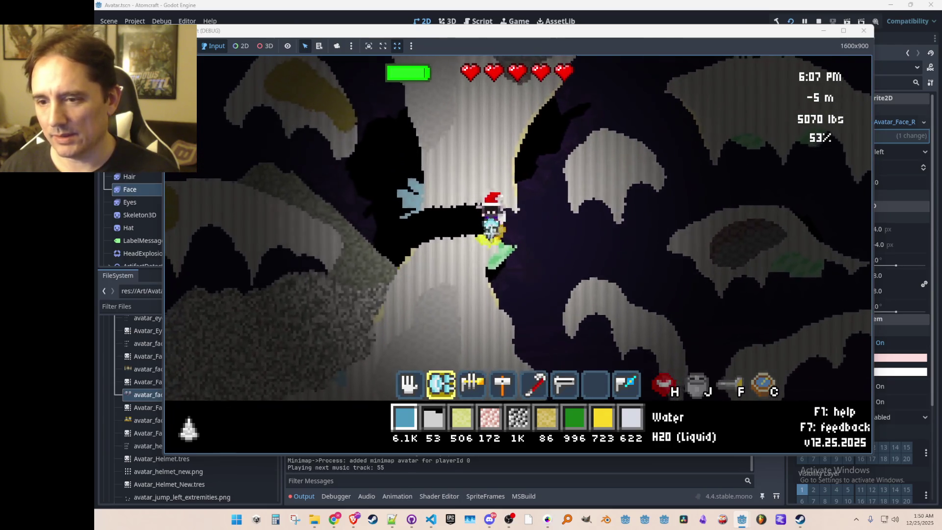
{"action": "key", "text": "w"}
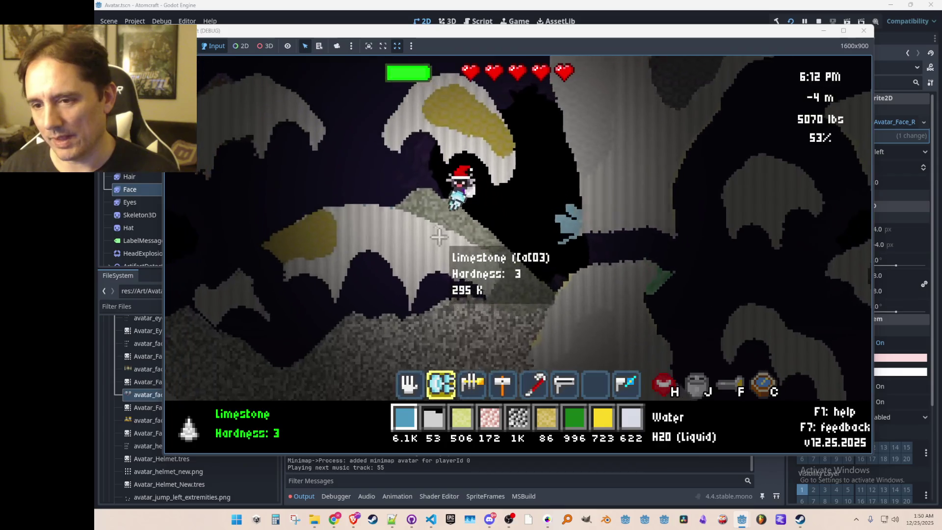
{"action": "key", "text": "w"}
{"action": "key", "text": "a"}
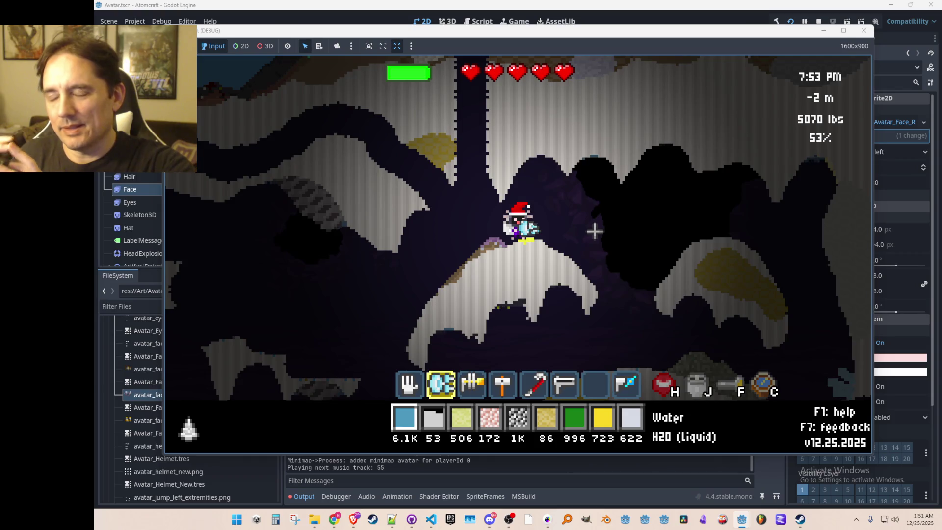
{"action": "key", "text": "a"}
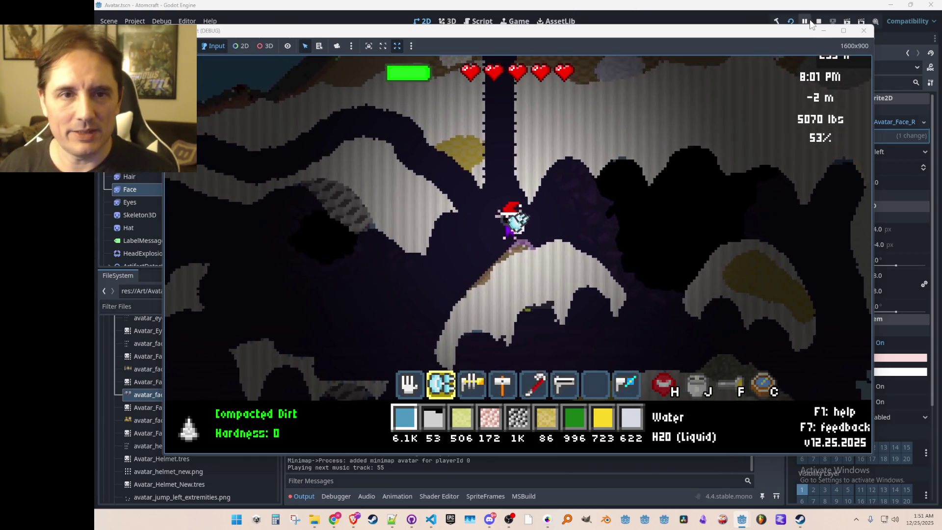
{"action": "left_click", "coordinate": [818, 21]}
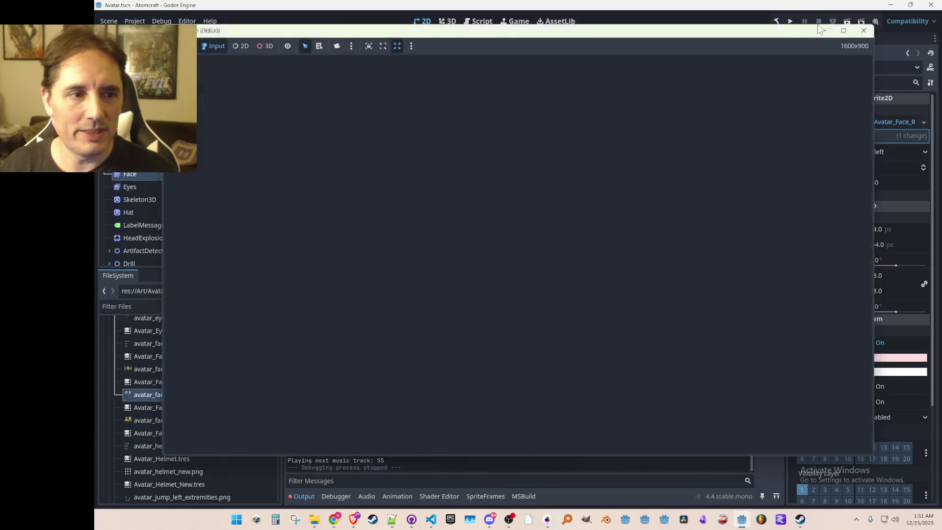
Select the avatar's Hat sprite and expand the Art/Hats folder
{"action": "left_click", "coordinate": [151, 197]}
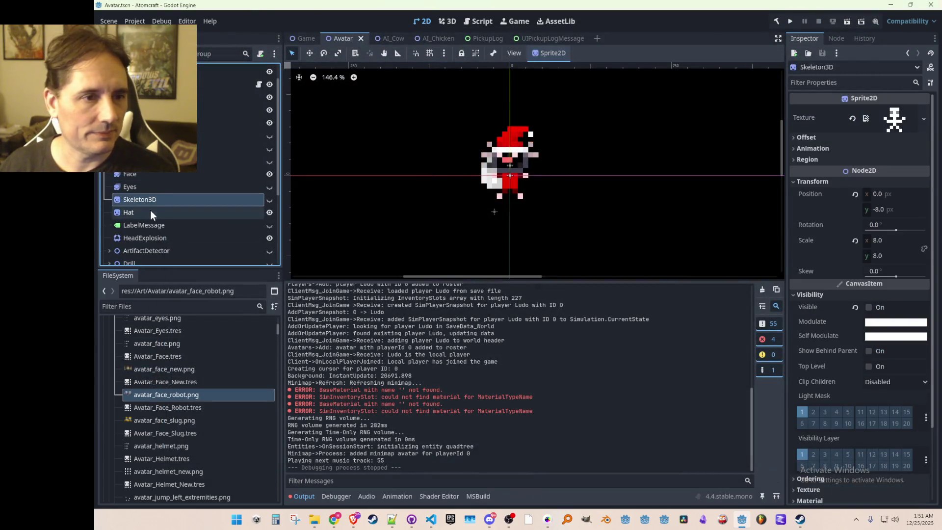
{"action": "left_click", "coordinate": [151, 211]}
{"action": "scroll", "coordinate": [187, 425], "scroll_direction": "up", "scroll_amount": 10}
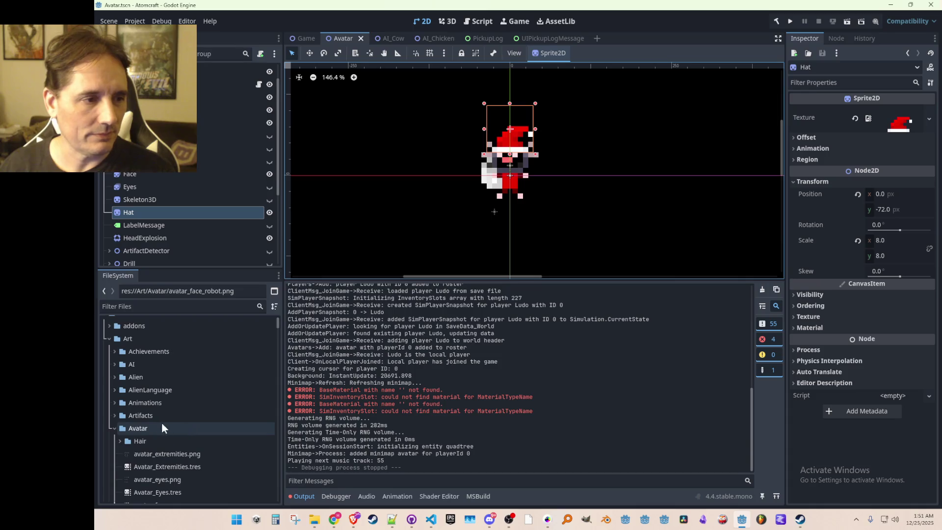
{"action": "left_click", "coordinate": [115, 428]}
{"action": "scroll", "coordinate": [140, 391], "scroll_direction": "down", "scroll_amount": 5}
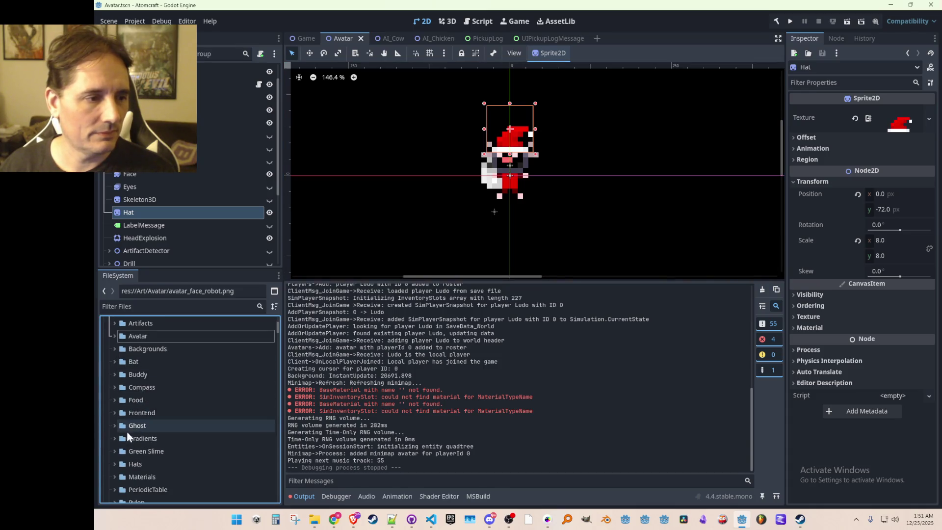
{"action": "left_click", "coordinate": [115, 419]}
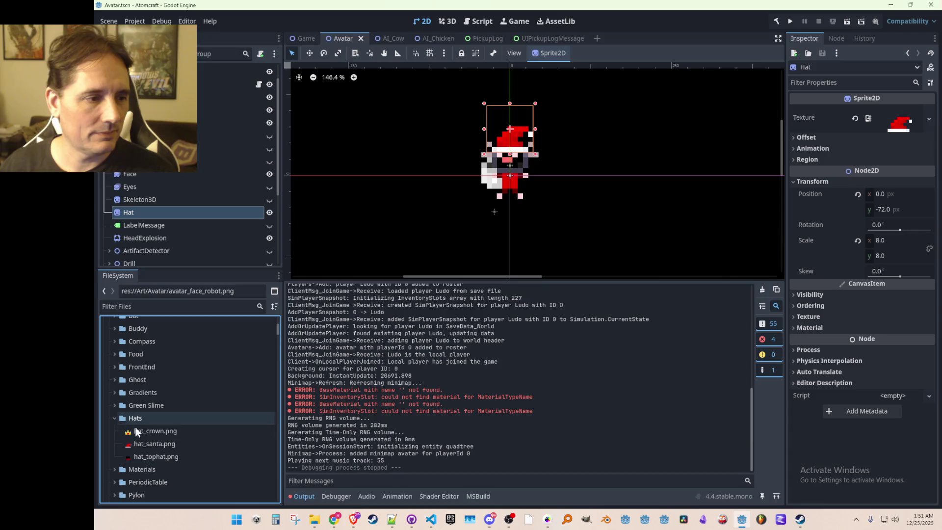
Set the Hat sprite's texture to hat_tophat.png, save the Avatar scene, and relaunch the game
{"action": "mouse_move", "coordinate": [159, 431]}
{"action": "left_mouse_down"}
{"action": "mouse_move", "coordinate": [491, 275]}
{"action": "mouse_move", "coordinate": [873, 122]}
{"action": "left_mouse_up"}
{"action": "mouse_move", "coordinate": [153, 456]}
{"action": "left_mouse_down"}
{"action": "mouse_move", "coordinate": [206, 454]}
{"action": "mouse_move", "coordinate": [763, 216]}
{"action": "mouse_move", "coordinate": [897, 123]}
{"action": "left_mouse_up"}
{"action": "key", "text": "ctrl+s"}
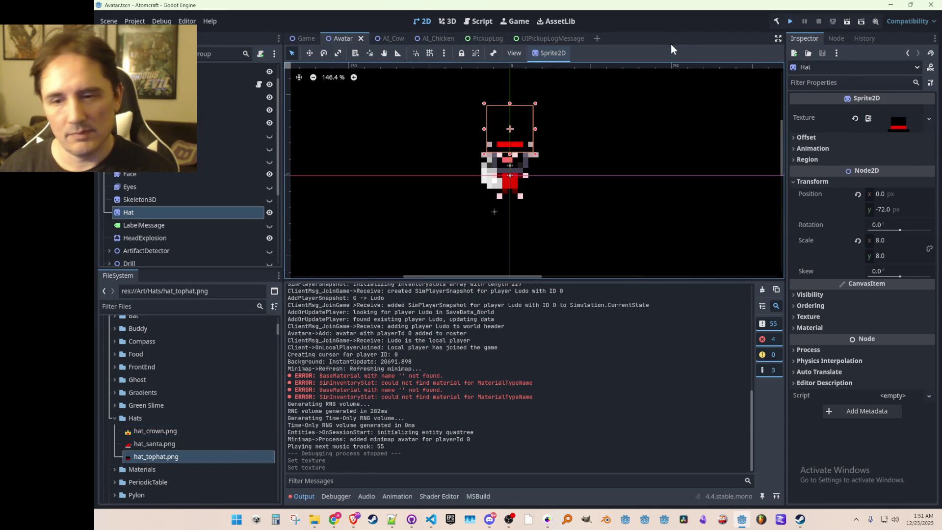
{"action": "key", "text": "ctrl+s"}
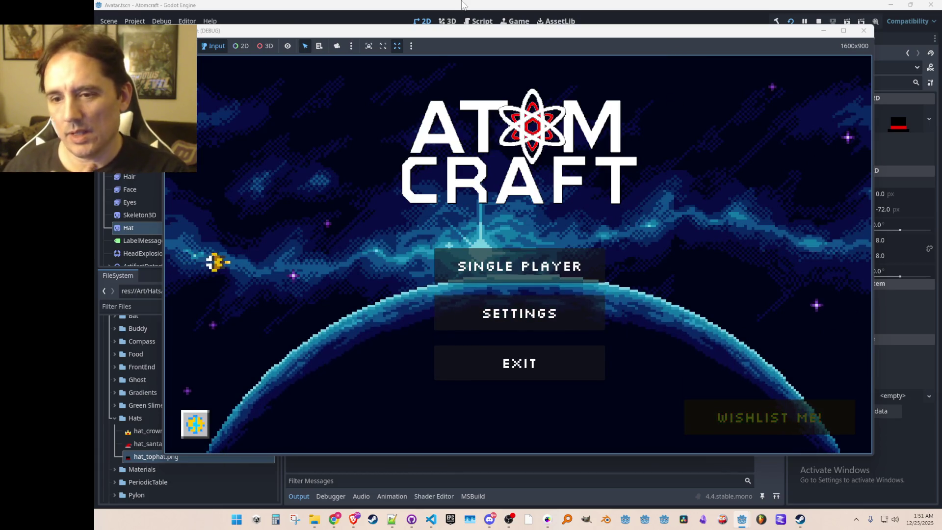
Start Single Player with the existing profile and load the first world
{"action": "left_click", "coordinate": [504, 269]}
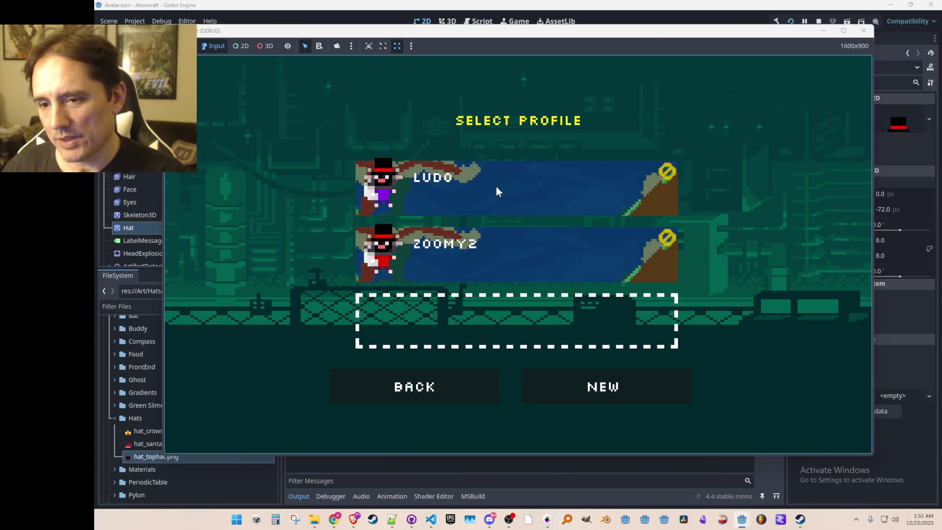
{"action": "left_click", "coordinate": [496, 186]}
{"action": "left_click", "coordinate": [505, 185]}
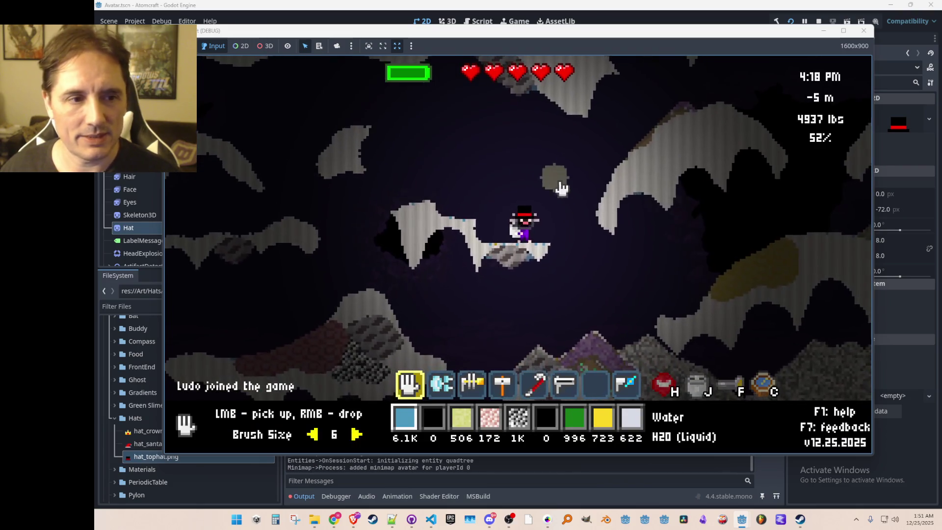
Fly the top-hatted robot up out of the cave and over the hill
{"action": "key", "text": "w"}
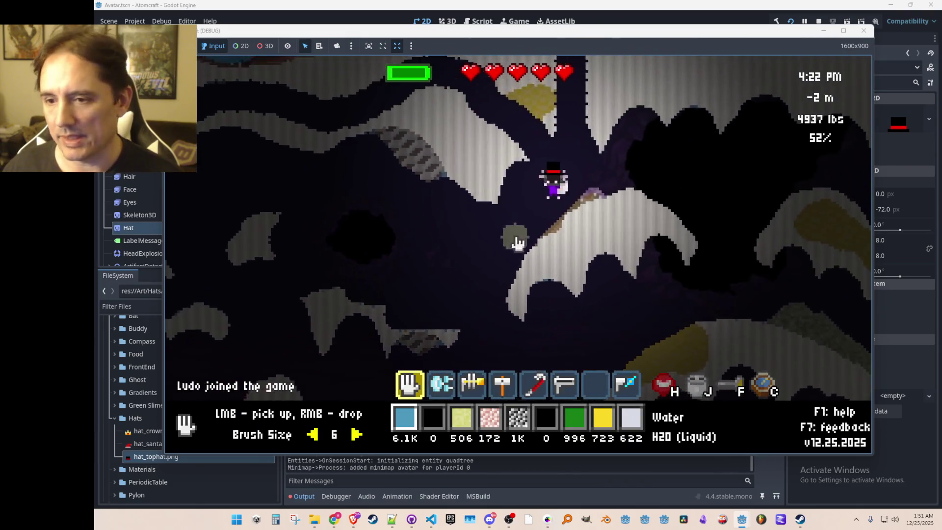
{"action": "key", "text": "w"}
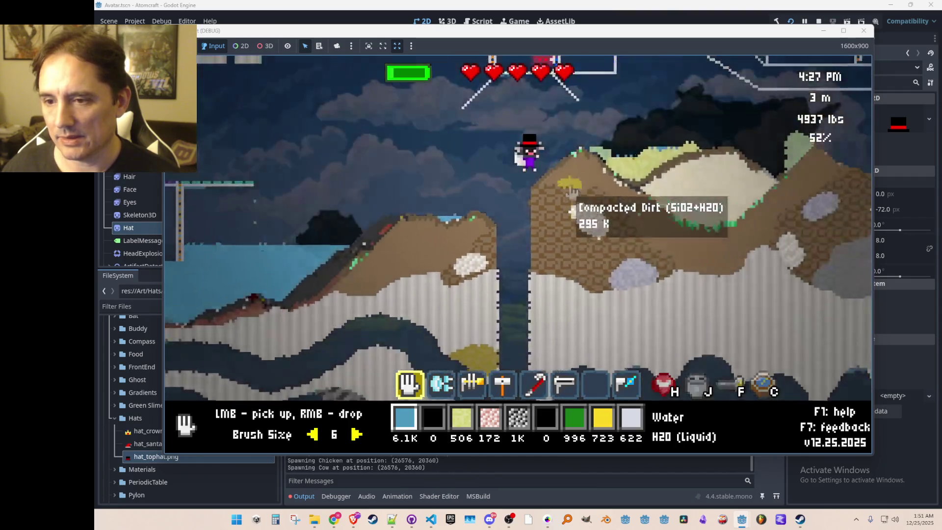
{"action": "key", "text": "d"}
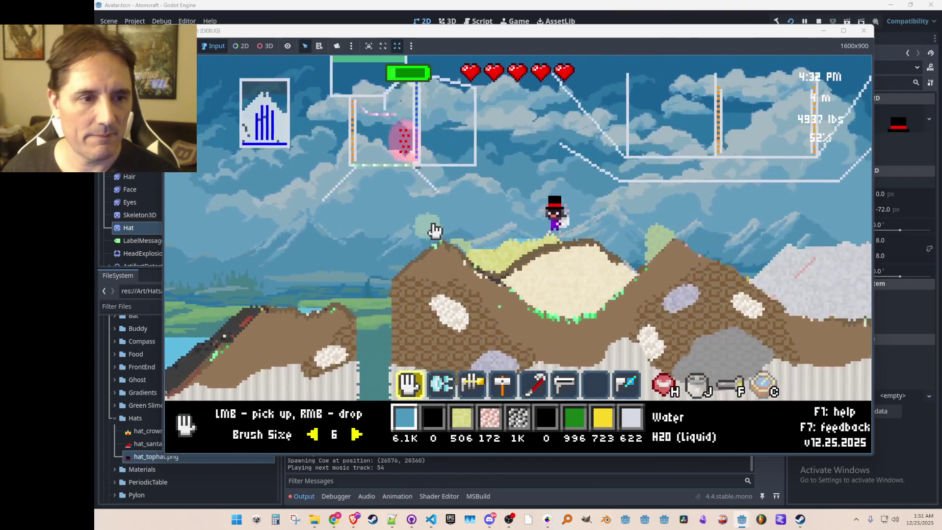
{"action": "key", "text": "w"}
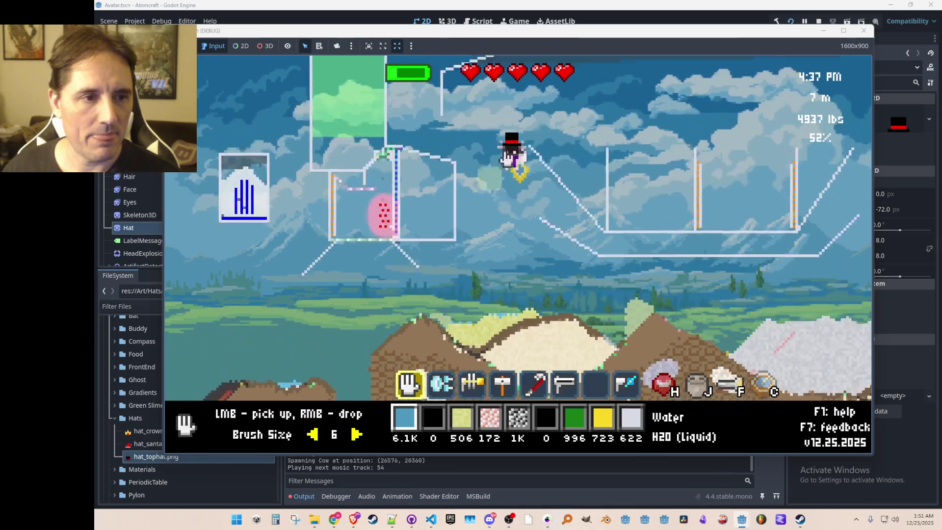
{"action": "key", "text": "d"}
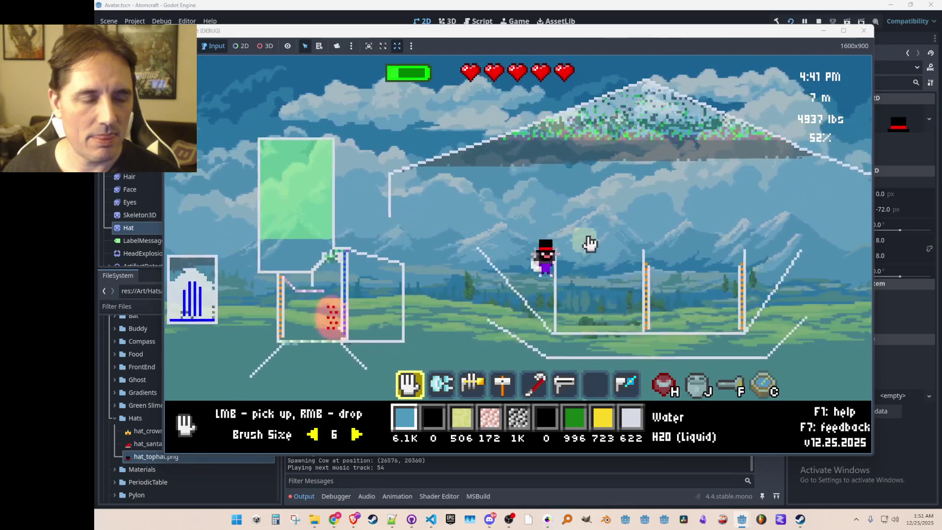
{"action": "key", "text": "w"}
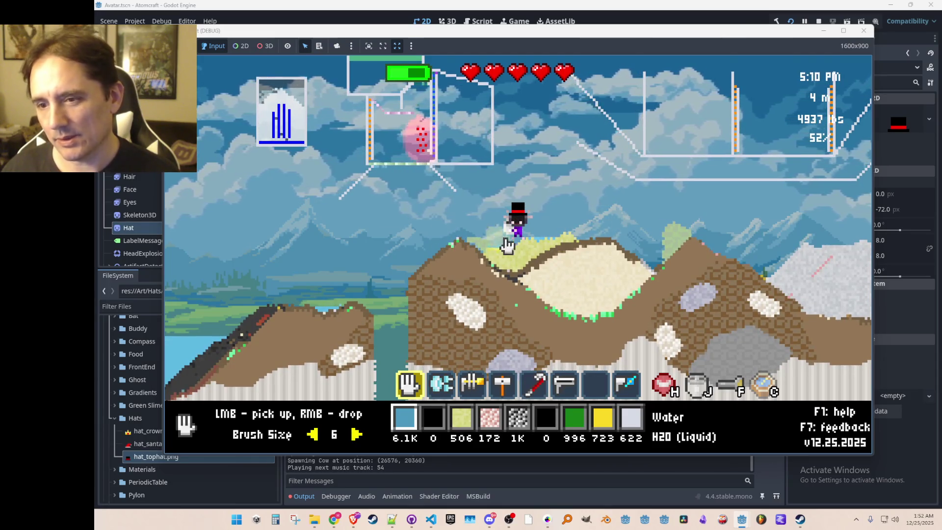
Walk the avatar left and right along the hilltop, checking the hat stays on
{"action": "key", "text": "d"}
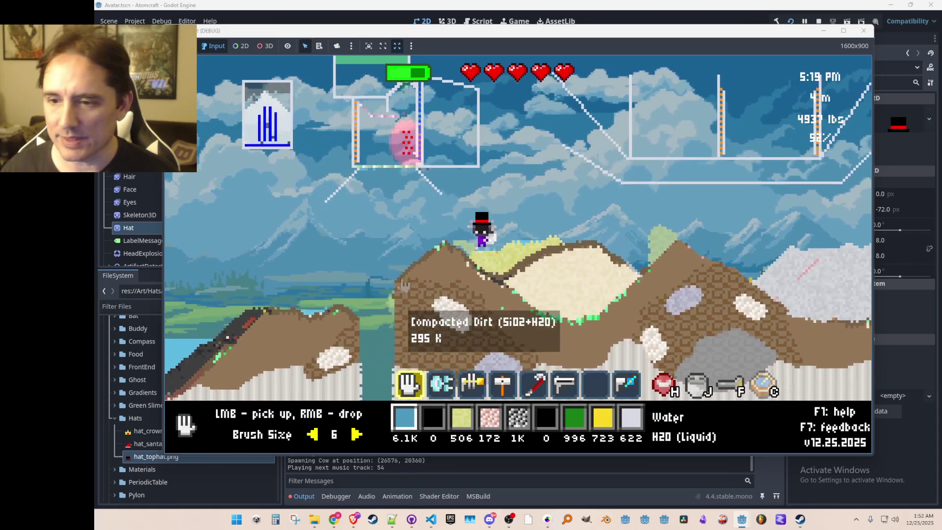
{"action": "key", "text": "a"}
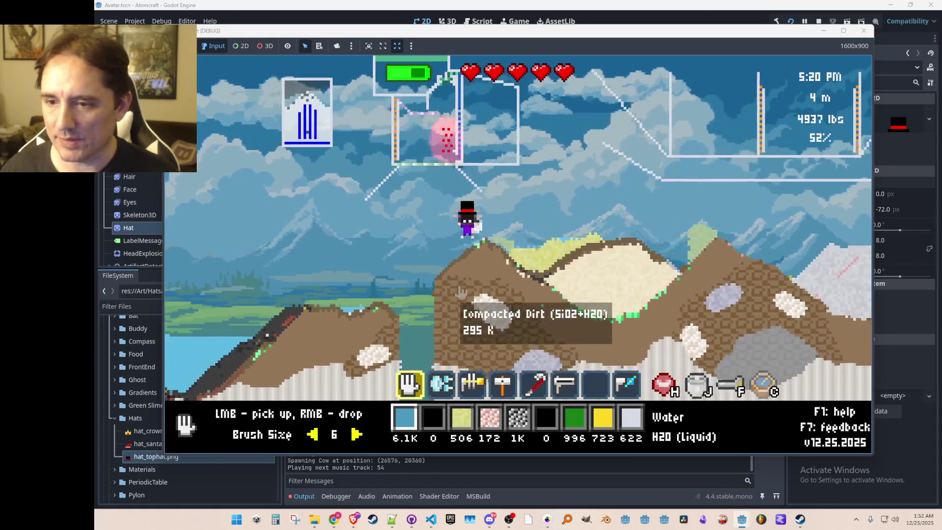
{"action": "key", "text": "a"}
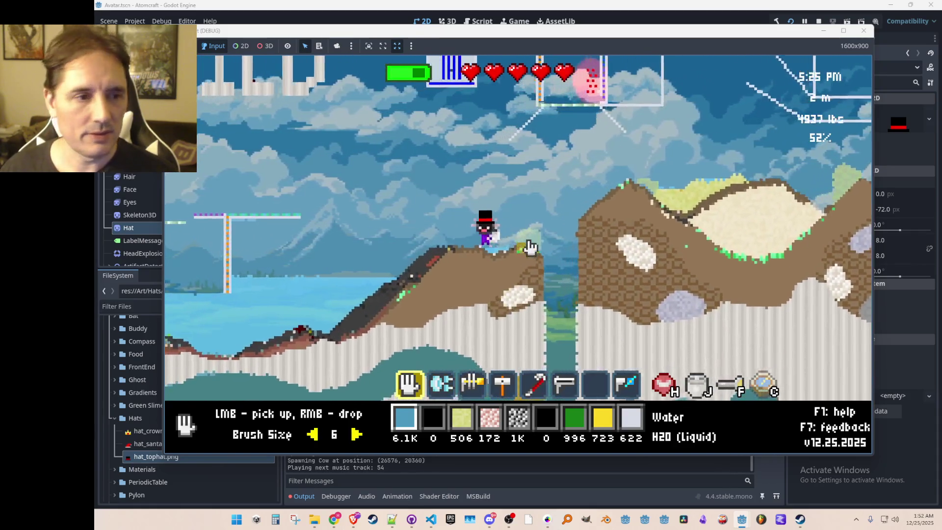
{"action": "key", "text": "d"}
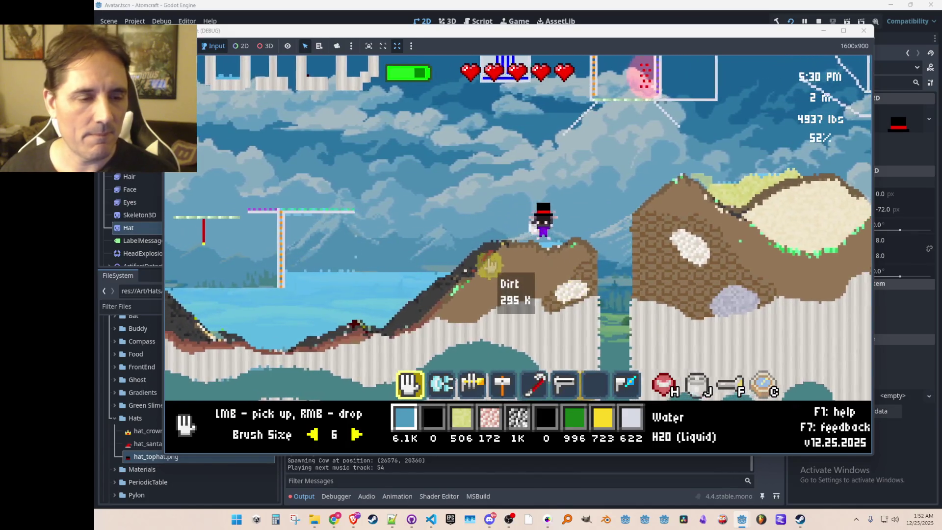
{"action": "key", "text": "a"}
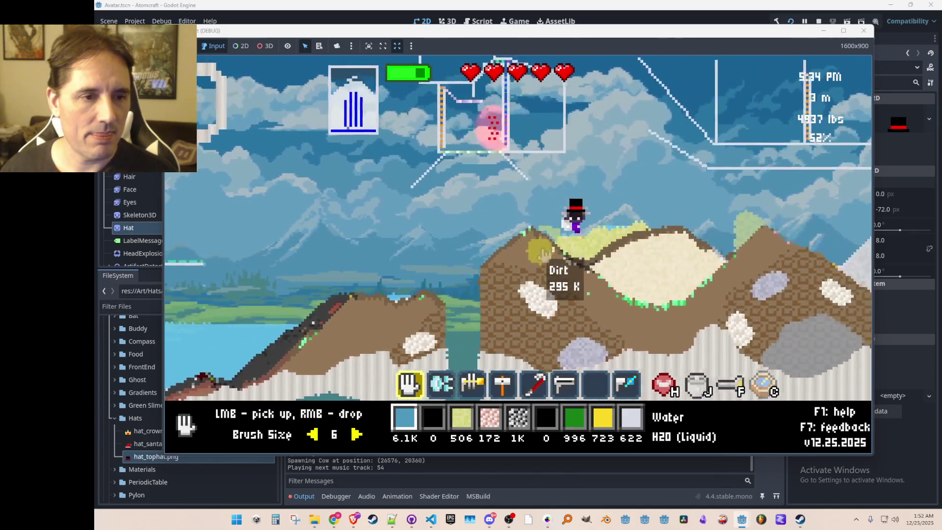
{"action": "key", "text": "a"}
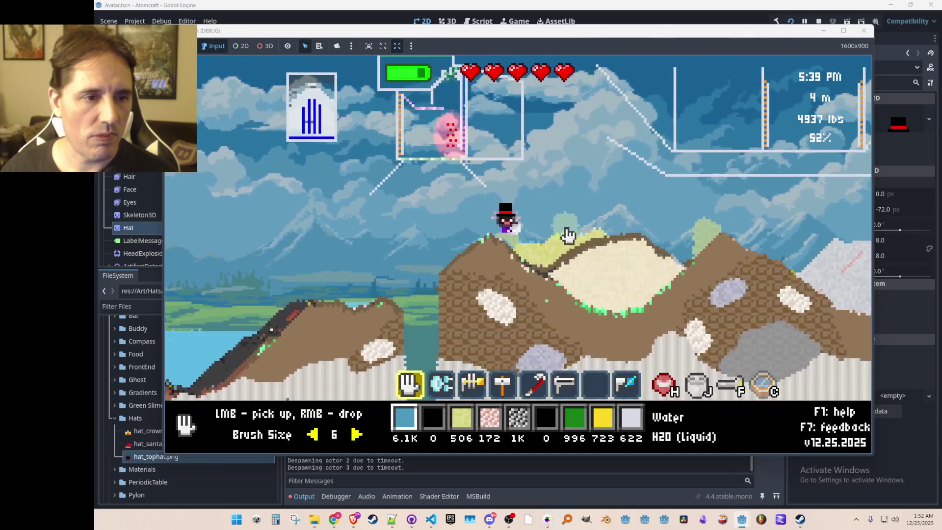
{"action": "key", "text": "a"}
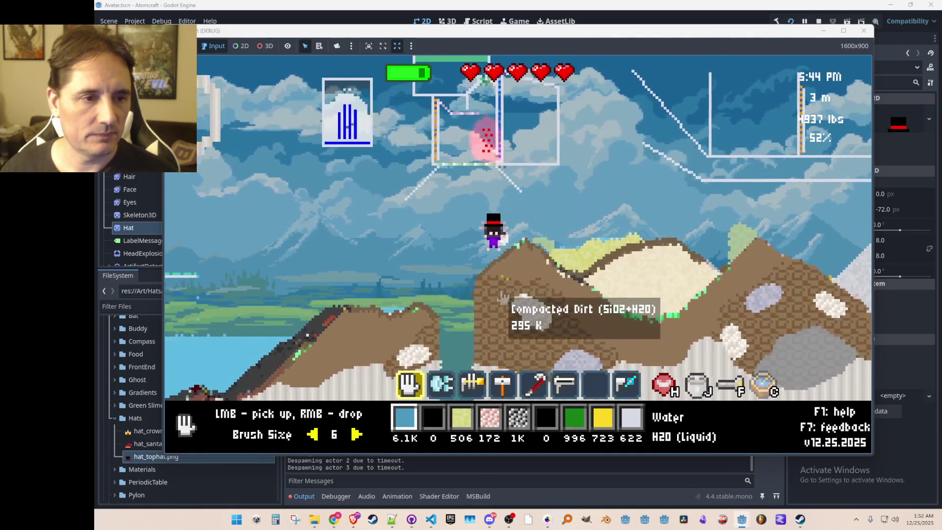
{"action": "key", "text": "a"}
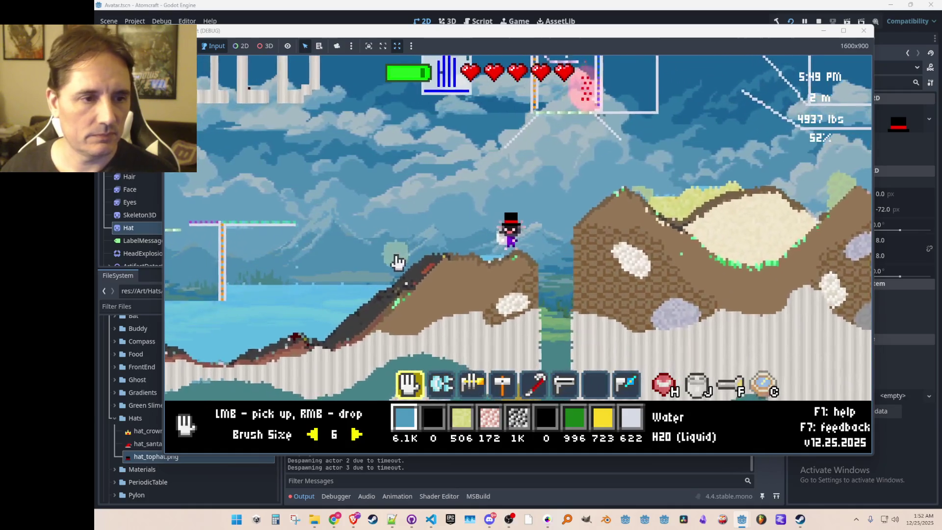
{"action": "key", "text": "d"}
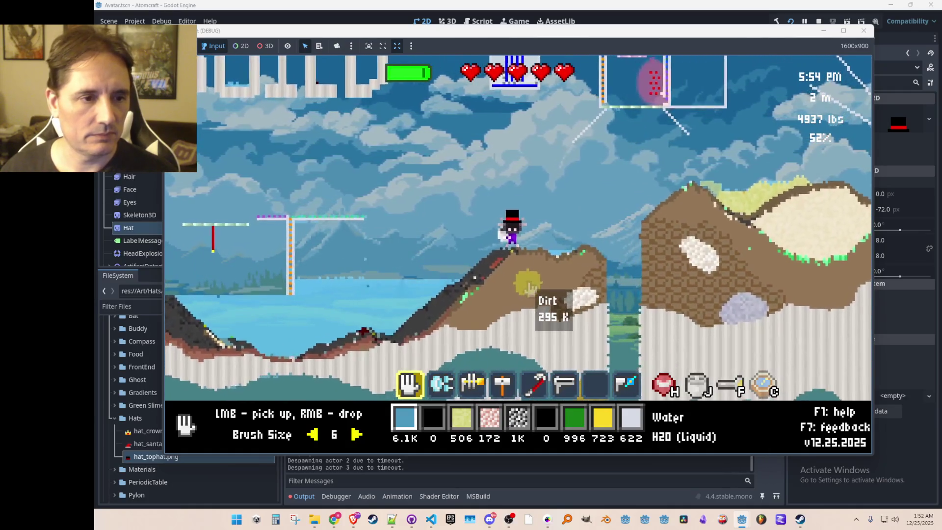